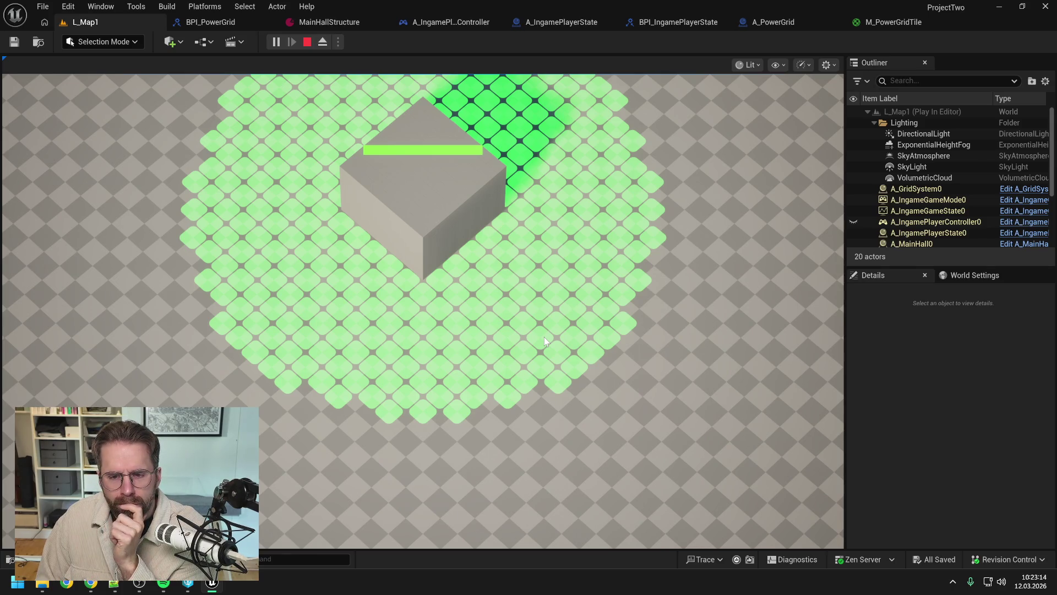
Zoom in and out on the green power grid during play, then stop the session.
scroll(544, 337, down, 2)
scroll(543, 337, up, 3)
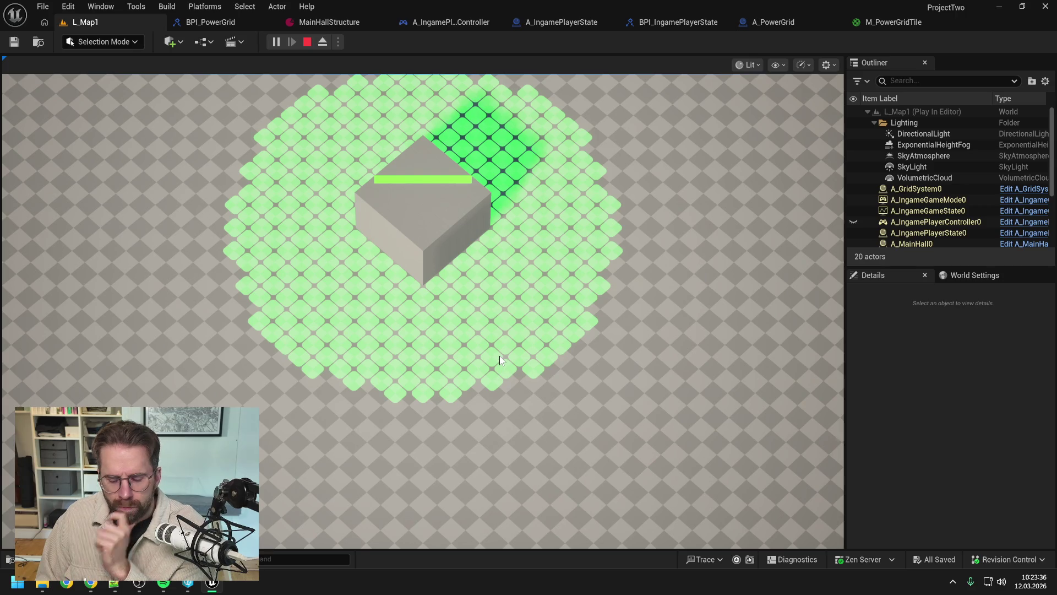
key(Escape)
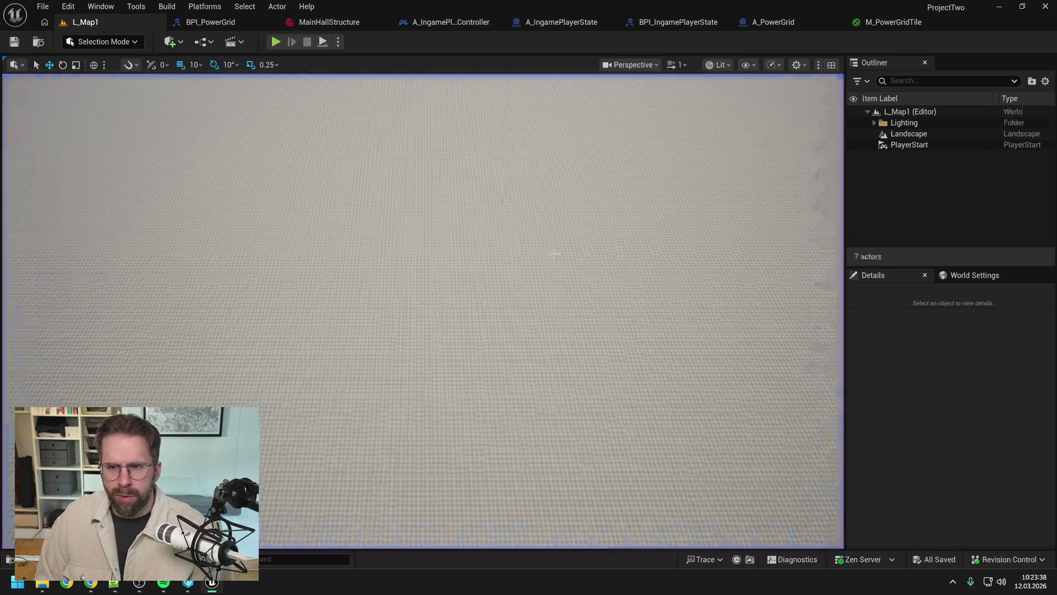
Open the A_PowerGrid blueprint and close every graph tab except EventGraph.
click(782, 22)
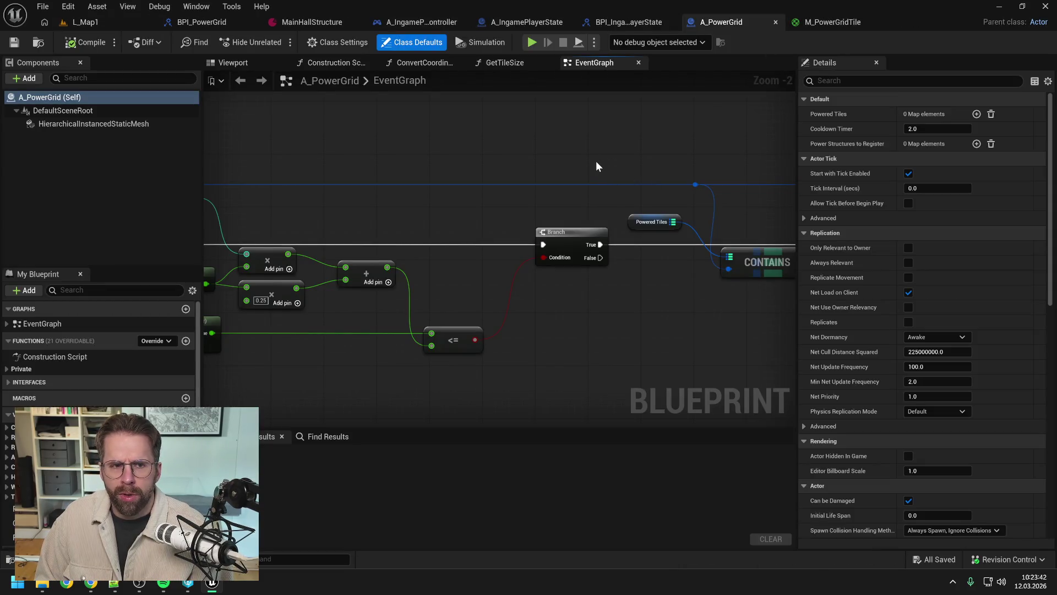
scroll(596, 161, down, 6)
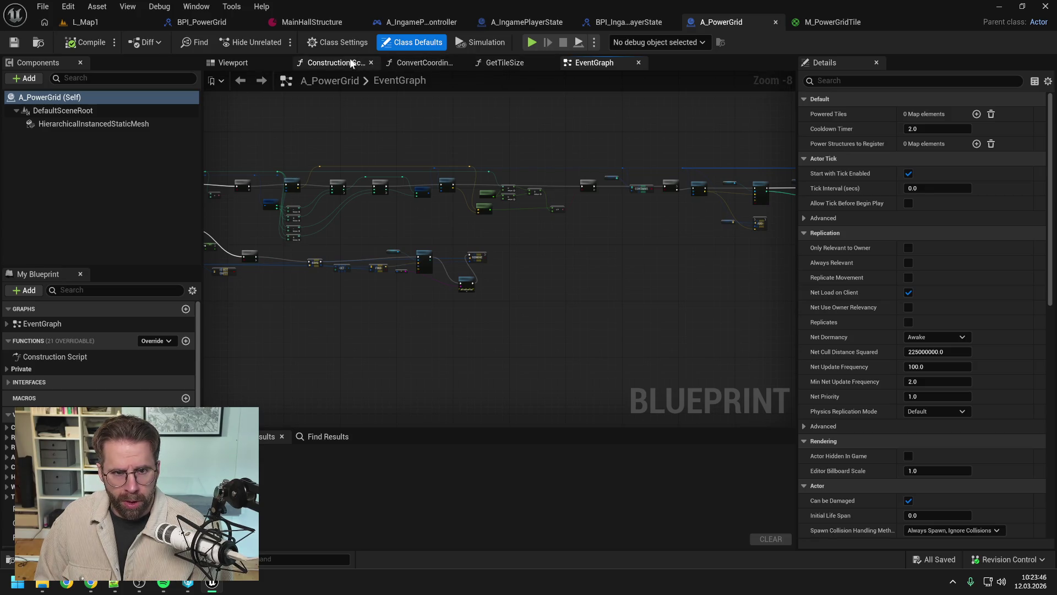
right_click(615, 62)
click(639, 134)
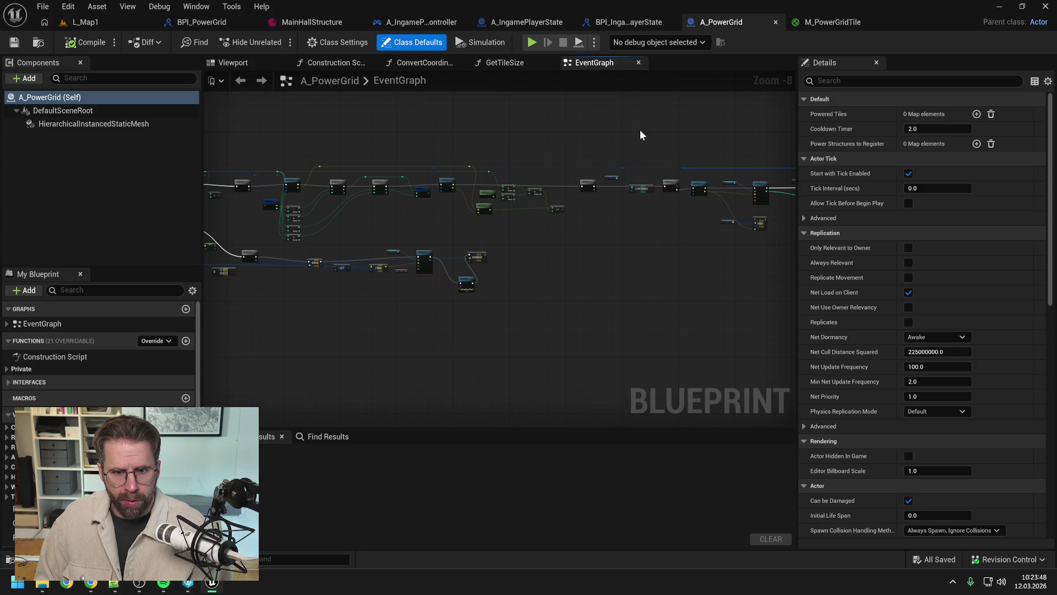
Disconnect Event Tick from its Branch and select the tick-driven KEYS, GET, FIND and REMOVE nodes.
mouse_move(471, 136)
mouse_down()
mouse_move(373, 135)
mouse_move(553, 127)
mouse_up()
scroll(441, 192, up, 4)
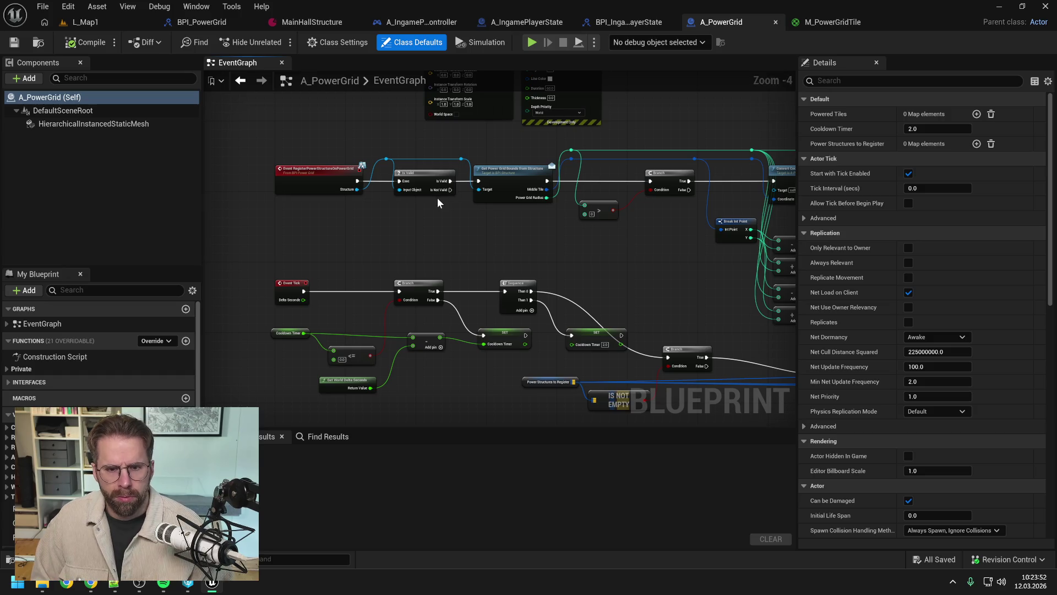
scroll(459, 260, down, 1)
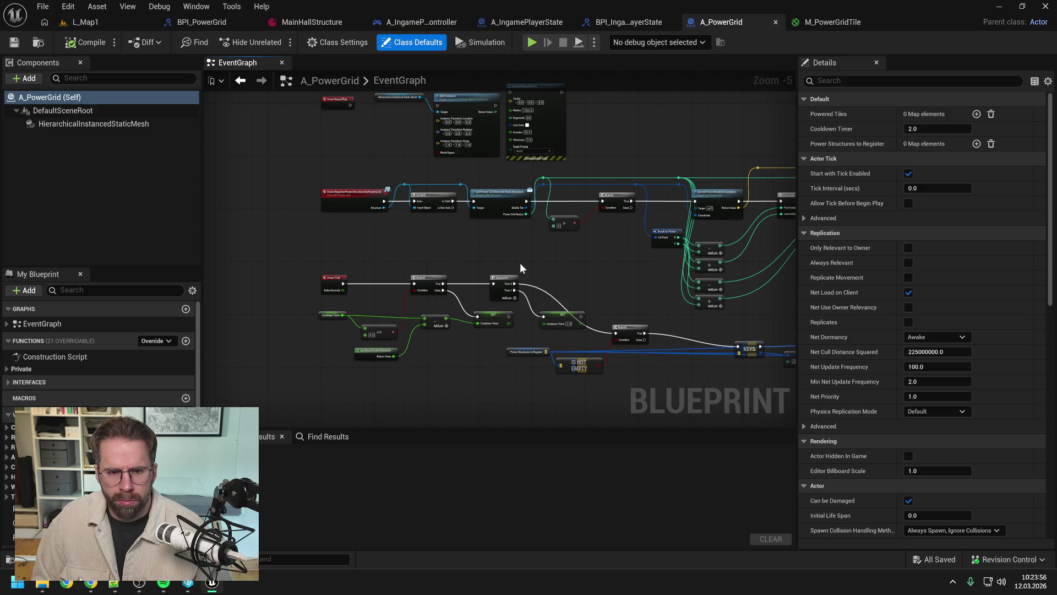
alt+click(343, 283)
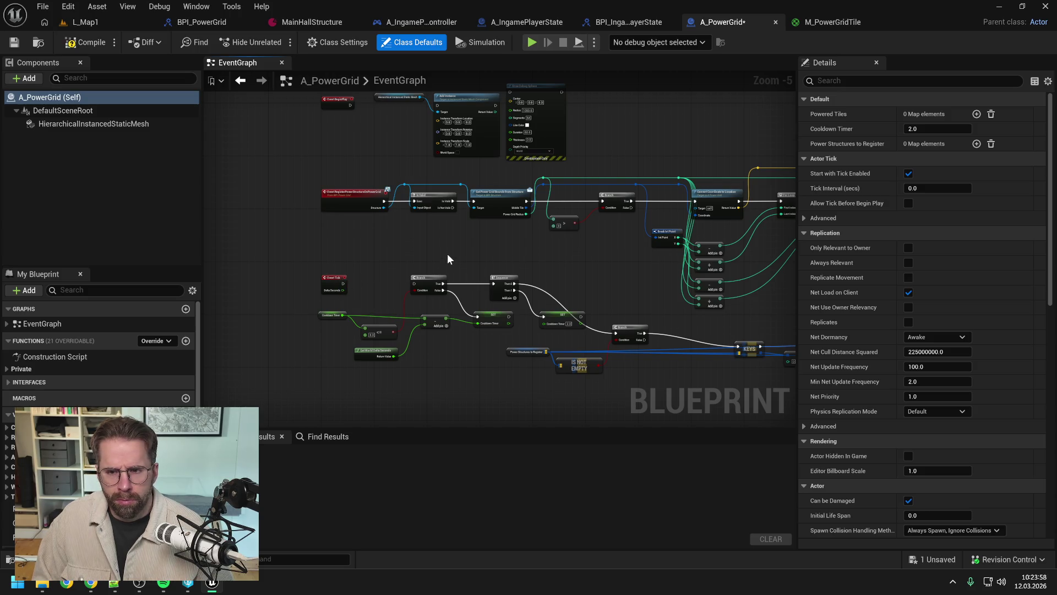
mouse_move(531, 256)
mouse_down()
mouse_move(413, 228)
mouse_move(523, 230)
mouse_up()
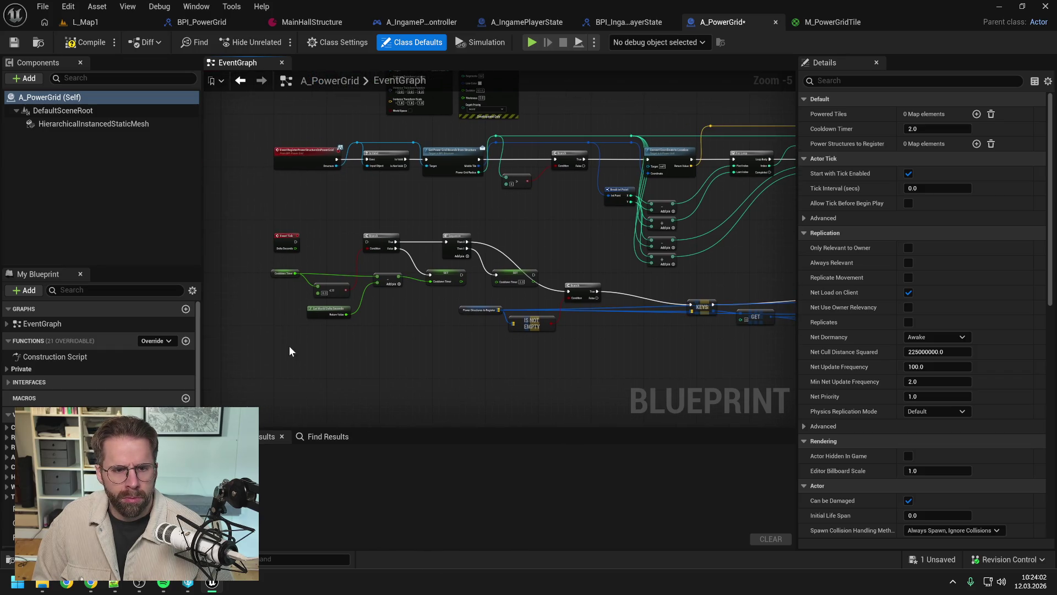
mouse_move(278, 221)
mouse_down()
mouse_move(577, 380)
mouse_move(440, 342)
mouse_up()
drag(335, 316, 577, 271)
mouse_move(512, 300)
mouse_down()
mouse_move(429, 229)
mouse_move(741, 311)
mouse_up()
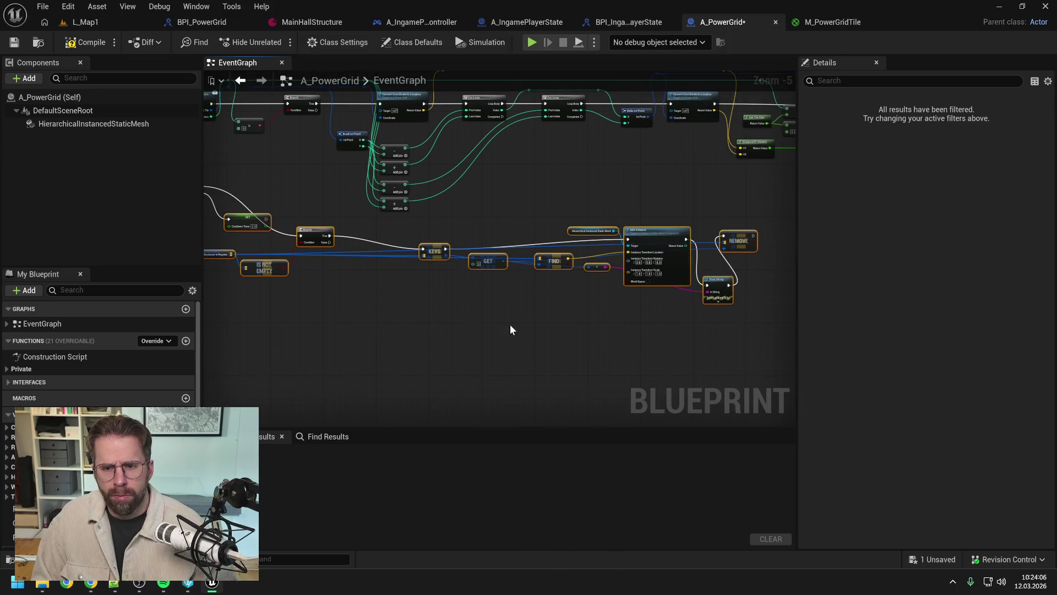
Delete the PowerStructuresToRegister variable, confirming despite its existing uses.
click(335, 359)
click(8, 537)
key(Delete)
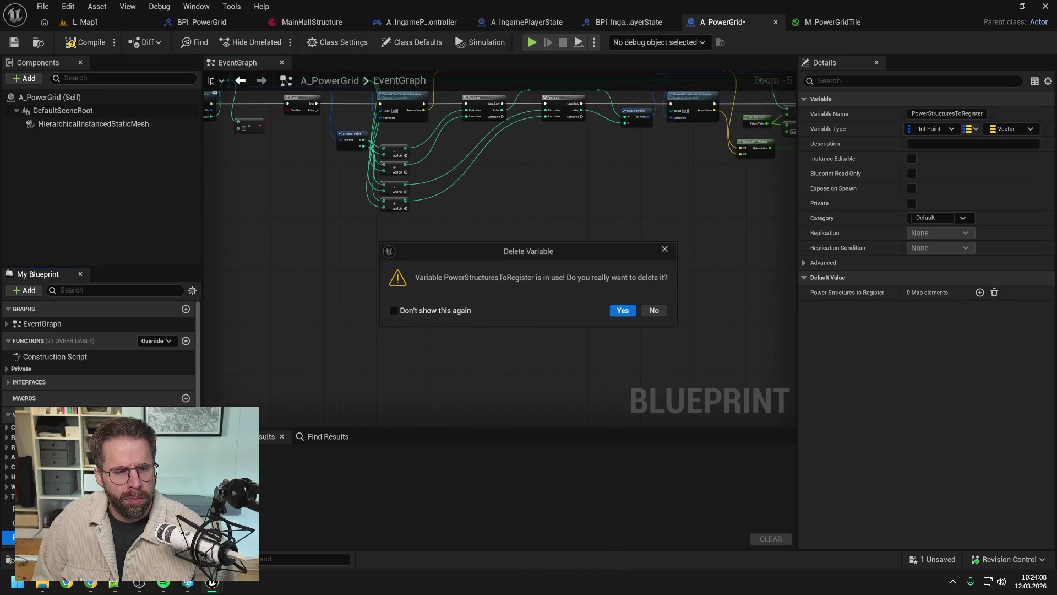
click(612, 311)
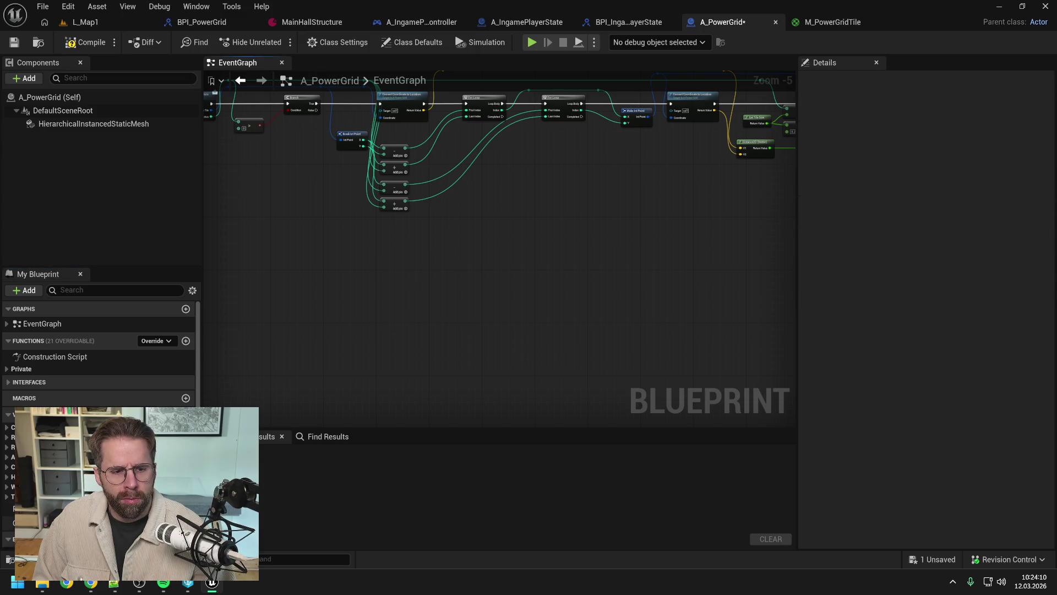
Delete the Draw Debug Sphere node and the old Add Instance and mesh nodes.
drag(609, 283, 490, 308)
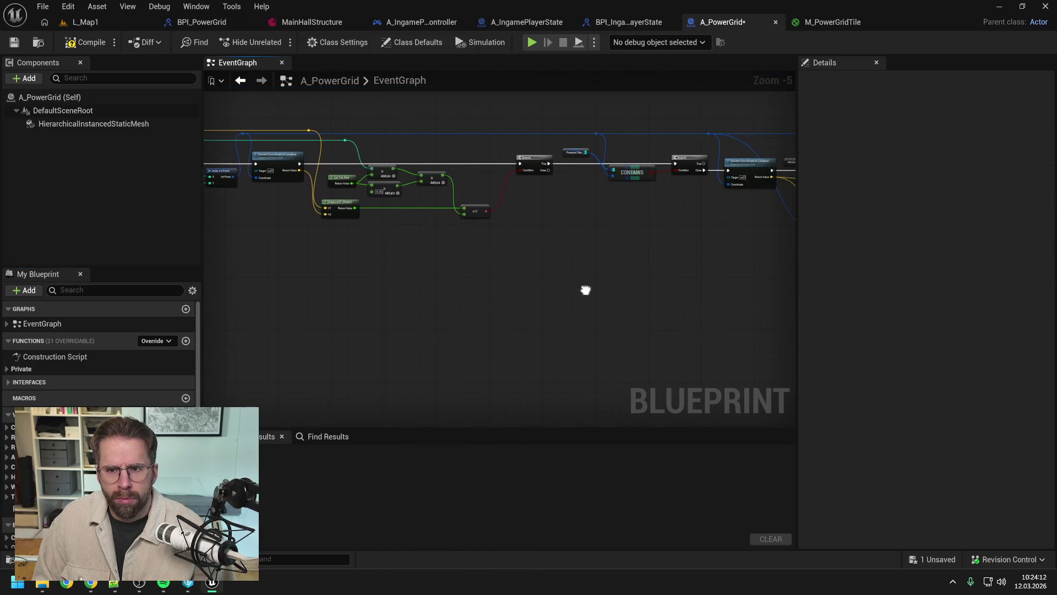
drag(758, 283, 579, 286)
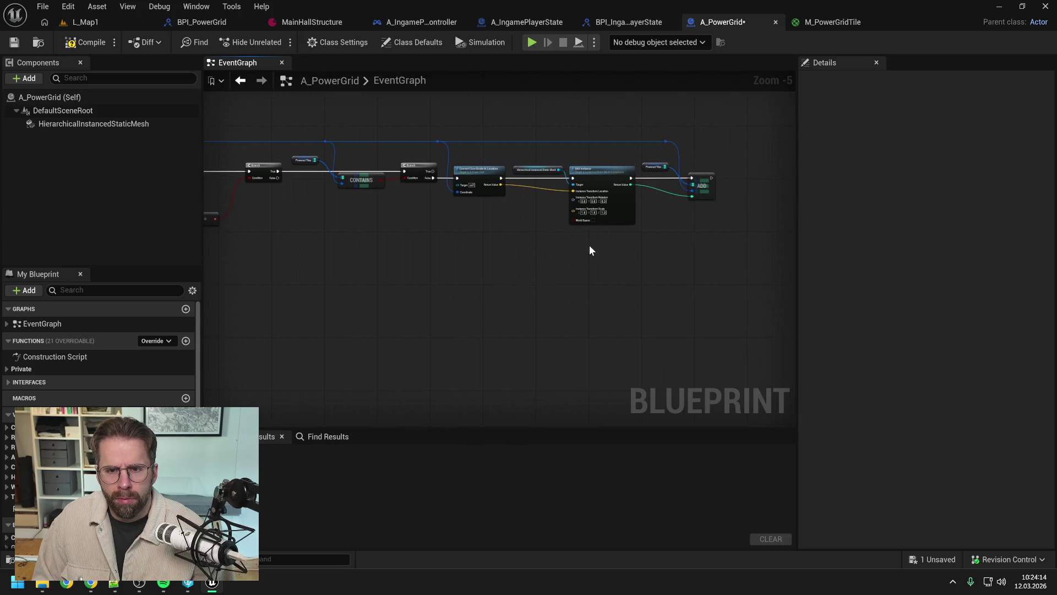
mouse_move(427, 262)
mouse_down()
mouse_move(628, 306)
mouse_move(679, 193)
mouse_move(602, 219)
mouse_move(511, 183)
mouse_up()
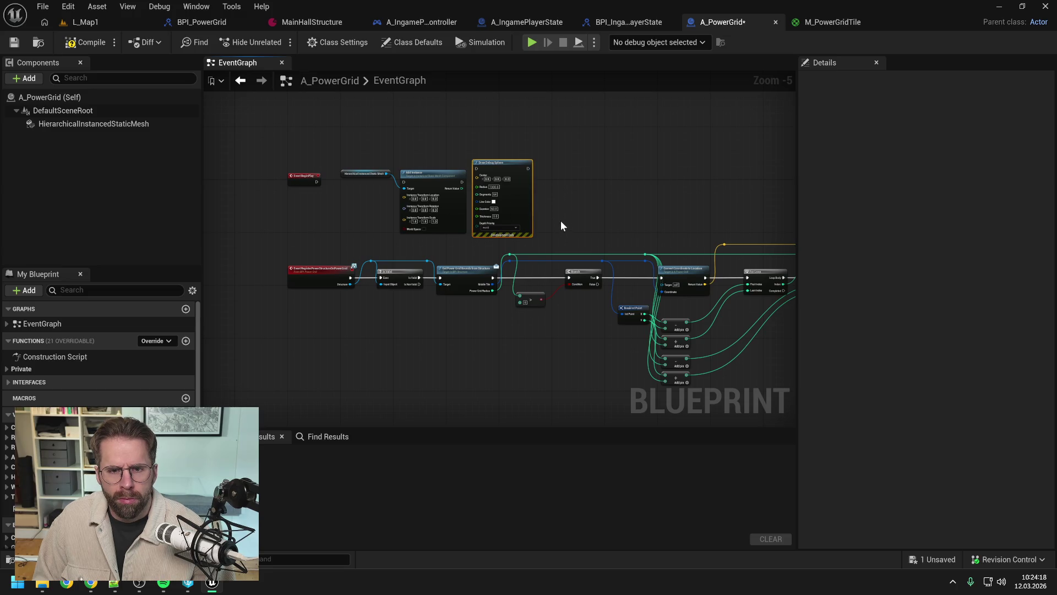
key(Delete)
drag(301, 145, 473, 237)
key(Delete)
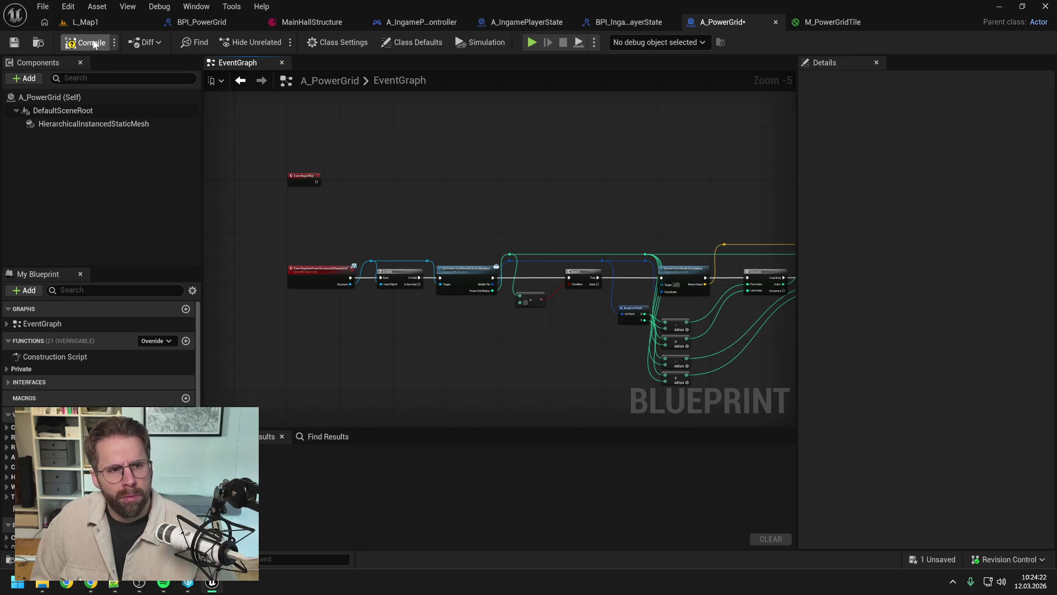
Compile A_PowerGrid and save it, checking out the asset.
click(88, 42)
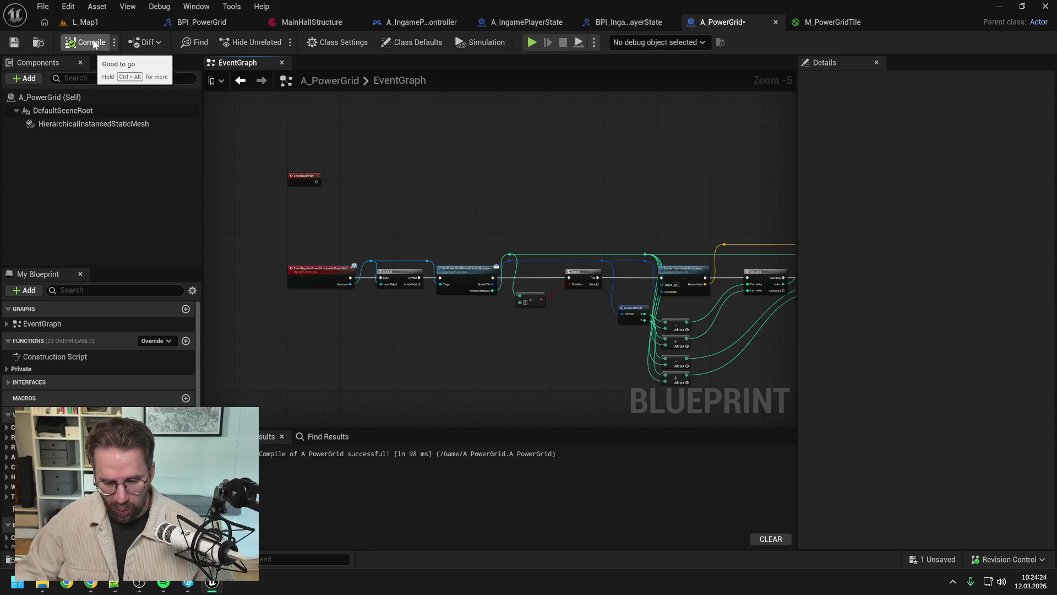
key(ctrl+s)
click(539, 413)
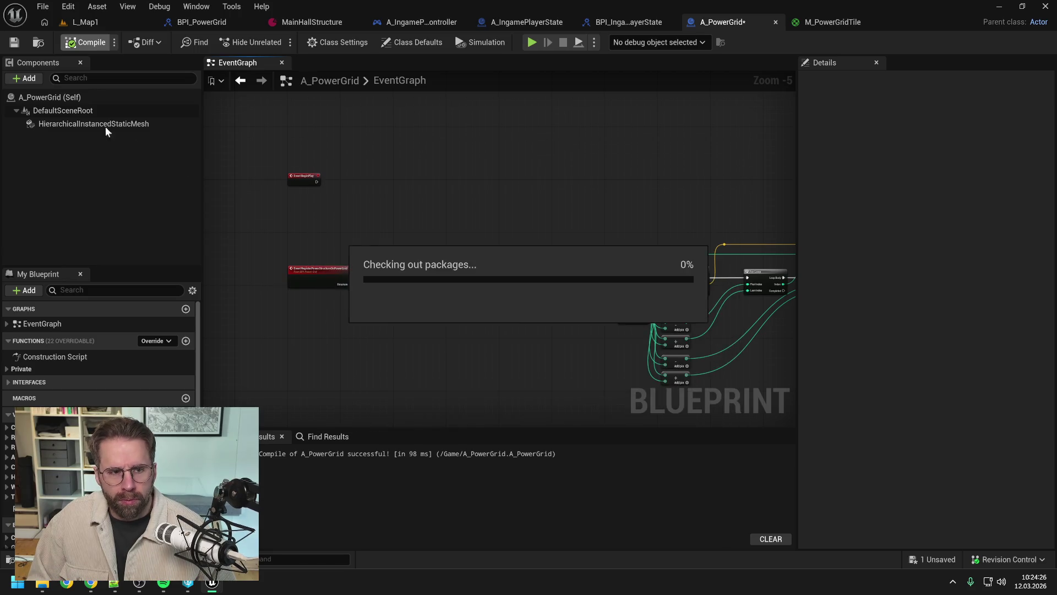
Add a HierarchicalInstancedStaticMesh getter feeding an Add Instance node with Instance Transform split.
click(86, 124)
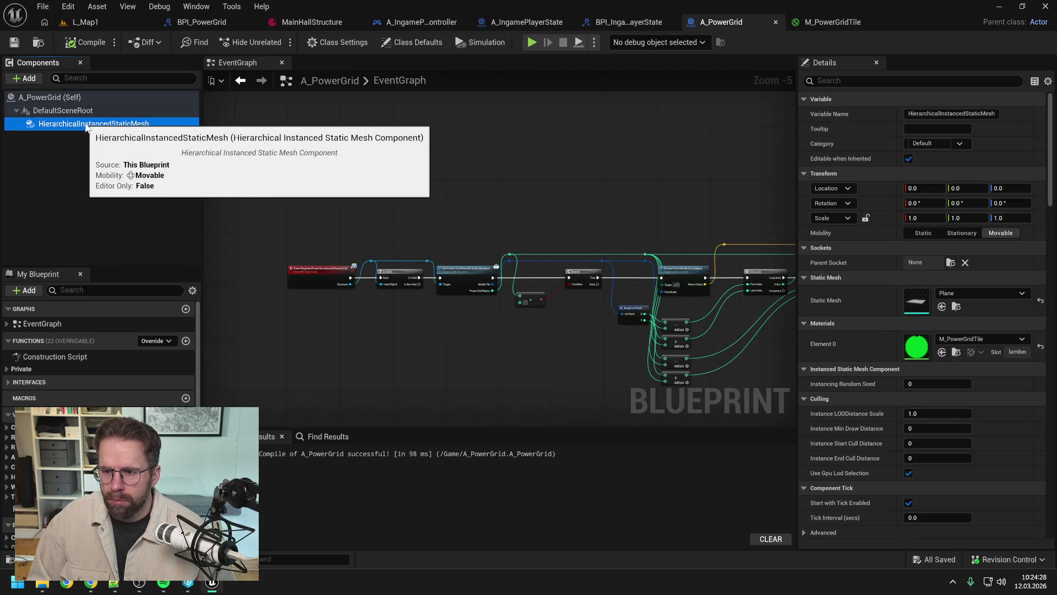
mouse_move(86, 124)
mouse_down()
mouse_move(417, 168)
mouse_move(374, 165)
mouse_up()
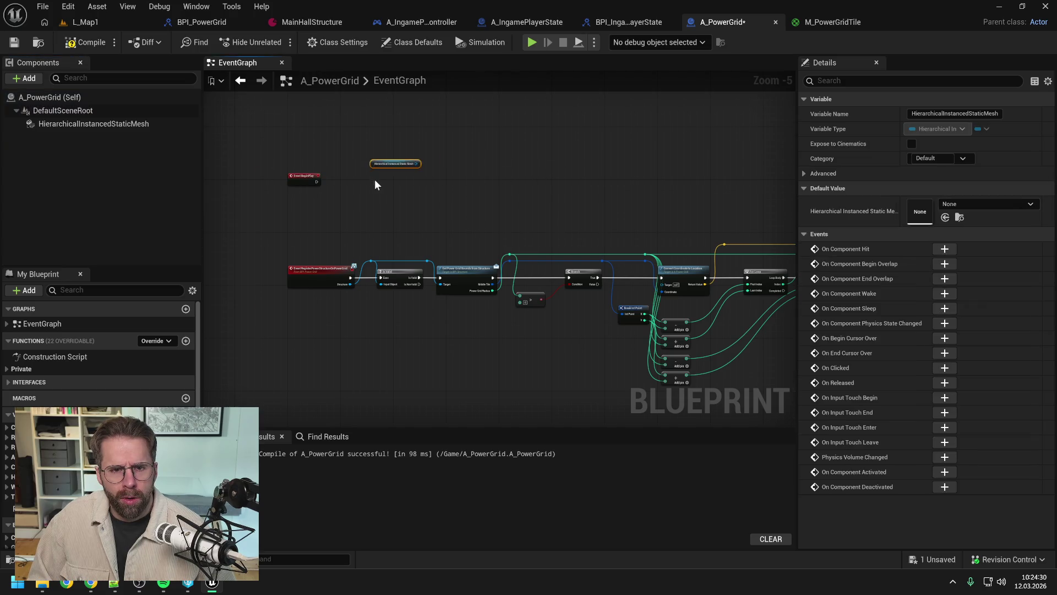
scroll(435, 150, up, 2)
drag(445, 150, 481, 169)
text(add ins)
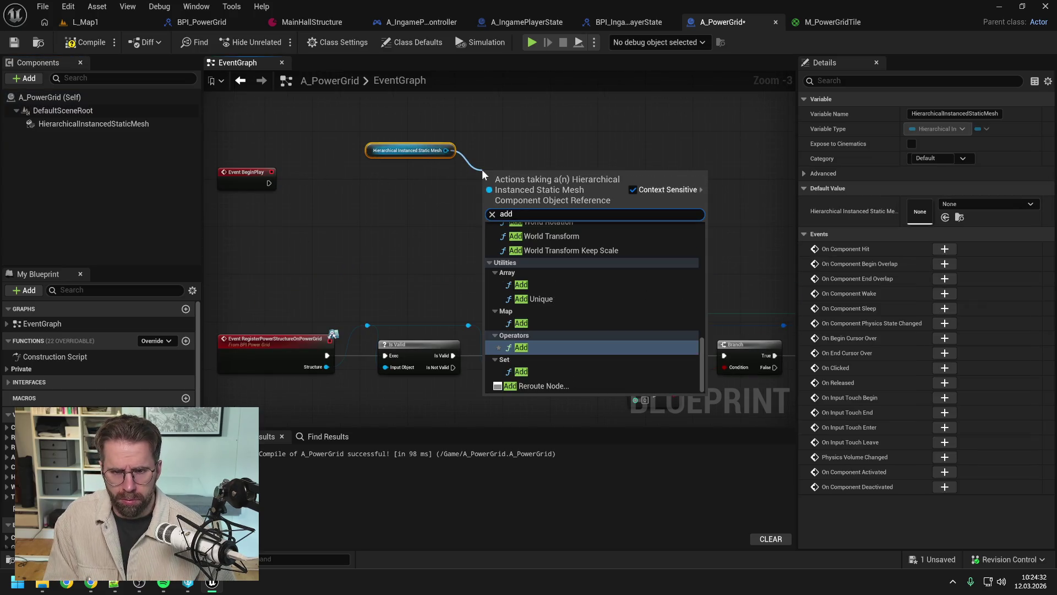
click(545, 248)
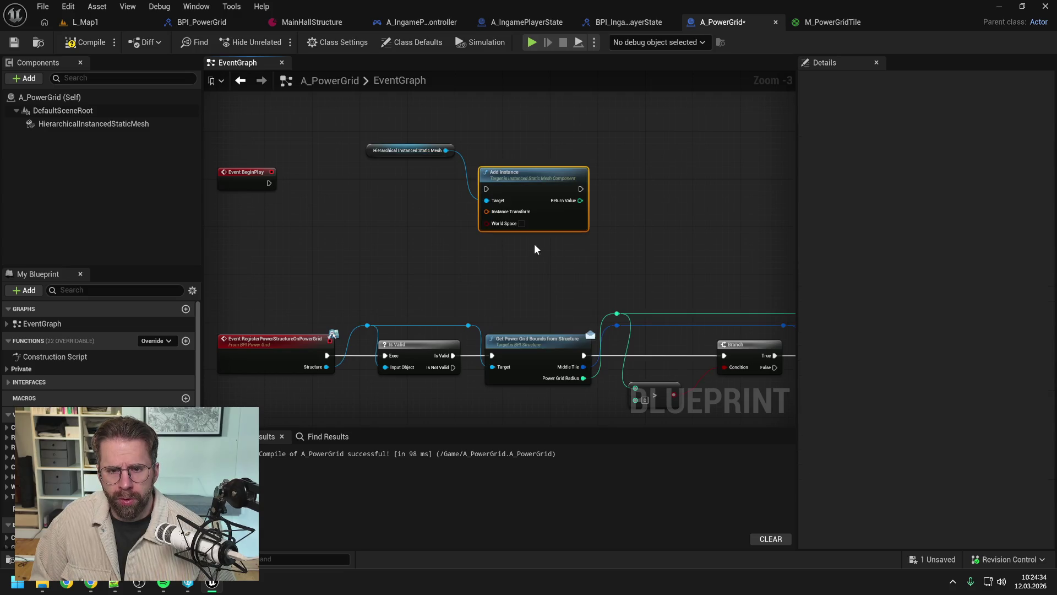
drag(527, 247, 465, 269)
right_click(428, 234)
click(454, 283)
Search 'get inst' from the mesh getter, then cancel without adding a node.
drag(385, 174, 625, 221)
text(get inst)
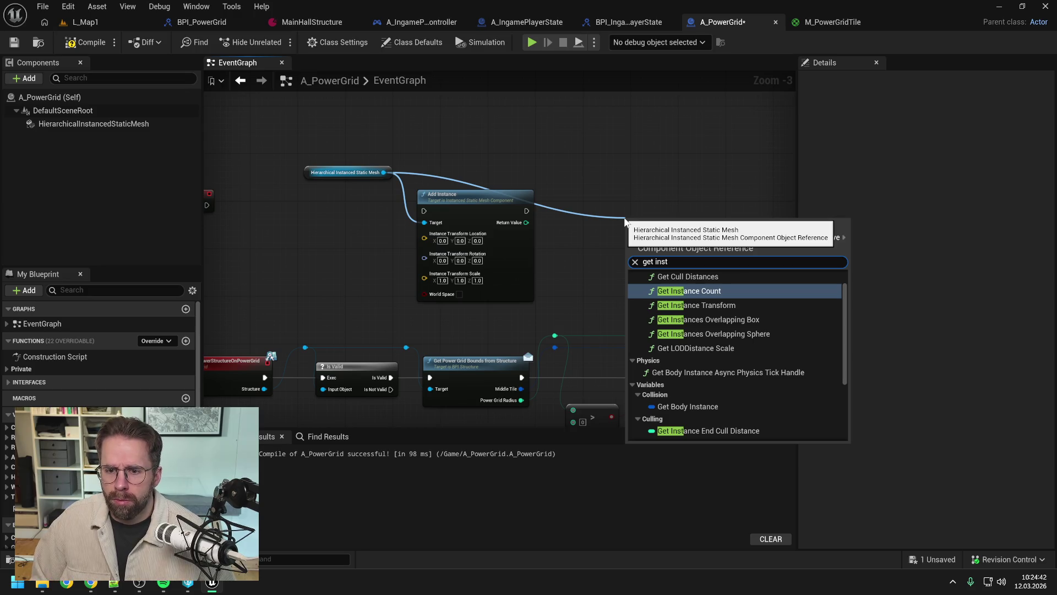
scroll(725, 325, up, 1)
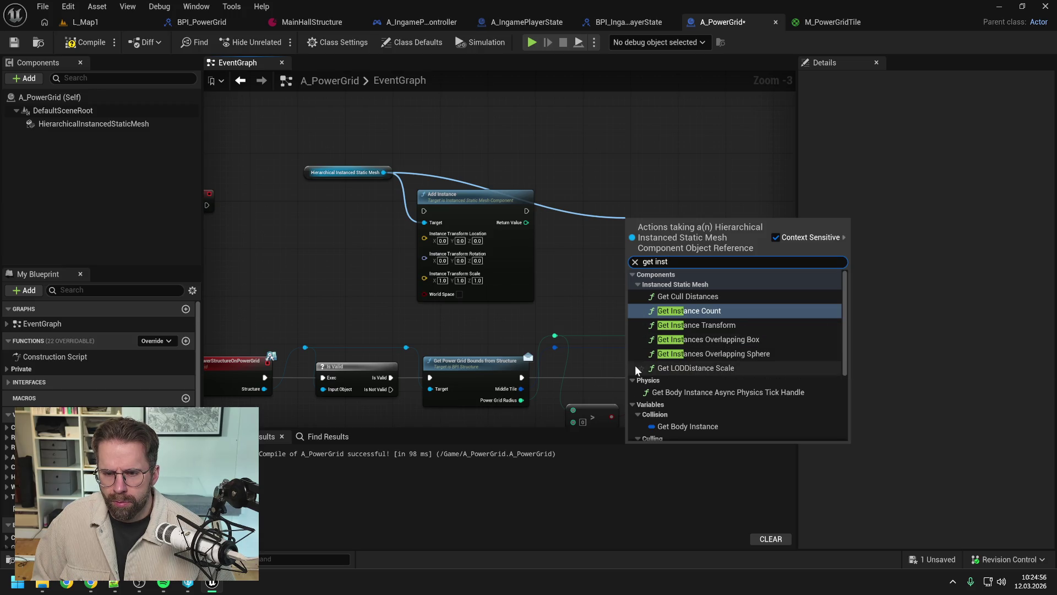
scroll(775, 353, down, 1)
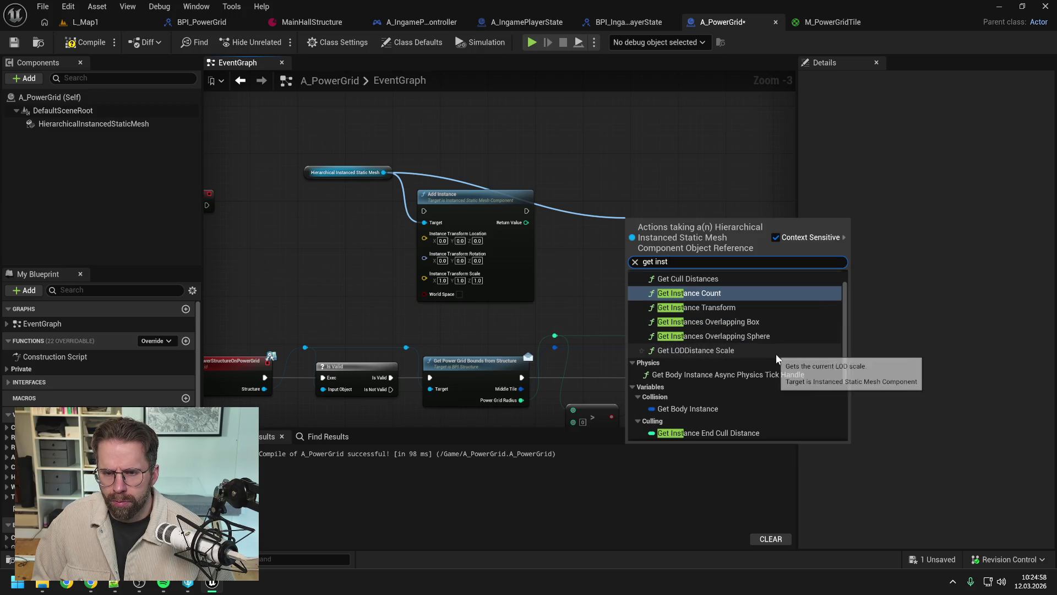
scroll(786, 355, down, 1)
scroll(785, 353, down, 2)
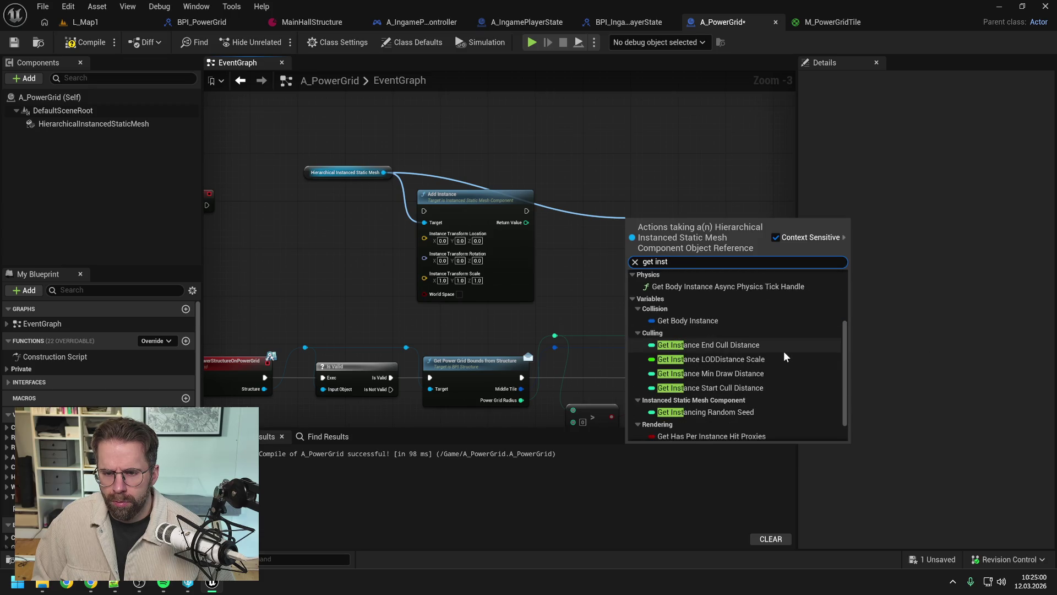
key(Escape)
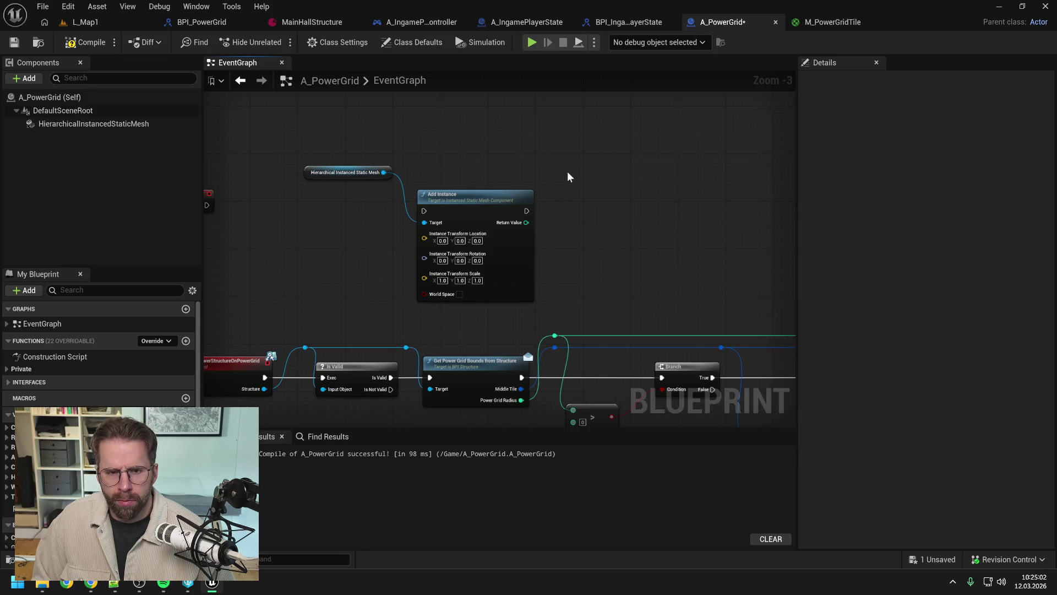
Add a Remove Instance node from the mesh getter, then delete it again.
drag(384, 173, 586, 177)
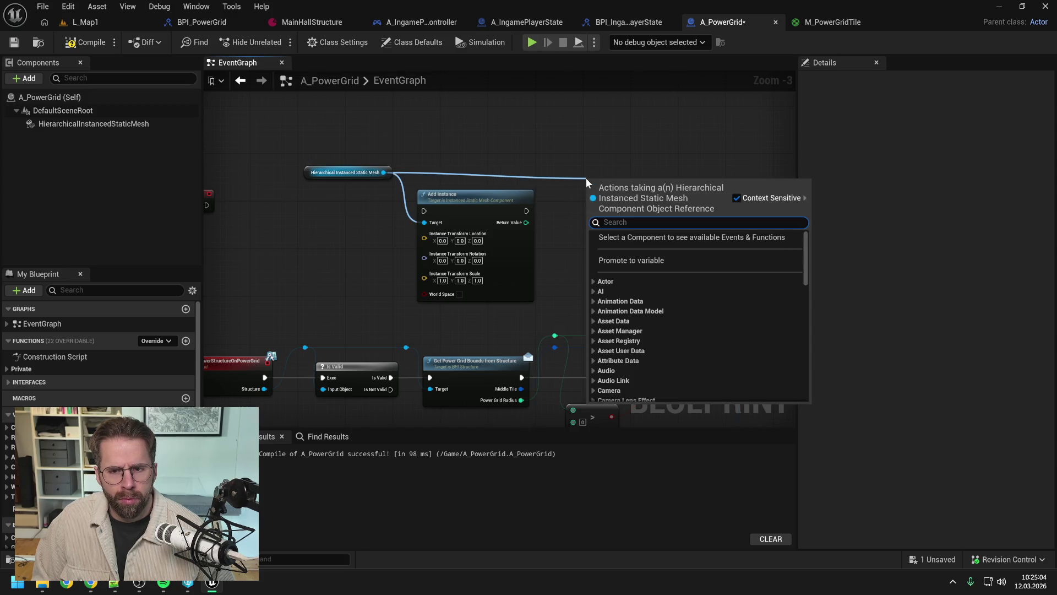
text(remov)
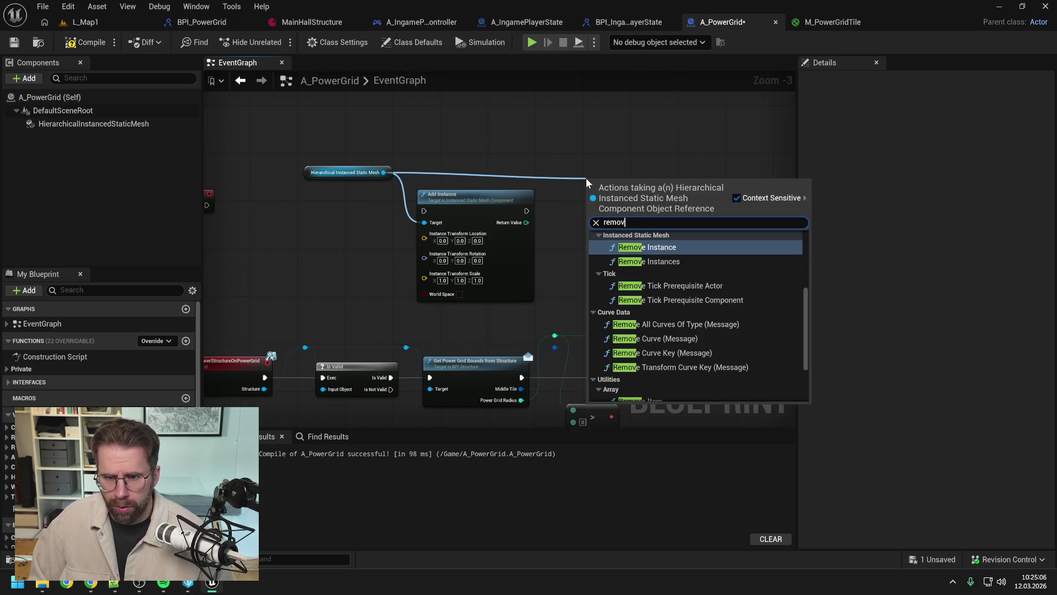
scroll(716, 278, down, 2)
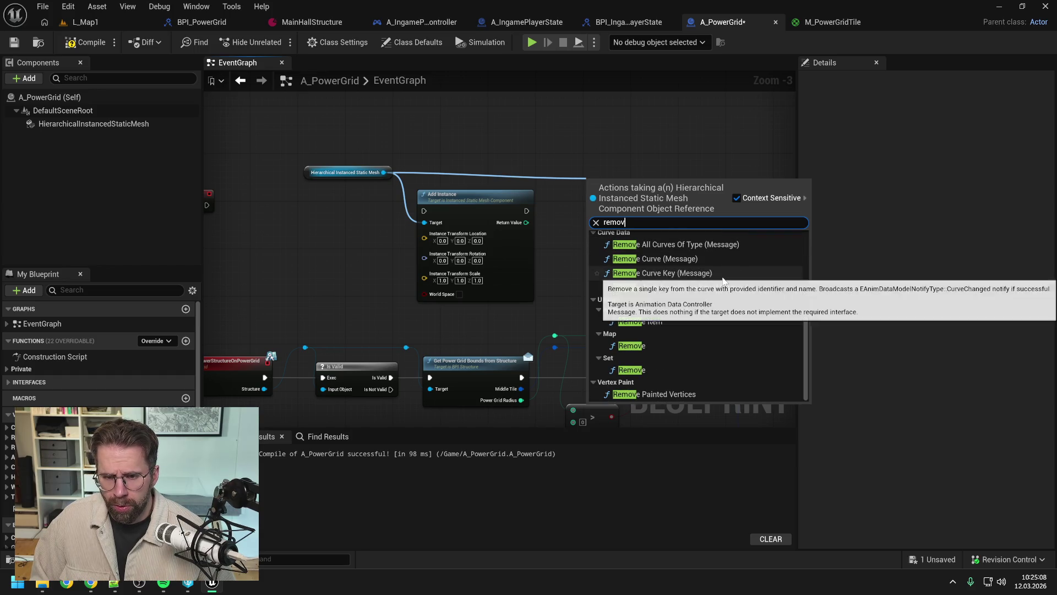
scroll(723, 281, up, 4)
scroll(723, 280, up, 3)
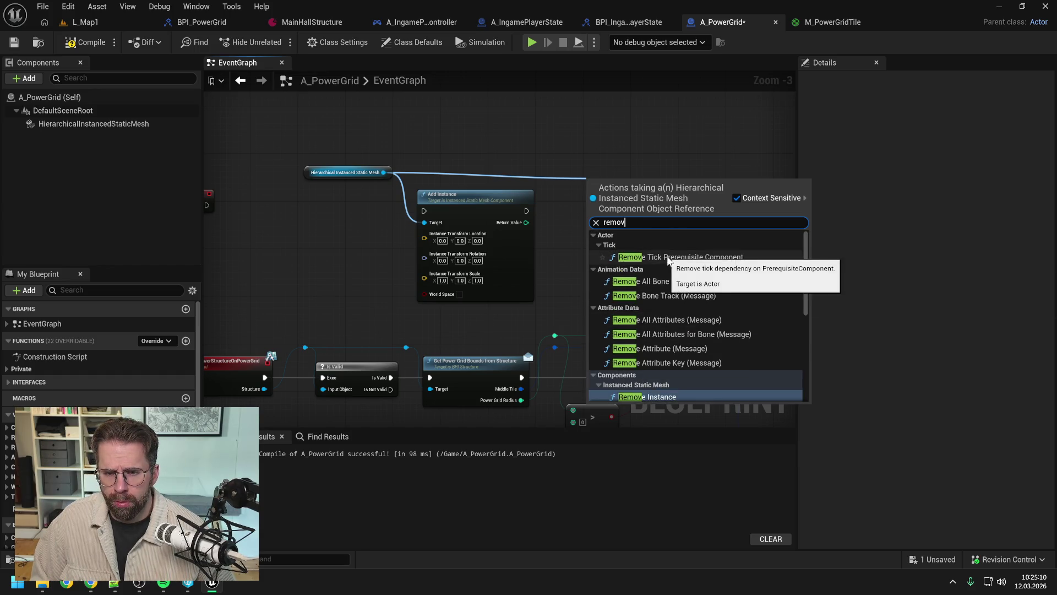
key(ctrl+a)
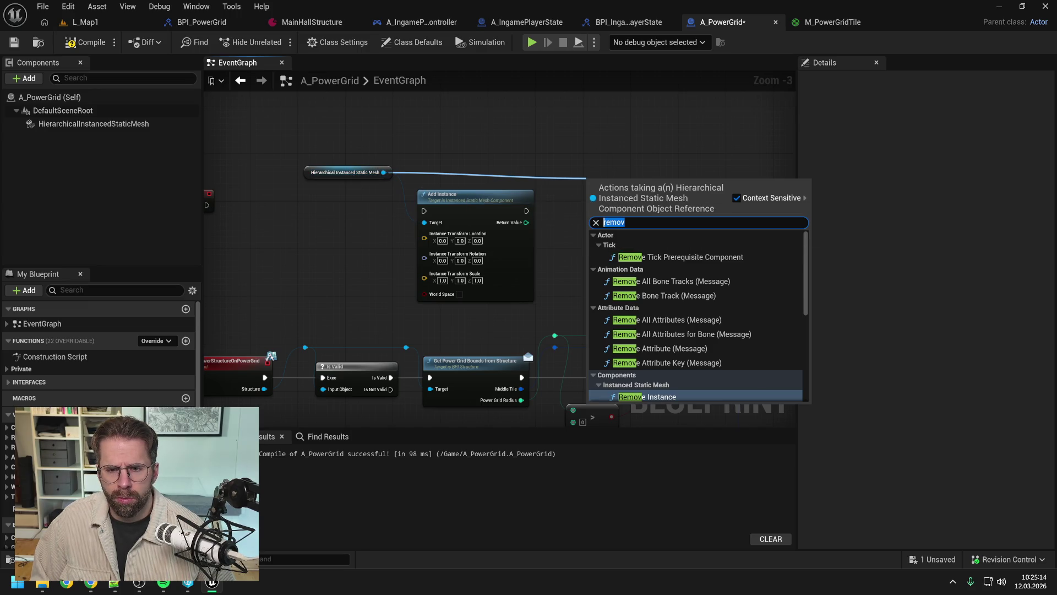
text(remove)
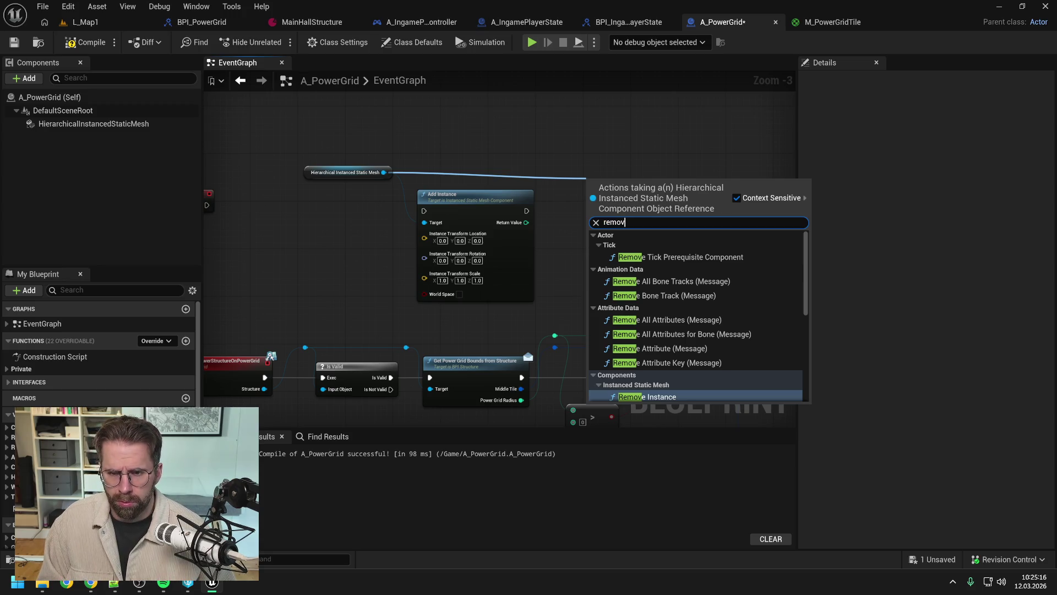
text( ins)
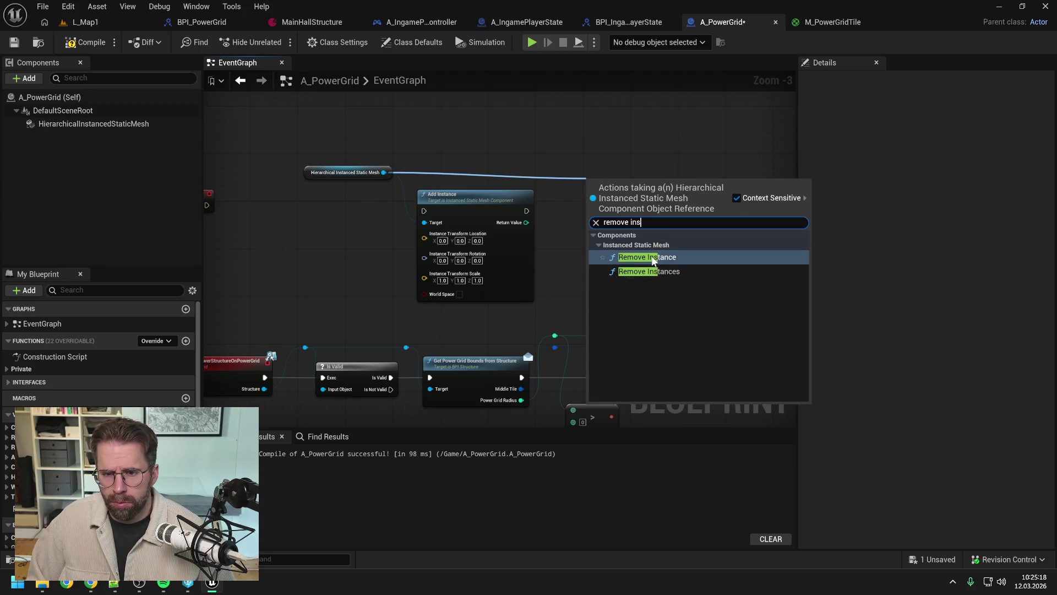
click(617, 255)
click(607, 251)
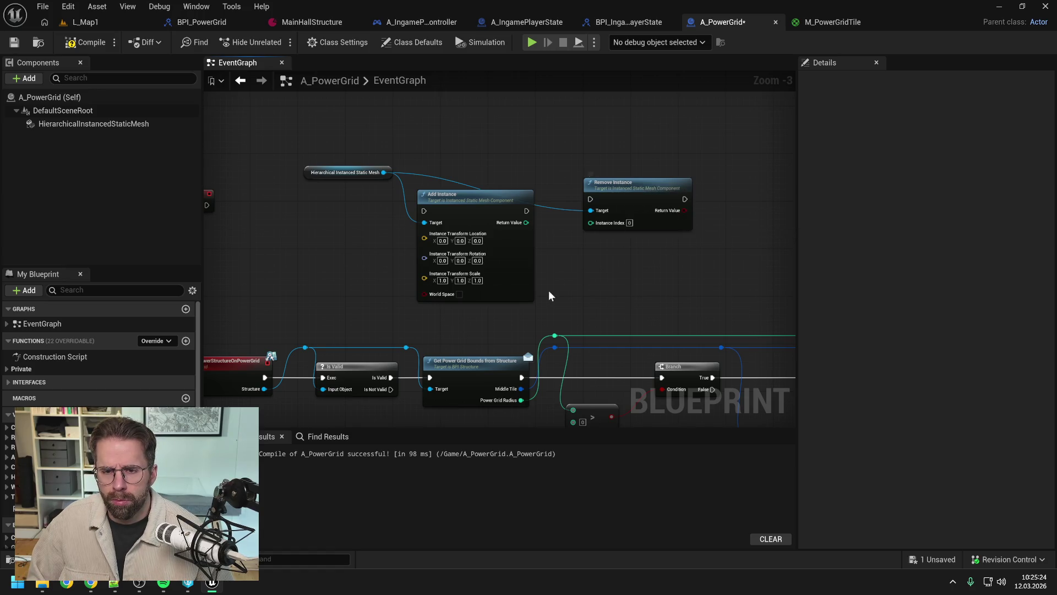
drag(548, 291, 600, 246)
scroll(599, 246, down, 1)
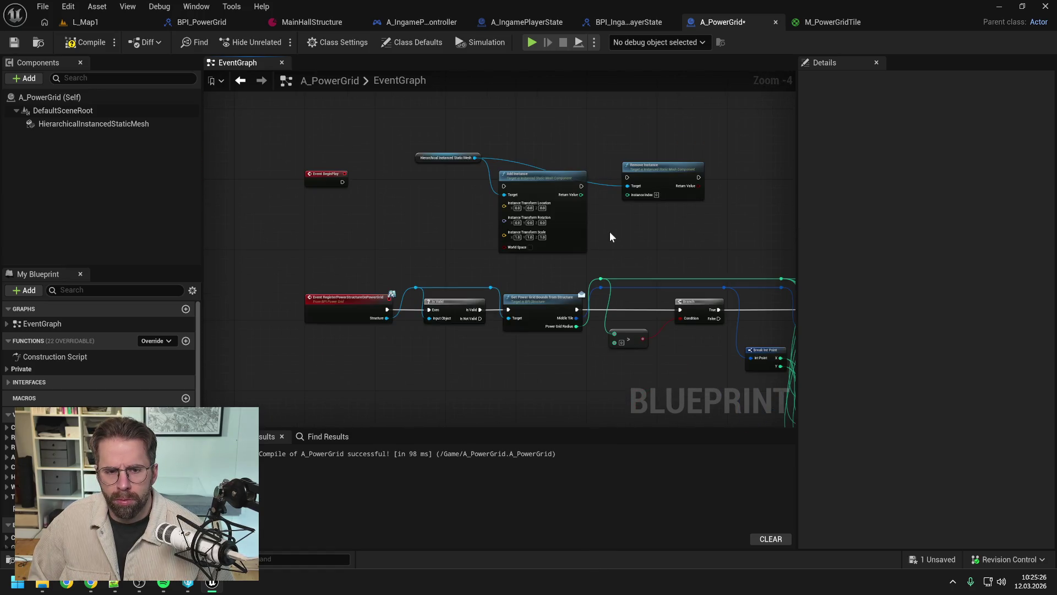
click(685, 199)
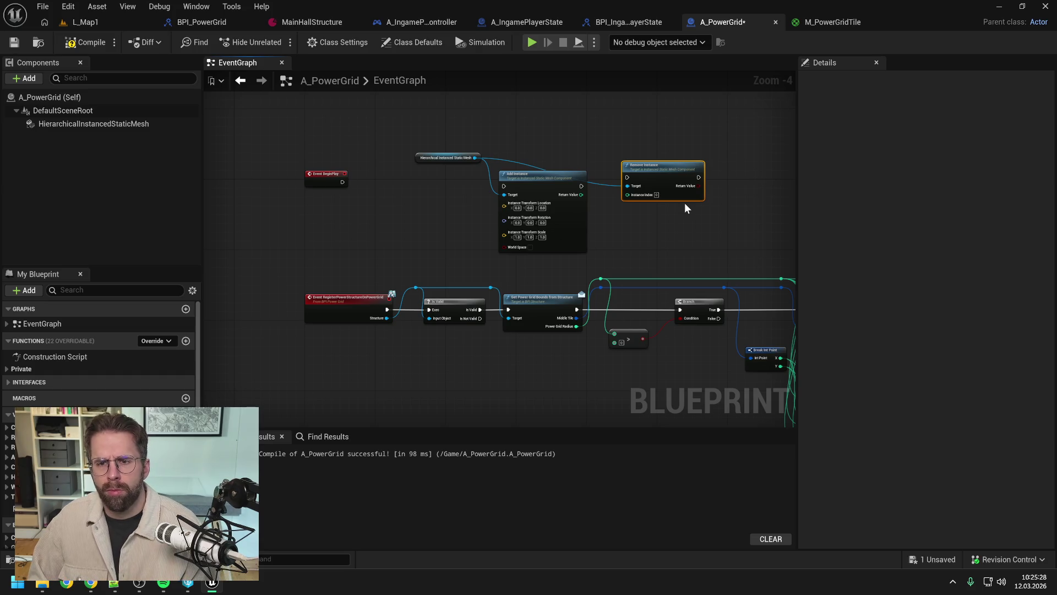
key(Delete)
Add a Get Material node targeting the Hierarchical Instanced Static Mesh.
drag(474, 158, 621, 173)
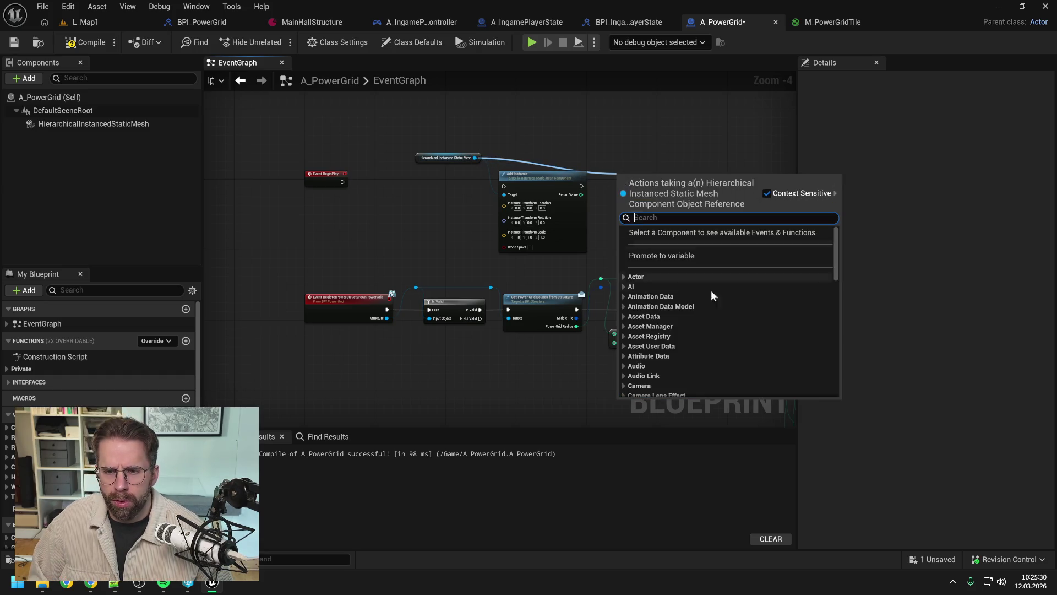
scroll(714, 310, down, 2)
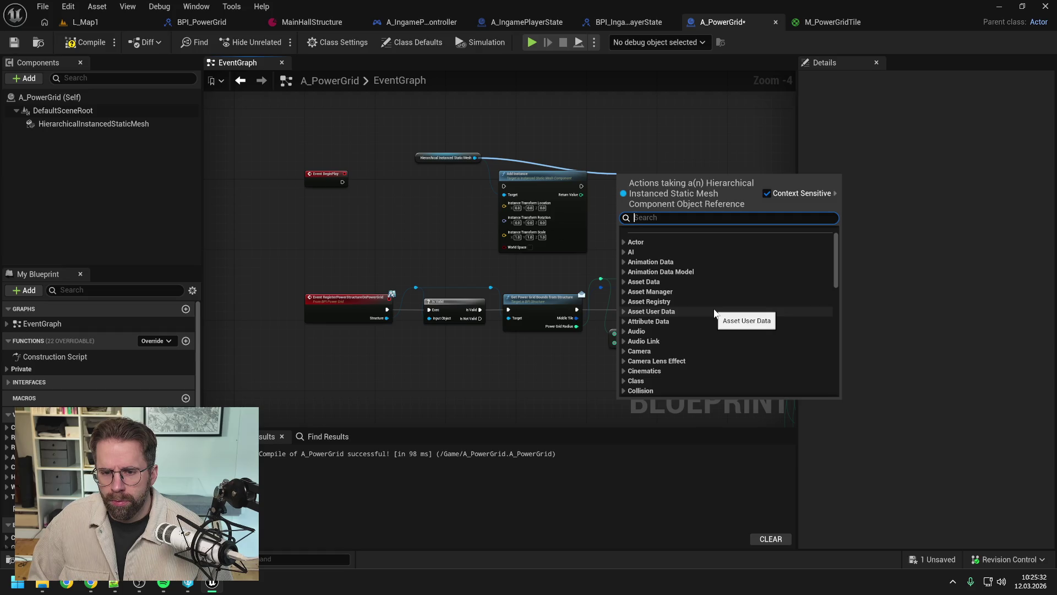
scroll(713, 308, down, 3)
click(689, 347)
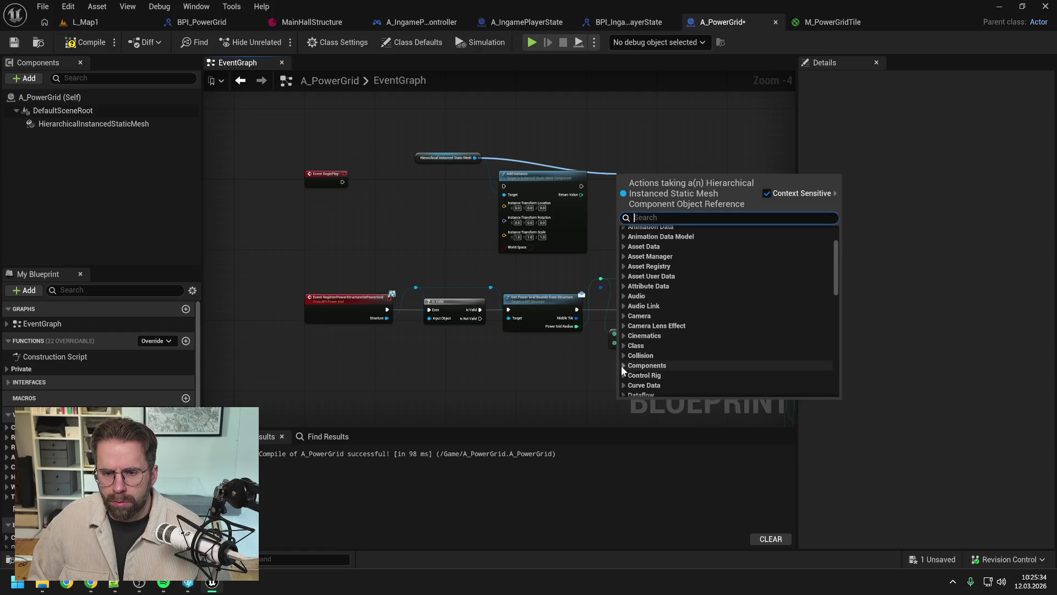
click(628, 367)
scroll(695, 308, down, 3)
scroll(705, 306, down, 3)
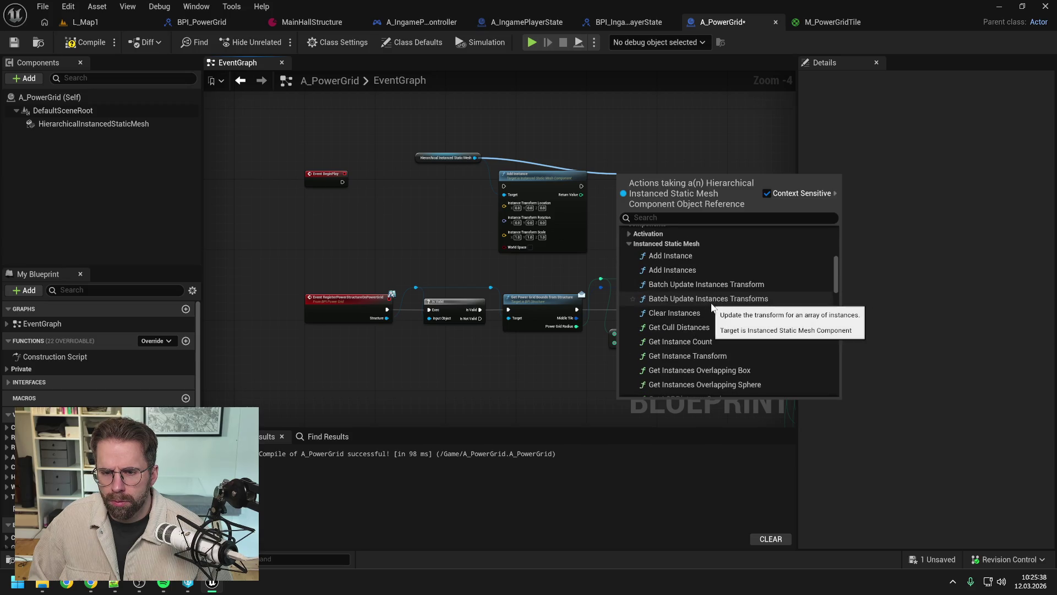
scroll(712, 306, down, 2)
scroll(726, 309, down, 2)
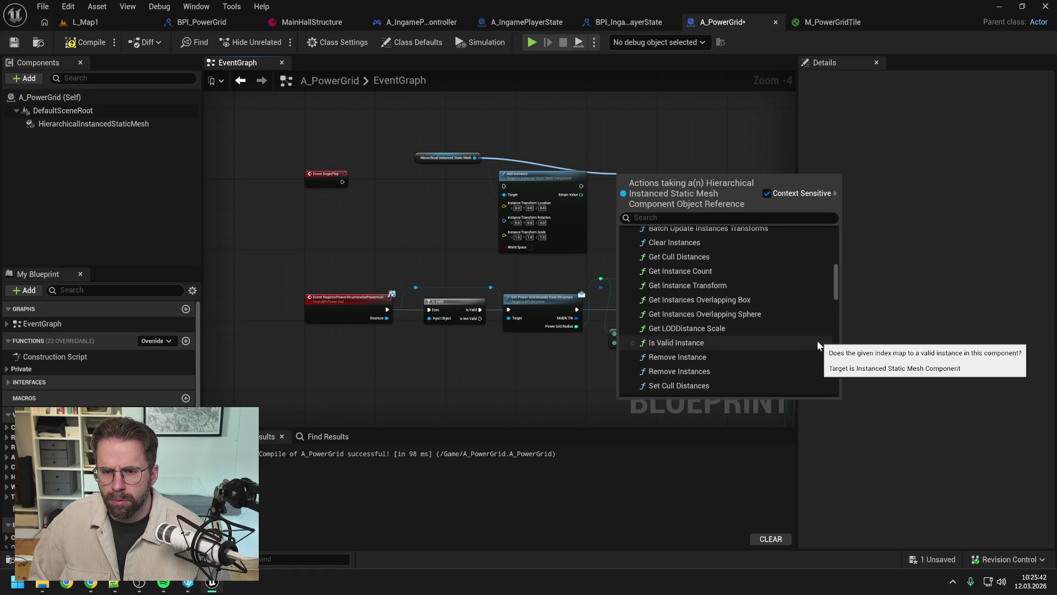
scroll(776, 339, down, 2)
scroll(775, 339, down, 2)
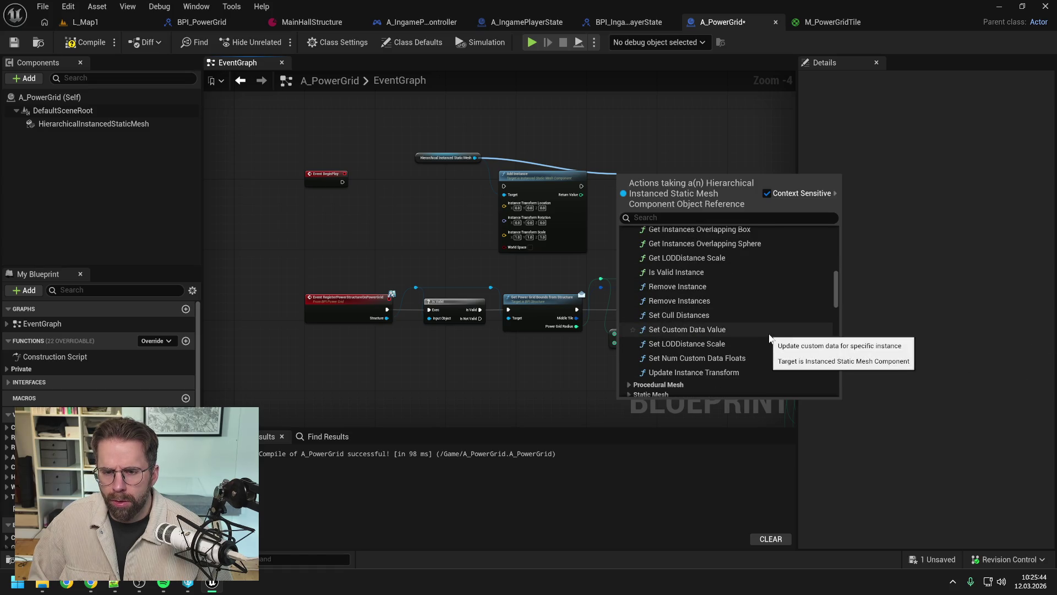
text(material)
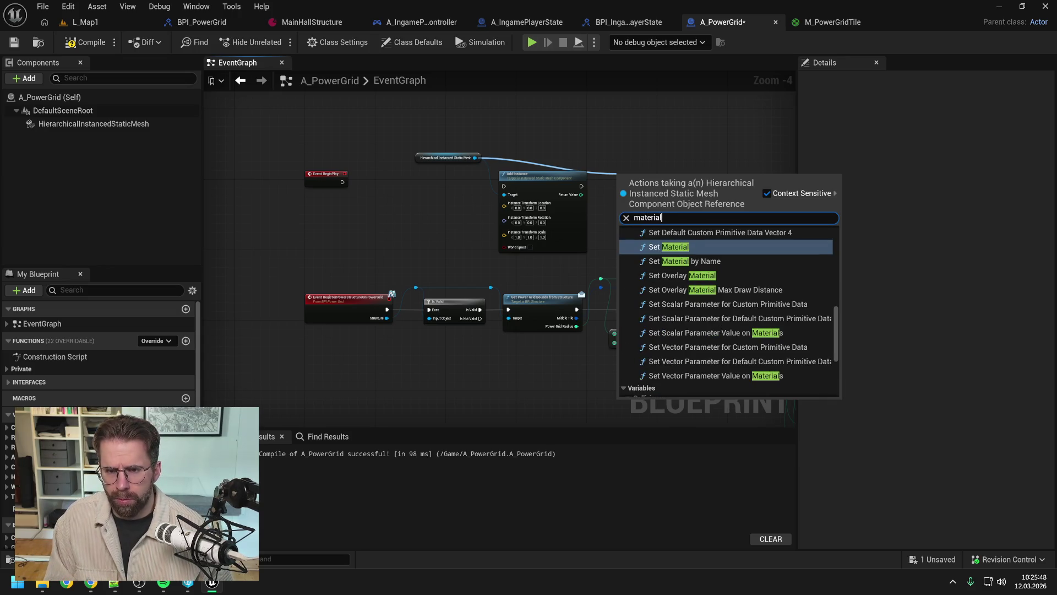
scroll(735, 310, up, 5)
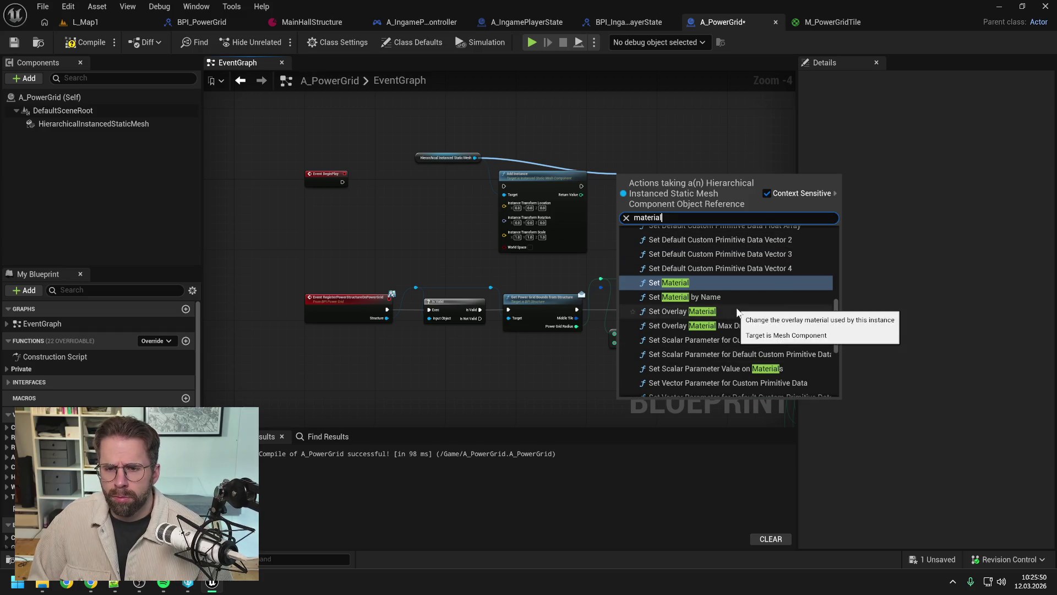
scroll(752, 308, up, 3)
scroll(745, 309, up, 3)
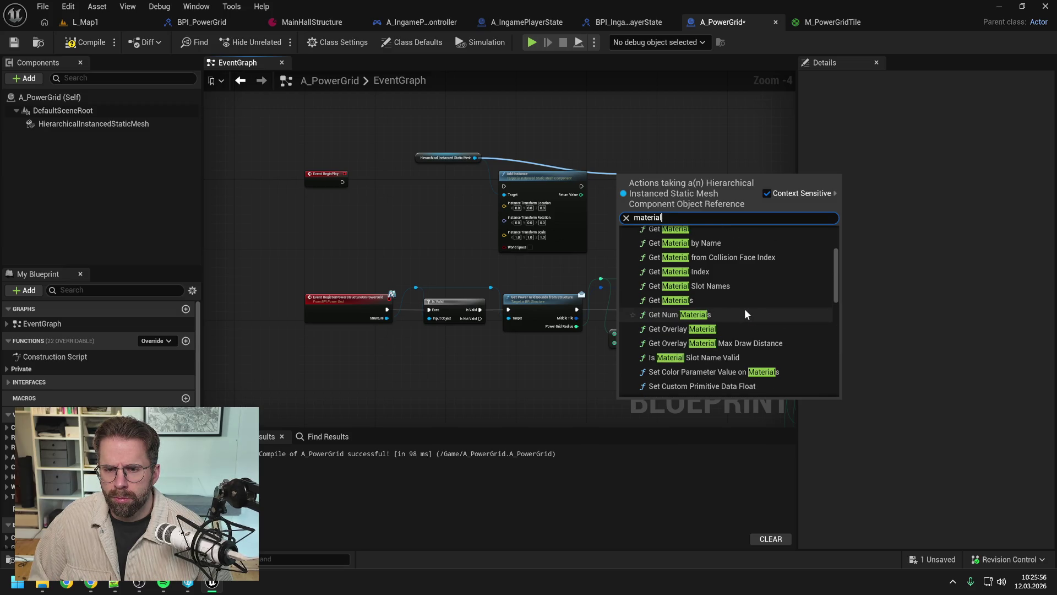
scroll(745, 314, up, 2)
click(670, 268)
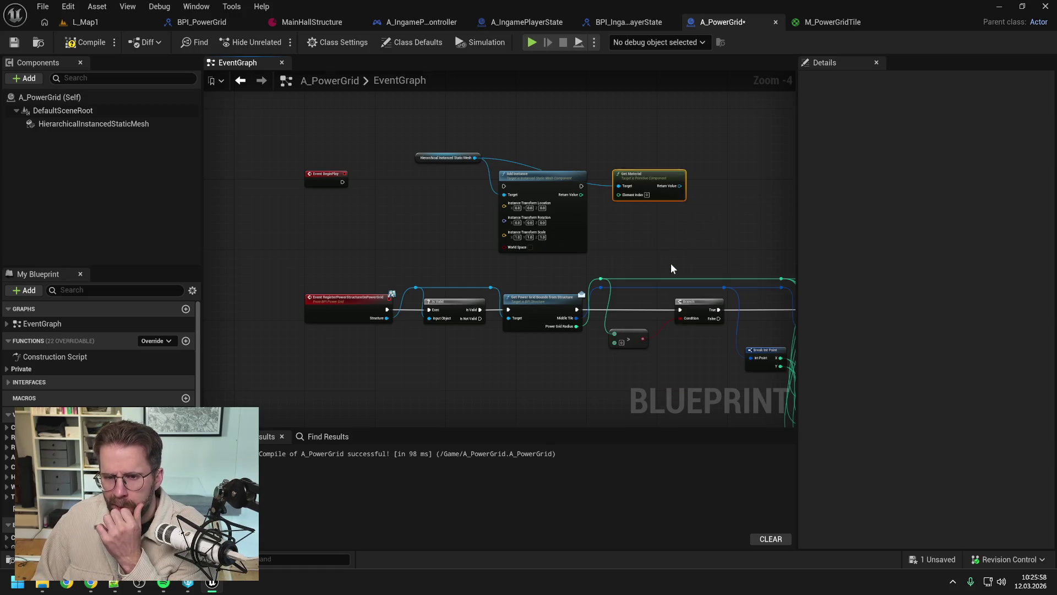
Nudge Get Material lower and search 'set par' from its Return Value.
drag(649, 178, 637, 224)
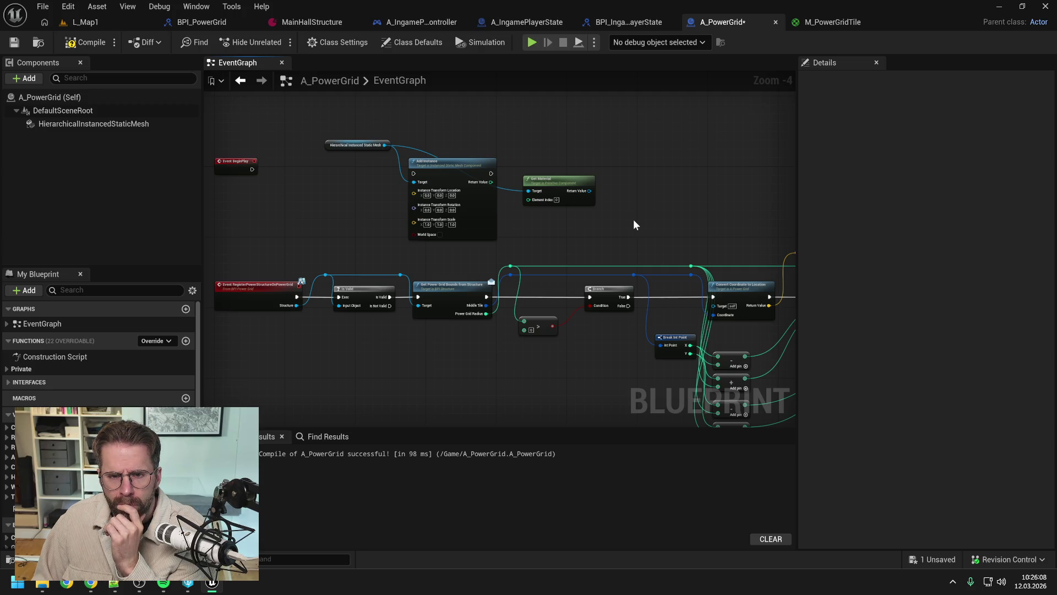
drag(633, 221, 675, 214)
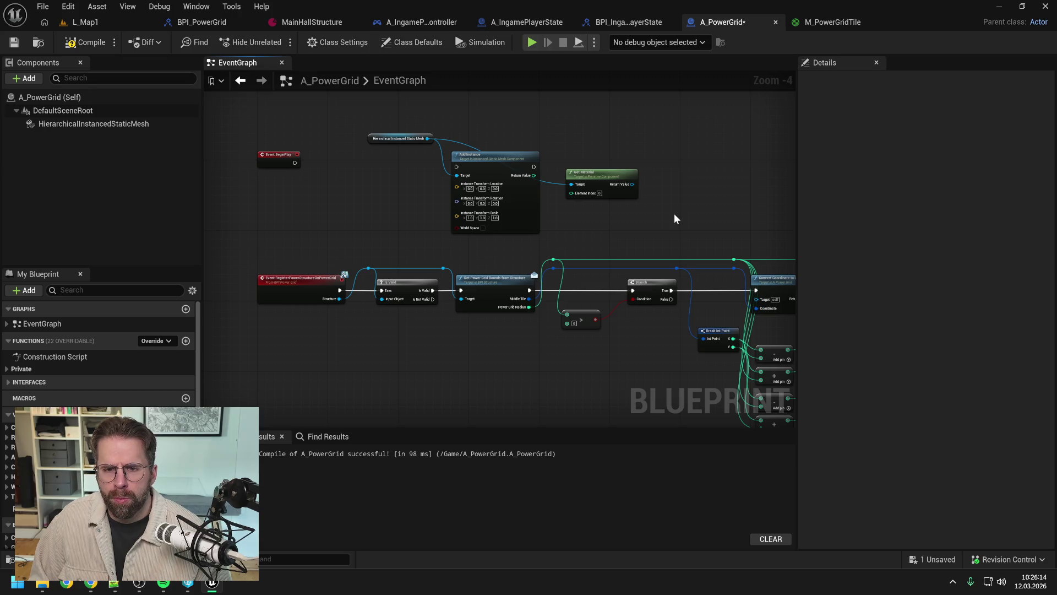
drag(631, 184, 667, 189)
text(set par)
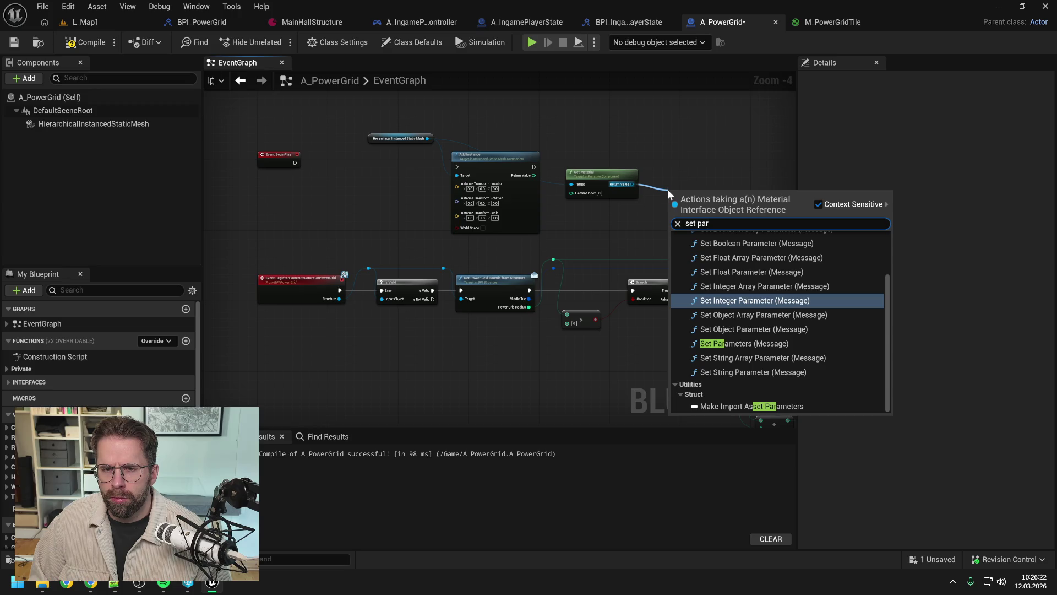
Add a Set Float Parameter node fed by Get Material.
click(739, 271)
drag(709, 171, 710, 159)
click(678, 221)
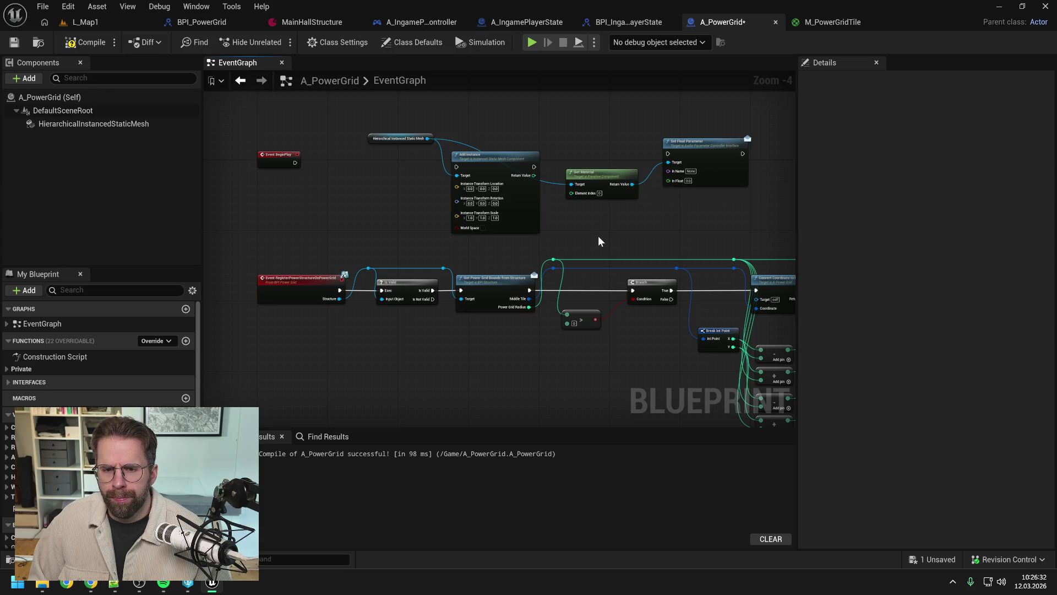
Delete the Add Instance node and shift Get Material and Set Float Parameter left.
click(514, 213)
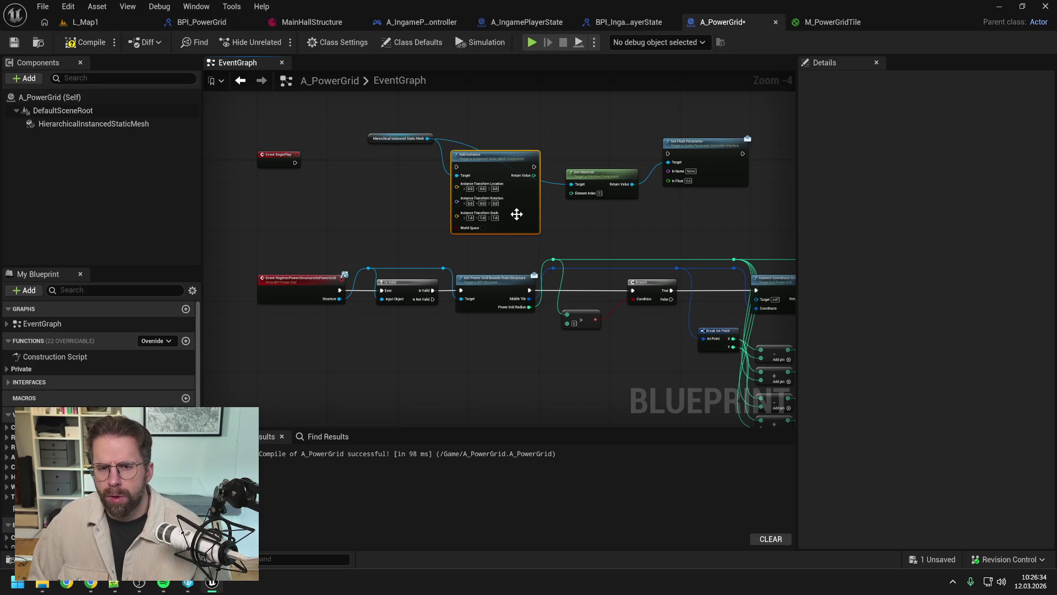
key(Delete)
drag(611, 177, 510, 160)
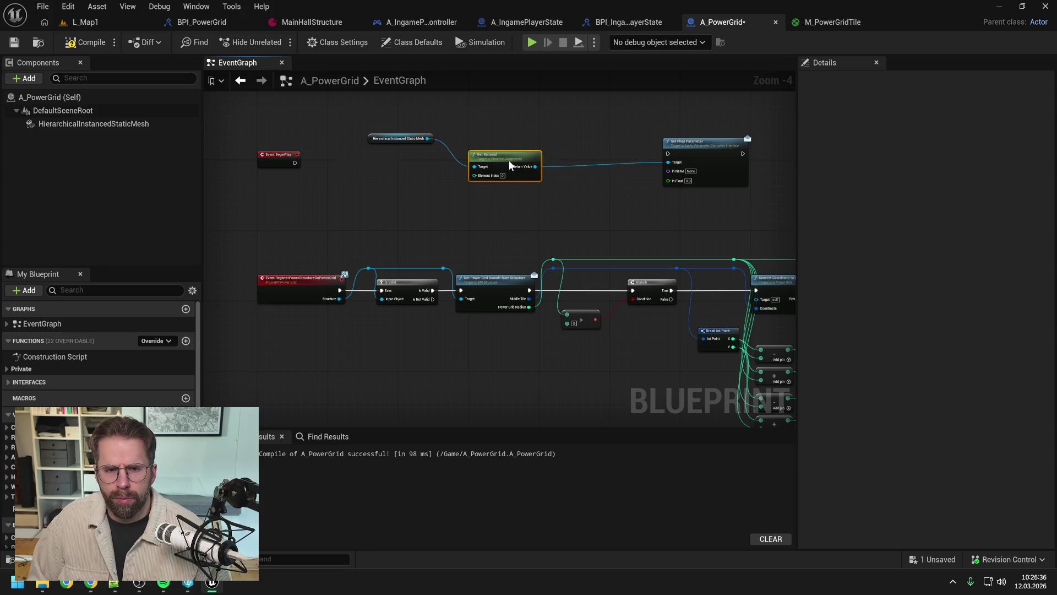
drag(710, 150, 599, 146)
click(545, 221)
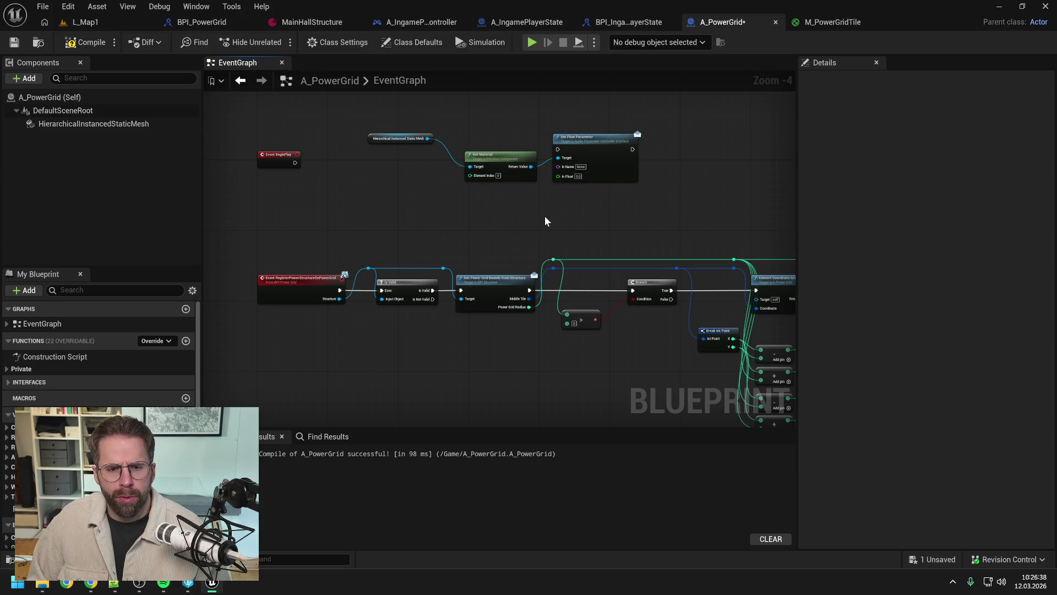
mouse_move(374, 117)
mouse_down()
mouse_move(633, 181)
mouse_move(517, 403)
mouse_up()
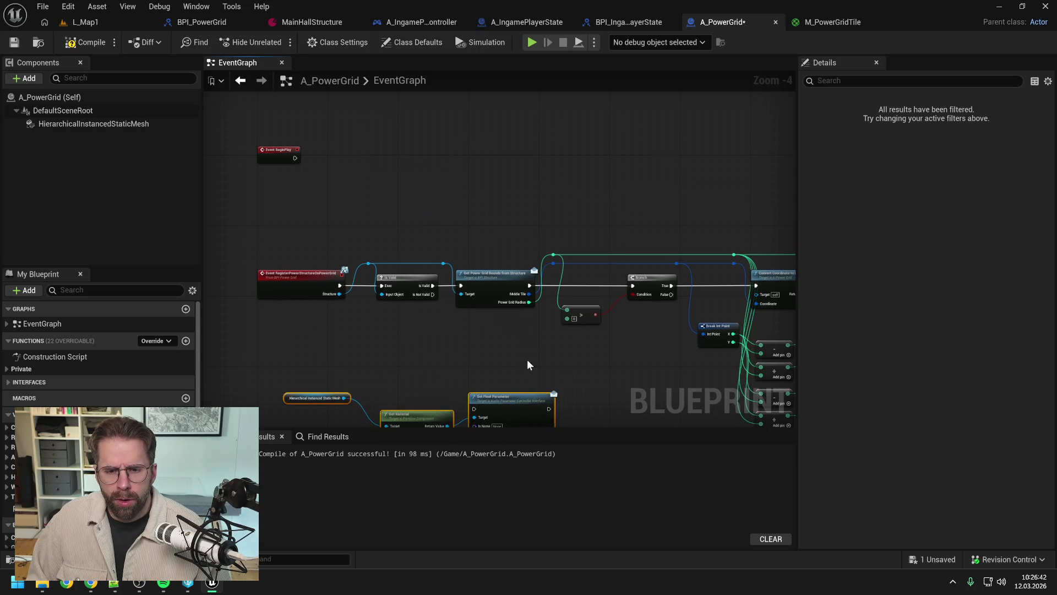
click(546, 280)
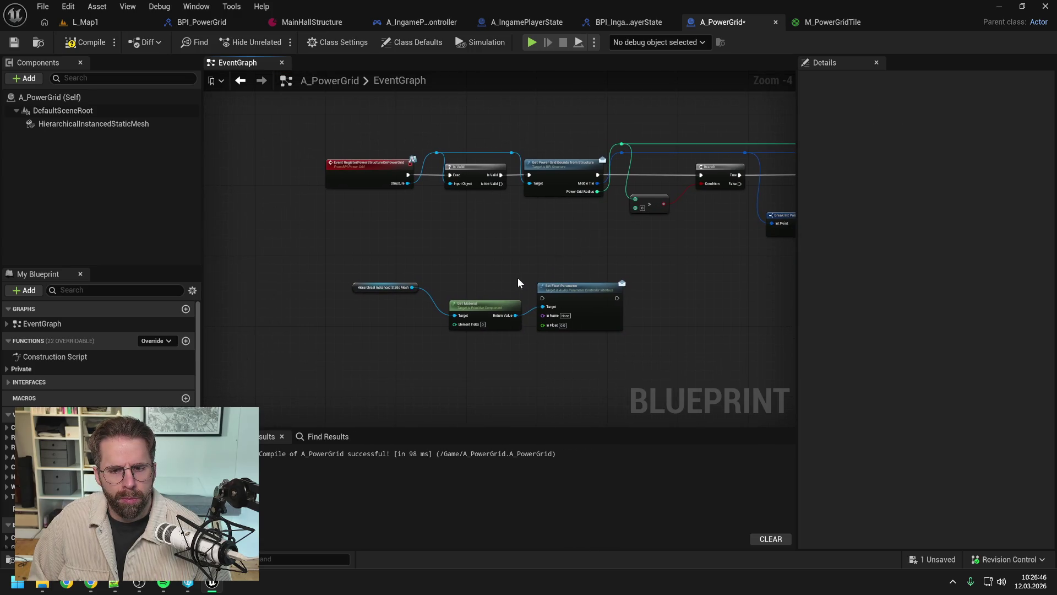
Insert a Sequence node after the register event, with Then 0 driving Is Valid.
drag(408, 234, 491, 299)
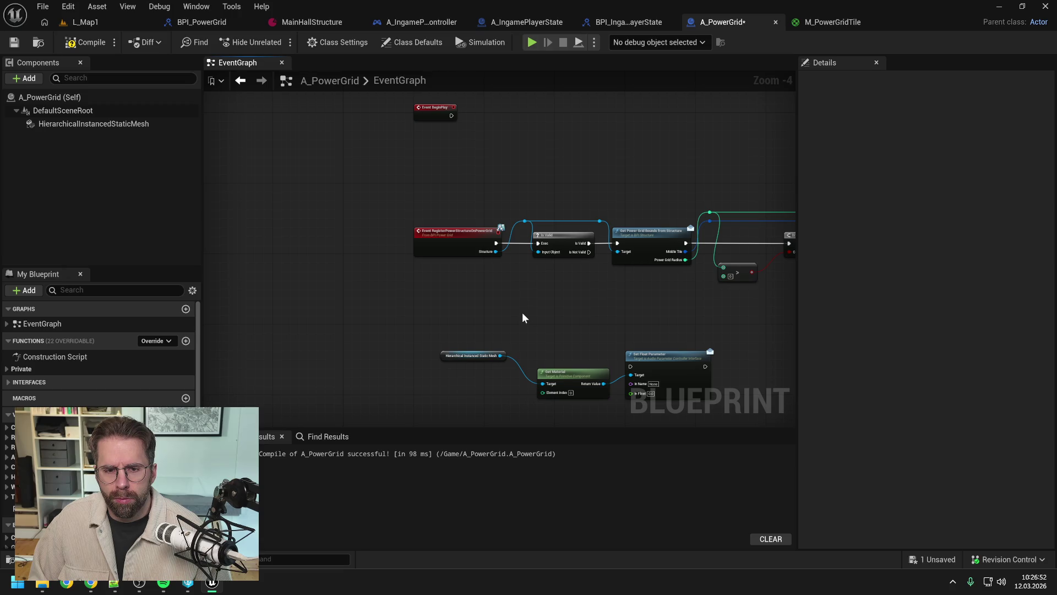
drag(517, 319, 475, 282)
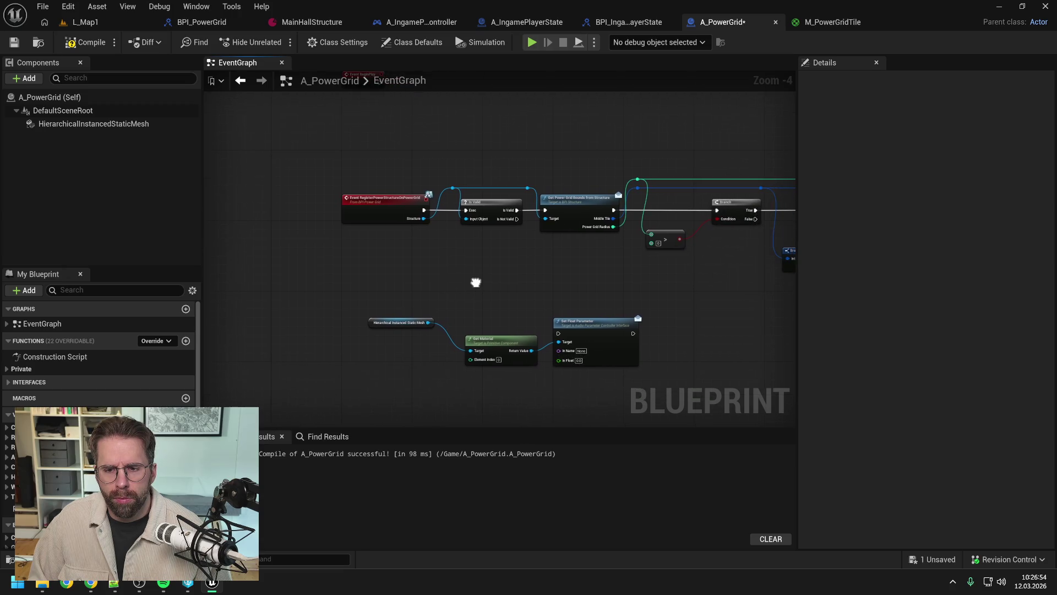
right_click(443, 293)
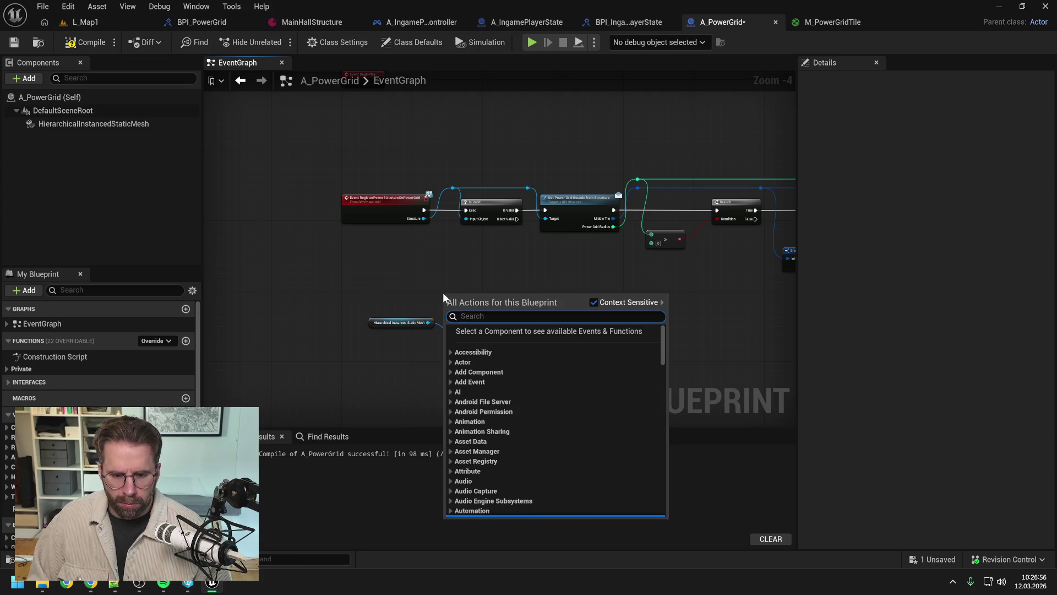
text(sequence)
key(Return)
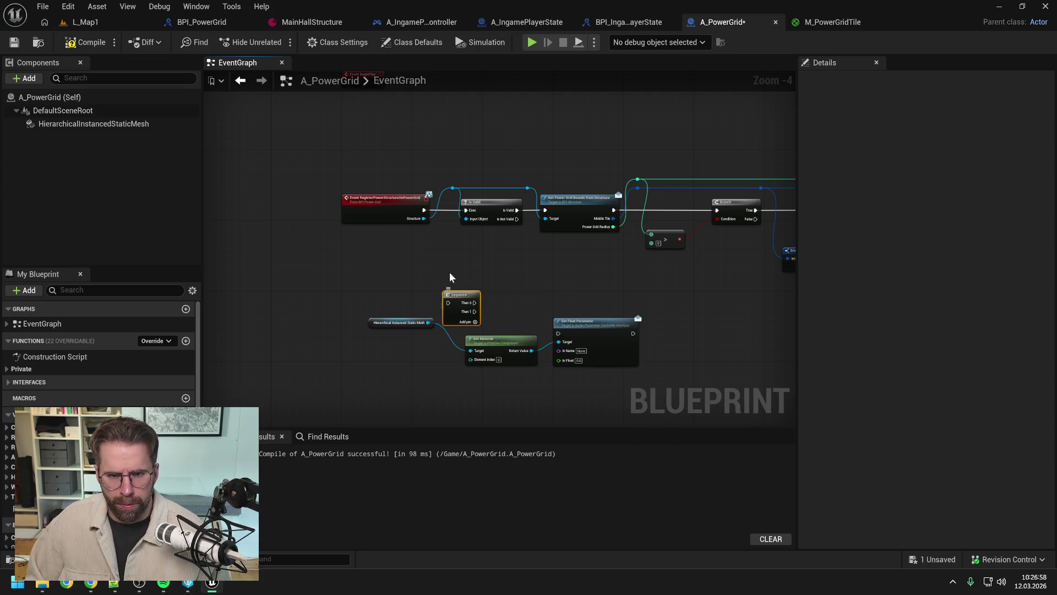
drag(443, 294, 489, 353)
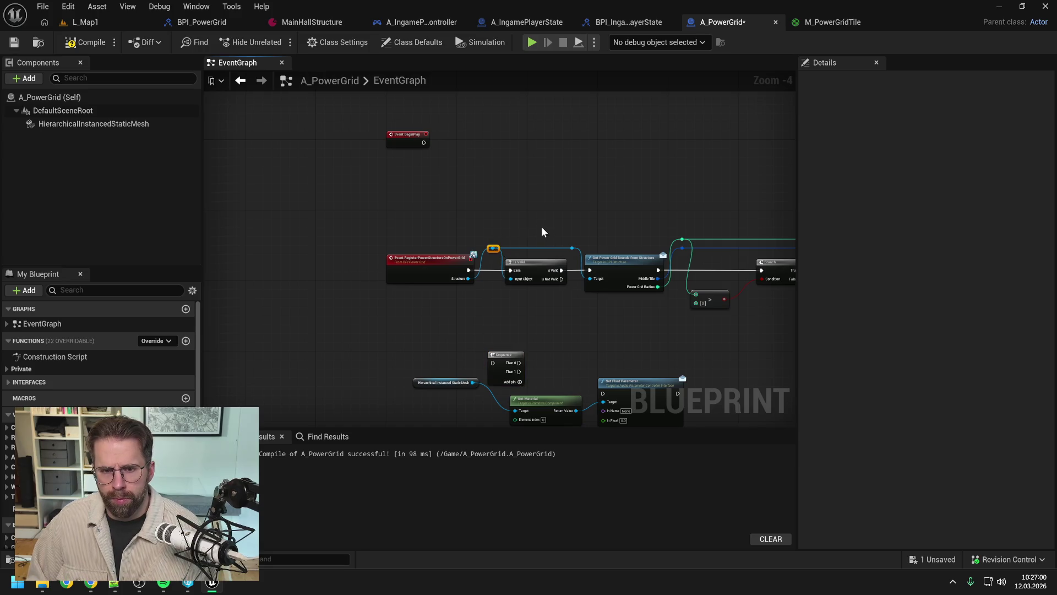
drag(405, 144, 406, 184)
drag(484, 303, 491, 267)
drag(443, 218, 477, 275)
mouse_move(503, 275)
mouse_down()
mouse_move(479, 279)
mouse_move(485, 219)
mouse_up()
Move the mesh, Get Material and Set Float Parameter nodes slightly lower.
drag(550, 271, 487, 221)
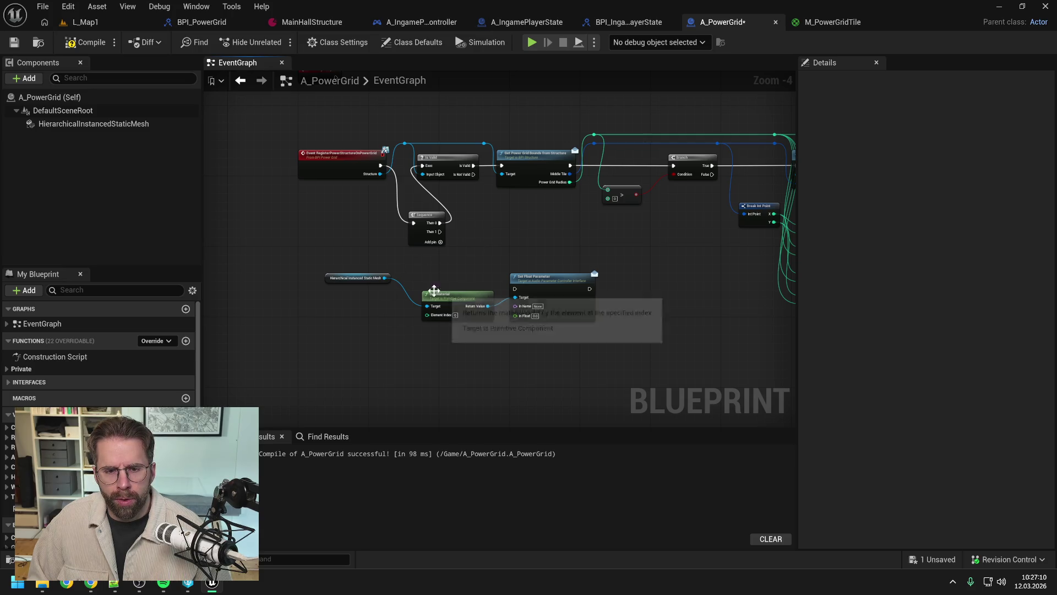
mouse_move(349, 261)
mouse_down()
mouse_move(548, 295)
mouse_move(556, 330)
mouse_up()
click(501, 375)
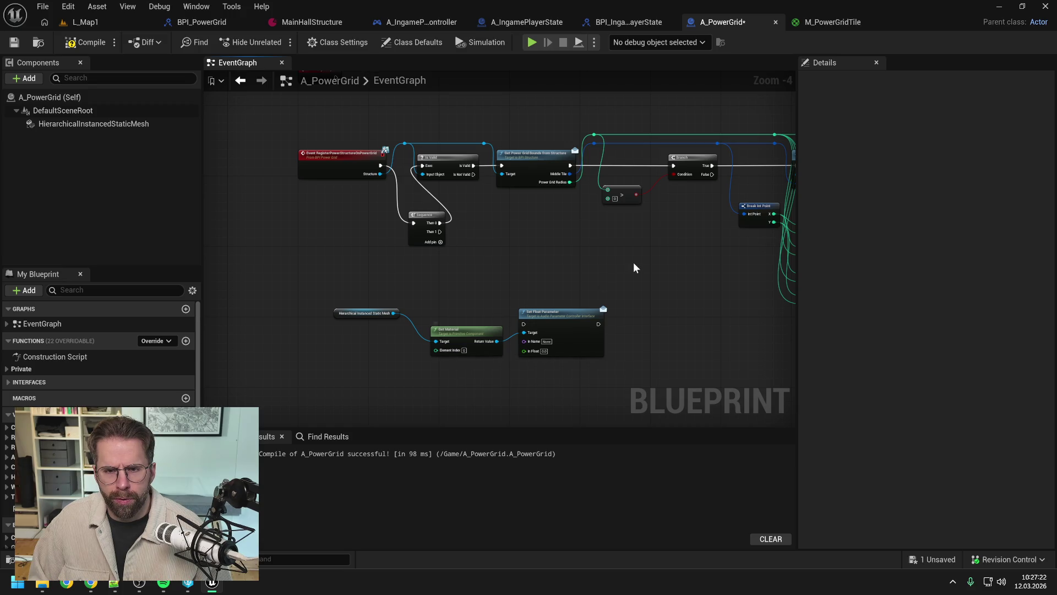
Move the mesh, Get Material and Set Float Parameter nodes further down below the chain.
drag(692, 268, 477, 262)
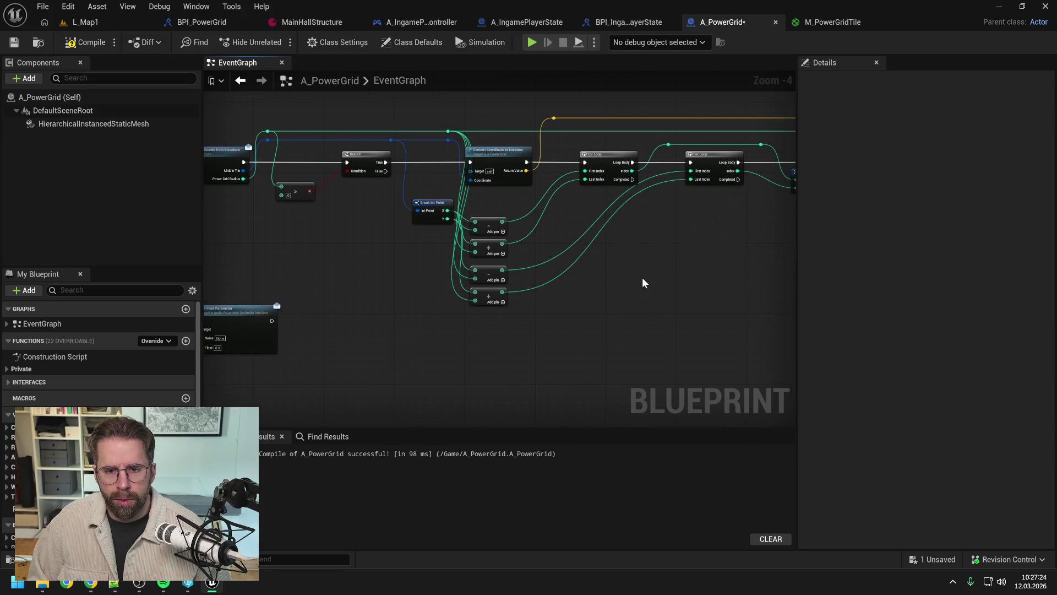
mouse_move(687, 274)
mouse_down()
mouse_move(650, 297)
mouse_move(488, 284)
mouse_up()
drag(683, 278, 534, 283)
drag(688, 261, 433, 272)
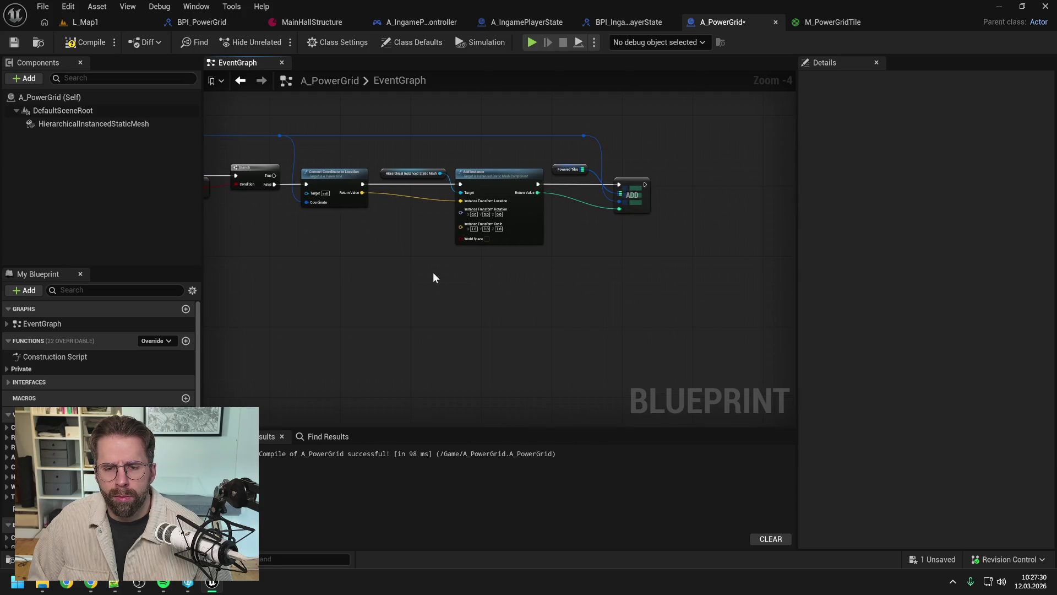
drag(433, 272, 719, 242)
mouse_move(441, 248)
mouse_down()
mouse_move(640, 253)
mouse_move(625, 219)
mouse_up()
mouse_move(366, 245)
mouse_down()
mouse_move(432, 280)
mouse_move(555, 295)
mouse_move(555, 362)
mouse_up()
click(509, 280)
Place a Get PoweredTiles node and attach a Find node to it.
mouse_move(83, 484)
mouse_down()
mouse_move(417, 253)
mouse_move(387, 259)
mouse_move(435, 273)
mouse_up()
click(421, 275)
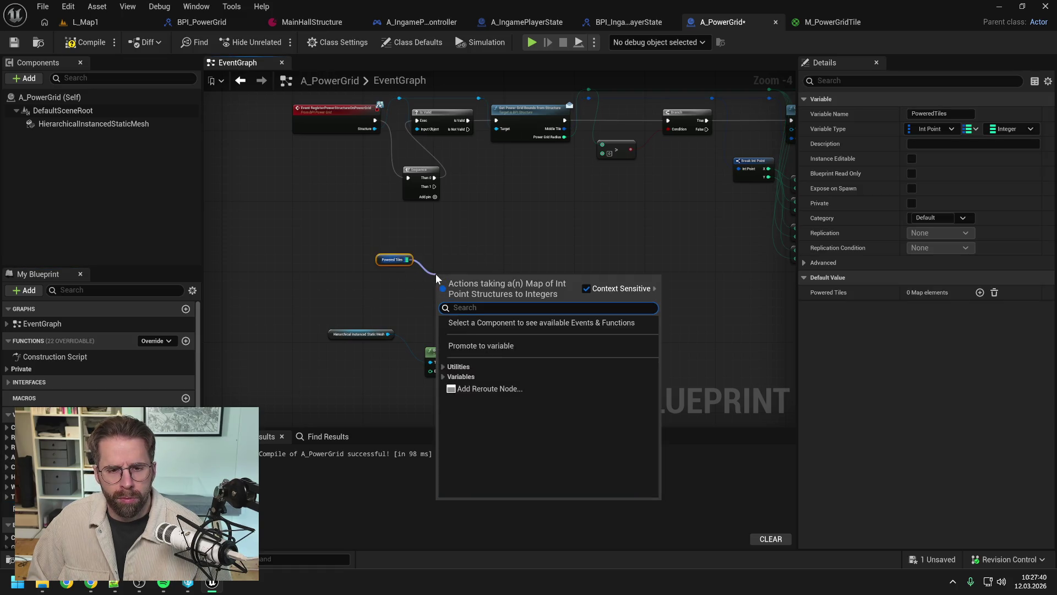
text(get)
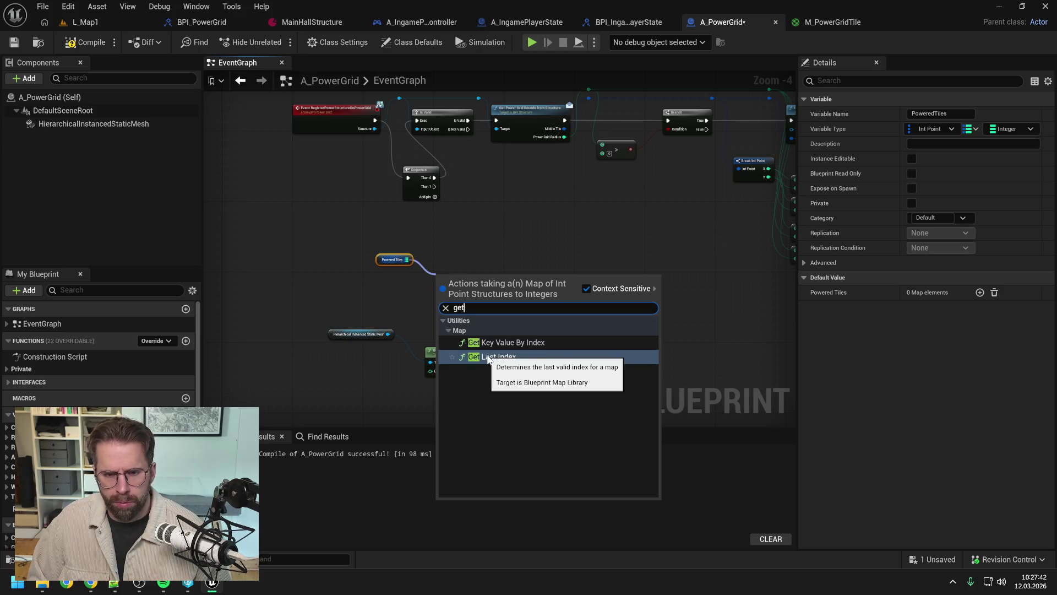
click(490, 357)
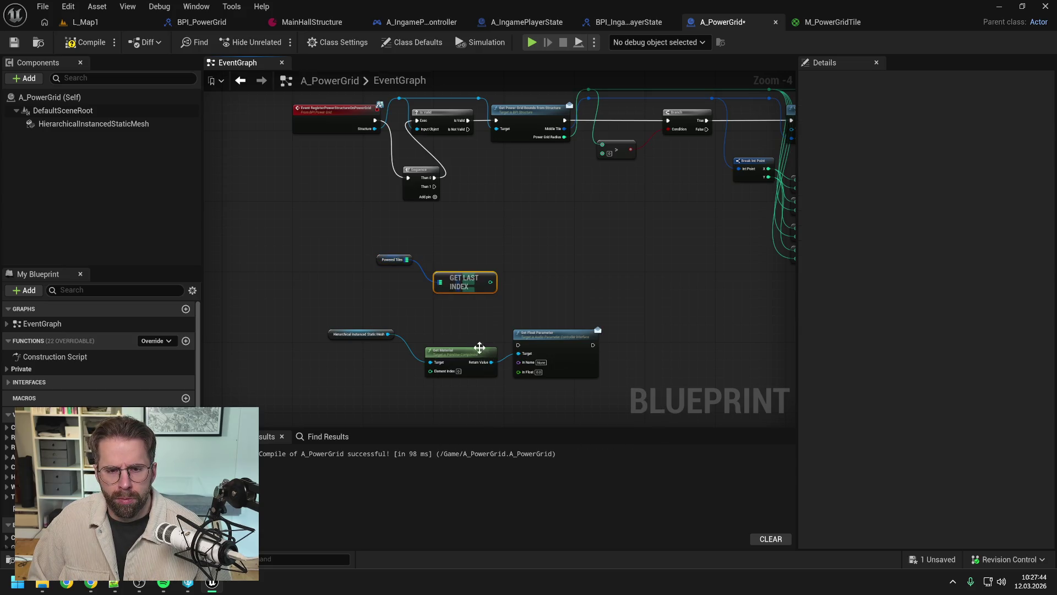
mouse_move(474, 285)
mouse_down()
mouse_move(409, 293)
mouse_move(348, 276)
mouse_move(351, 263)
mouse_move(463, 285)
mouse_move(468, 297)
mouse_up()
text(find)
key(Return)
click(502, 271)
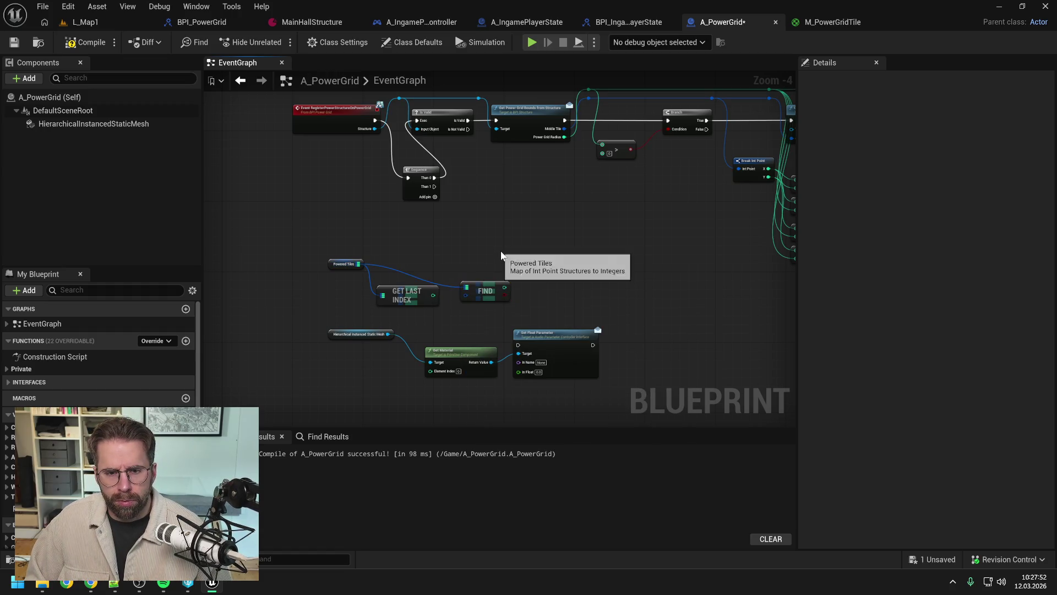
key(Delete)
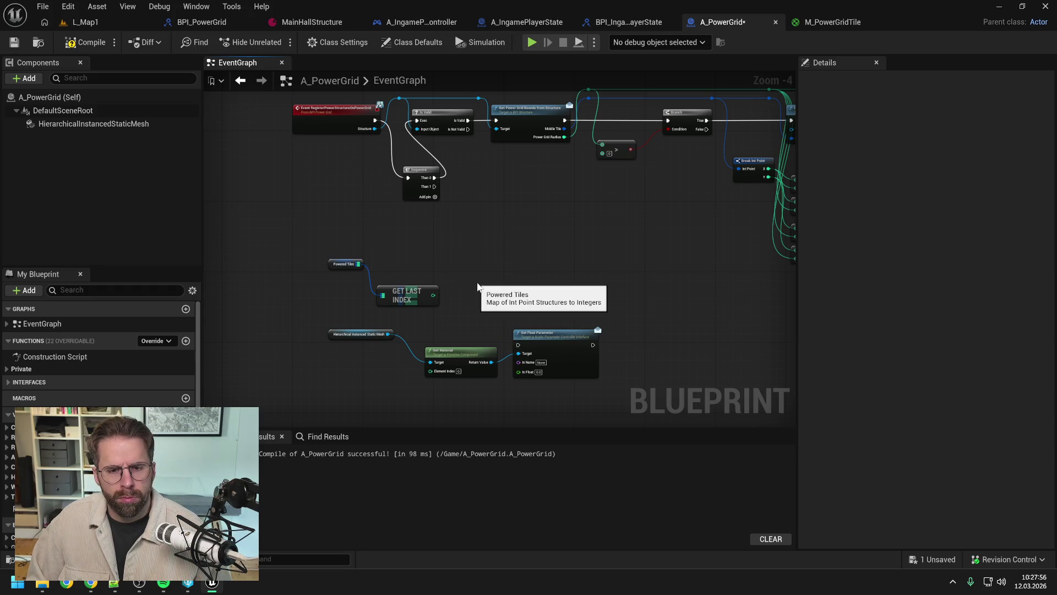
drag(357, 263, 481, 280)
drag(357, 264, 457, 271)
text(find)
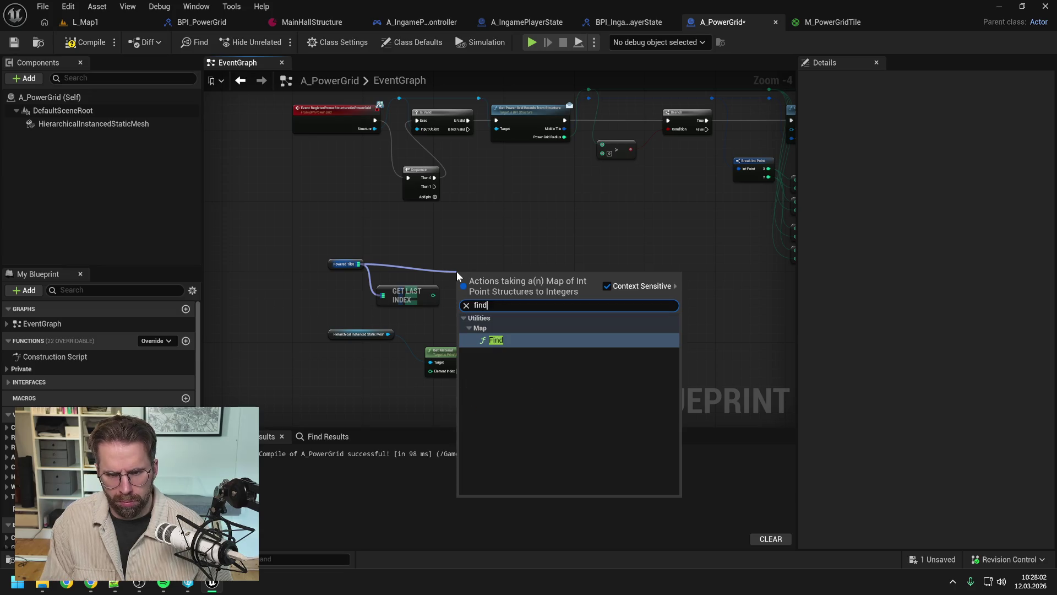
key(Return)
Remove the unused Get Last Index node, split Find's key into X and Y, compile and save.
click(405, 297)
key(Delete)
right_click(461, 290)
click(495, 335)
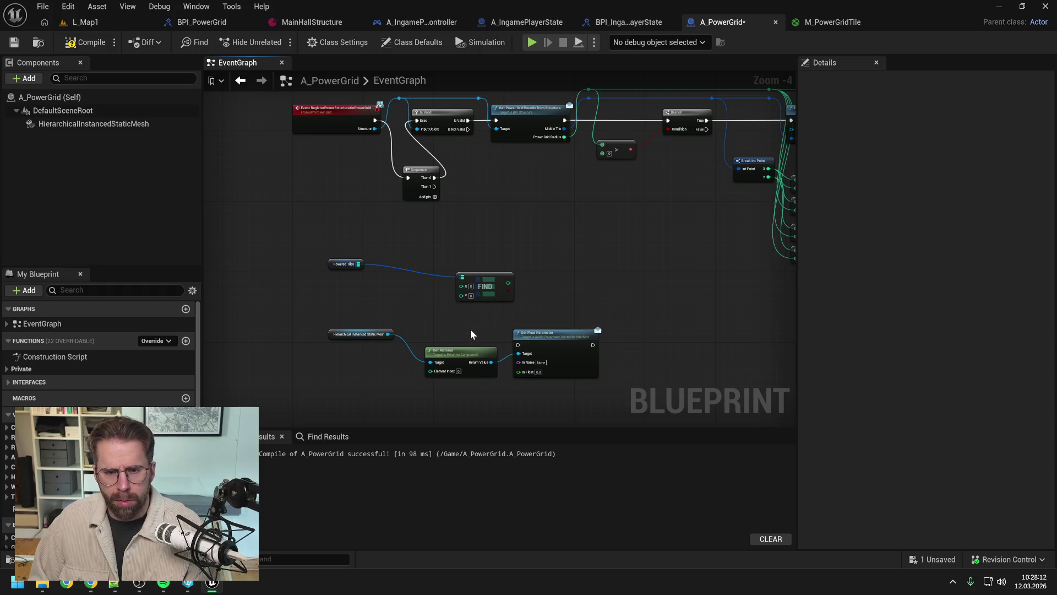
drag(483, 286, 422, 286)
click(88, 43)
key(ctrl+s)
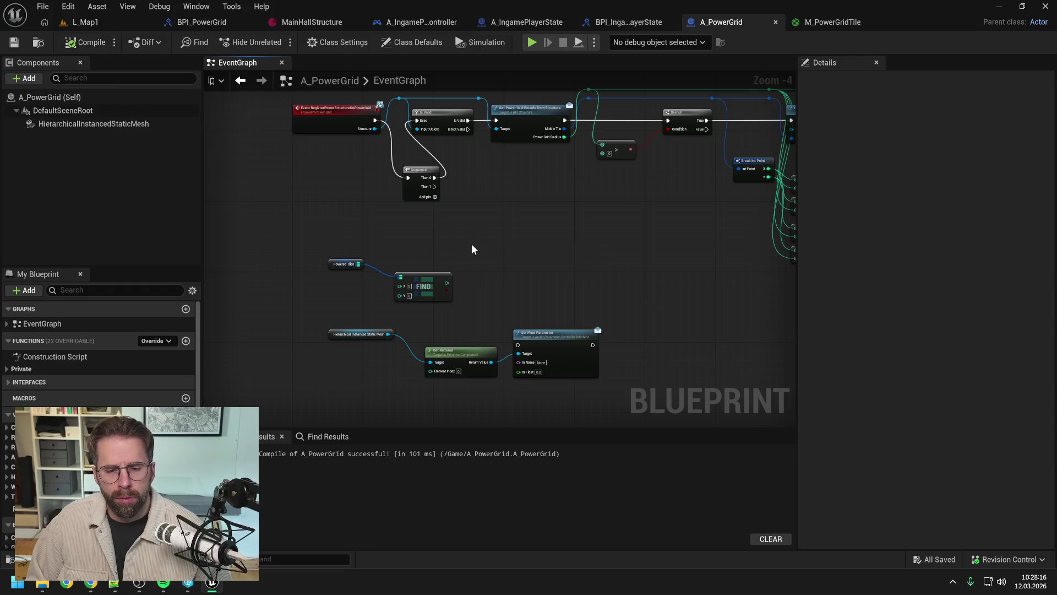
Feed Find's result into Element Index, drive Set Float Parameter from Sequence Then 1, and compile.
drag(455, 285, 430, 370)
drag(361, 319, 793, 393)
drag(546, 334, 563, 307)
click(526, 277)
mouse_move(427, 189)
mouse_down()
mouse_move(510, 267)
mouse_move(537, 318)
mouse_up()
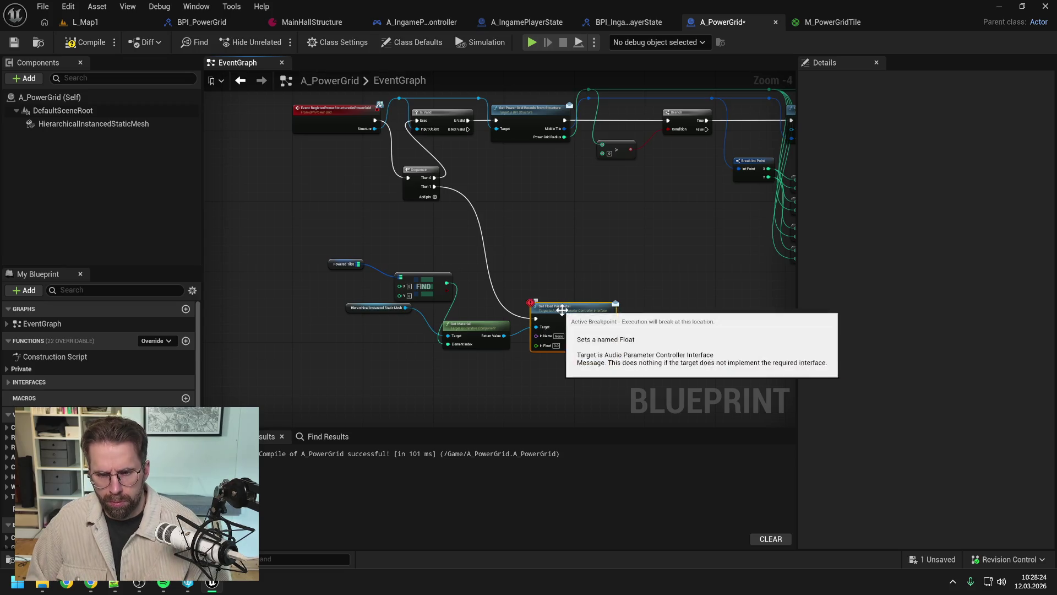
click(86, 42)
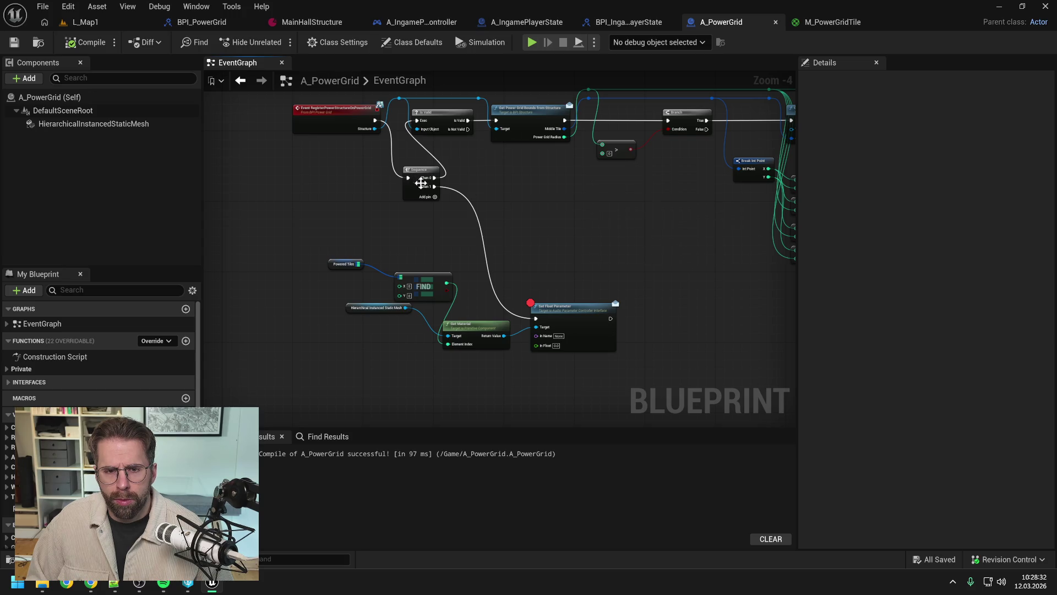
Add a Set Integer Parameter from Get Material's Return Value, replacing the deleted Set Float Parameter.
drag(502, 336, 535, 269)
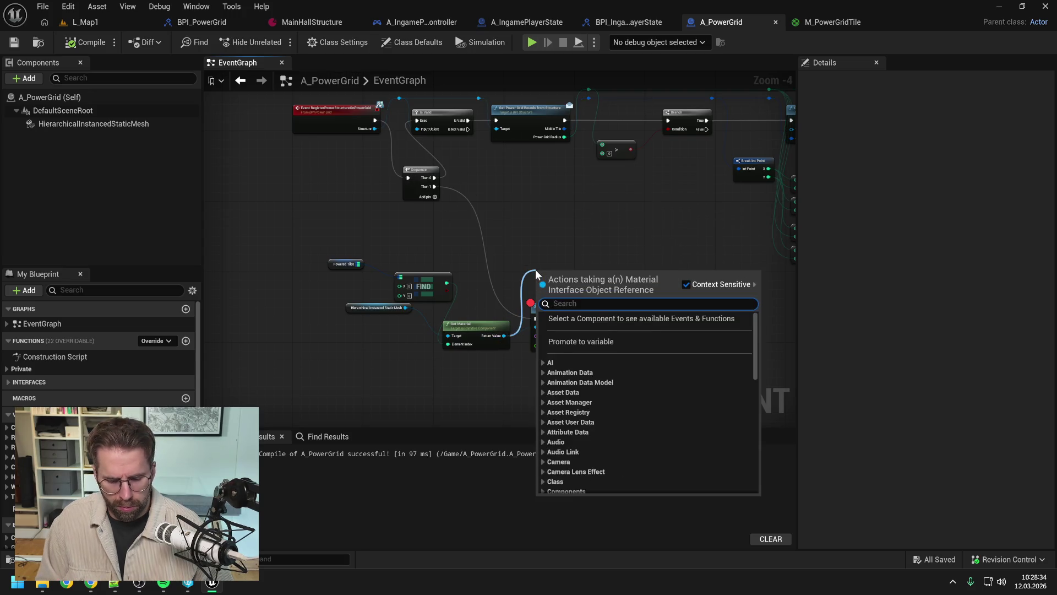
text(int para)
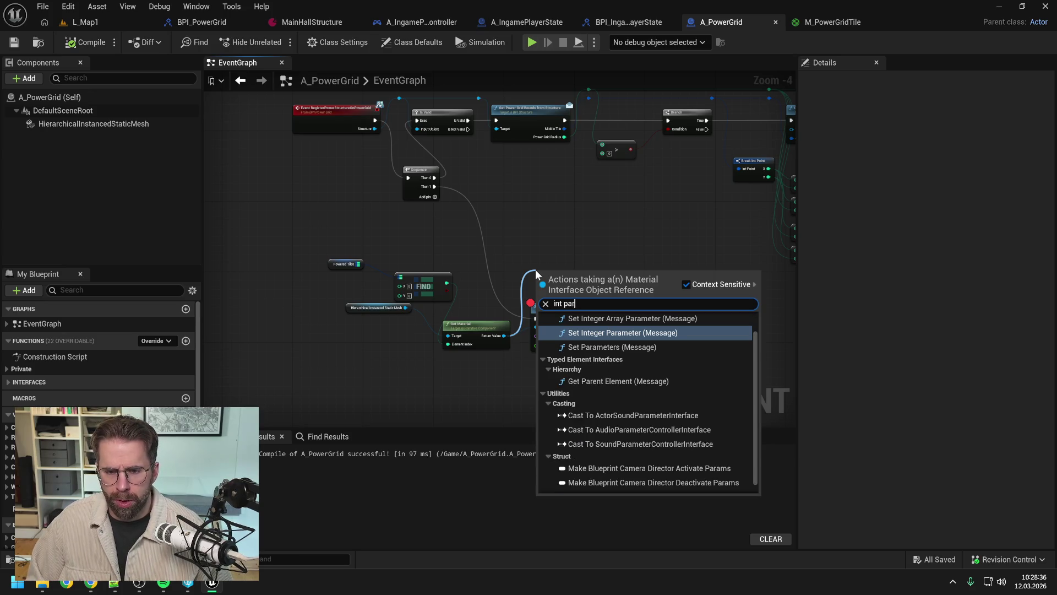
click(625, 348)
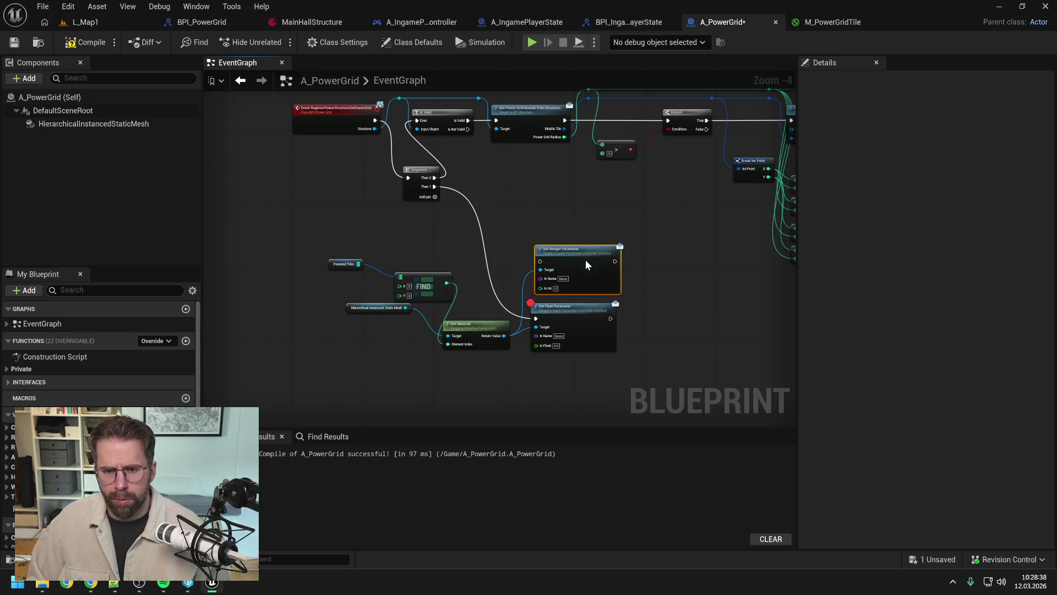
click(580, 317)
key(Delete)
drag(578, 255, 575, 273)
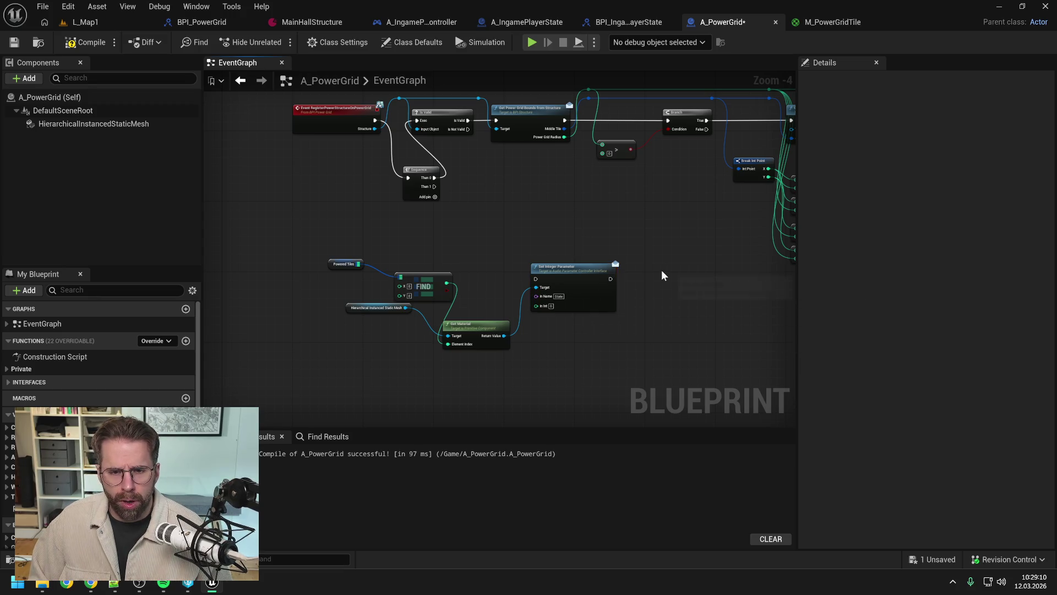
Drive Set Integer Parameter from Sequence Then 1, set In Int to 1, compile and save.
mouse_move(434, 186)
mouse_down()
mouse_move(540, 295)
mouse_move(537, 279)
mouse_up()
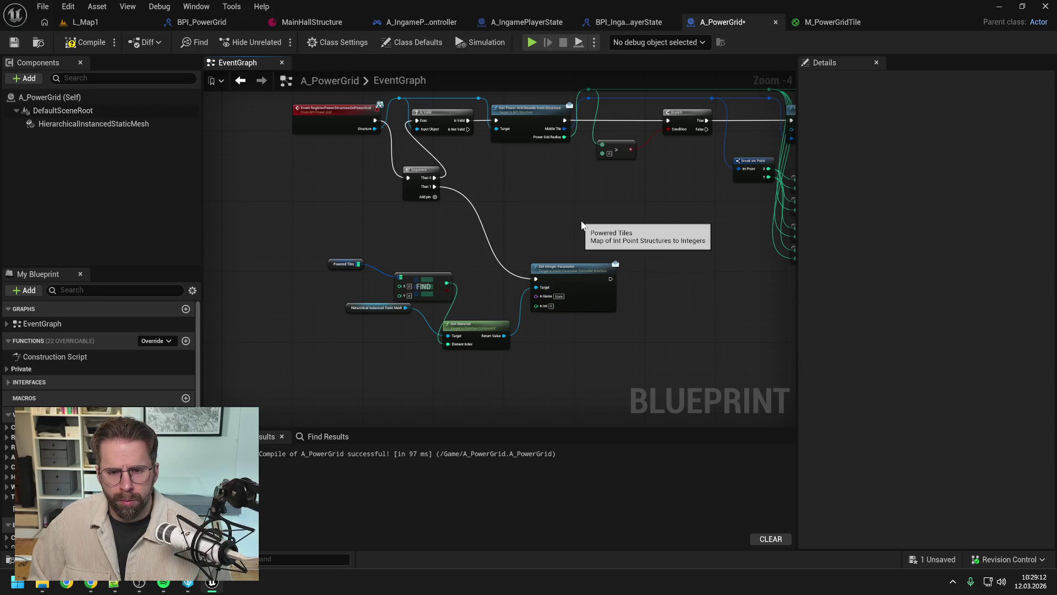
key(ctrl+s)
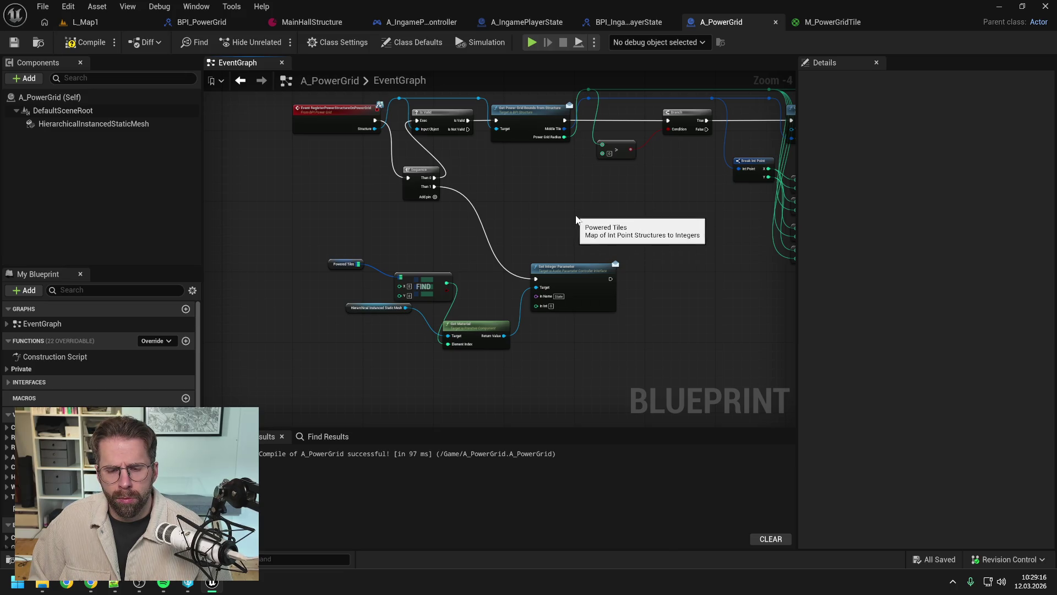
scroll(557, 304, up, 1)
text(1)
key(Return)
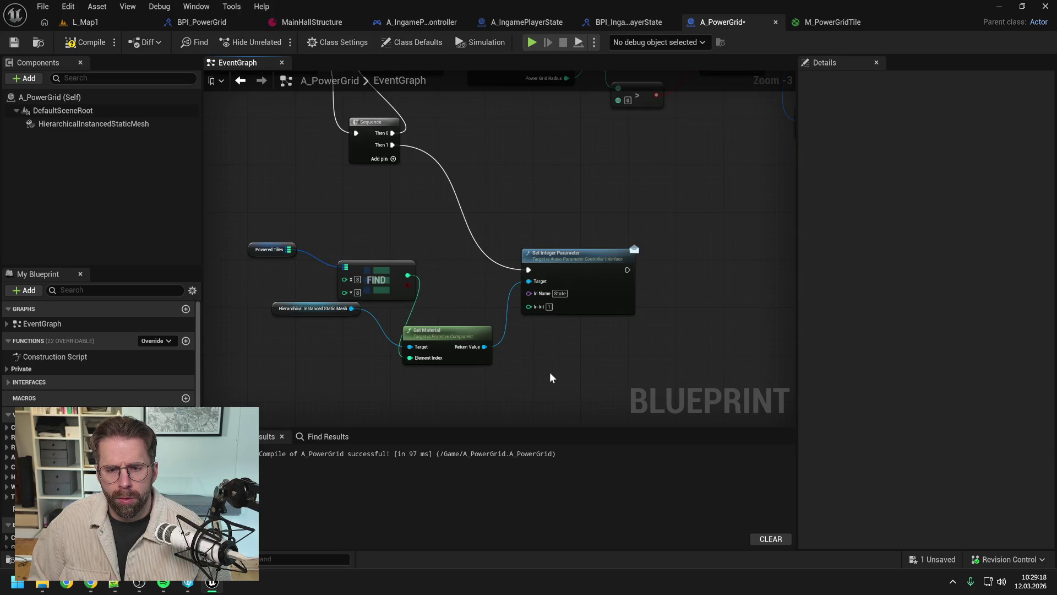
click(85, 42)
scroll(573, 191, down, 1)
key(ctrl+s)
Toggle a breakpoint on the Set Integer Parameter node with F9.
click(573, 239)
key(F9)
click(547, 174)
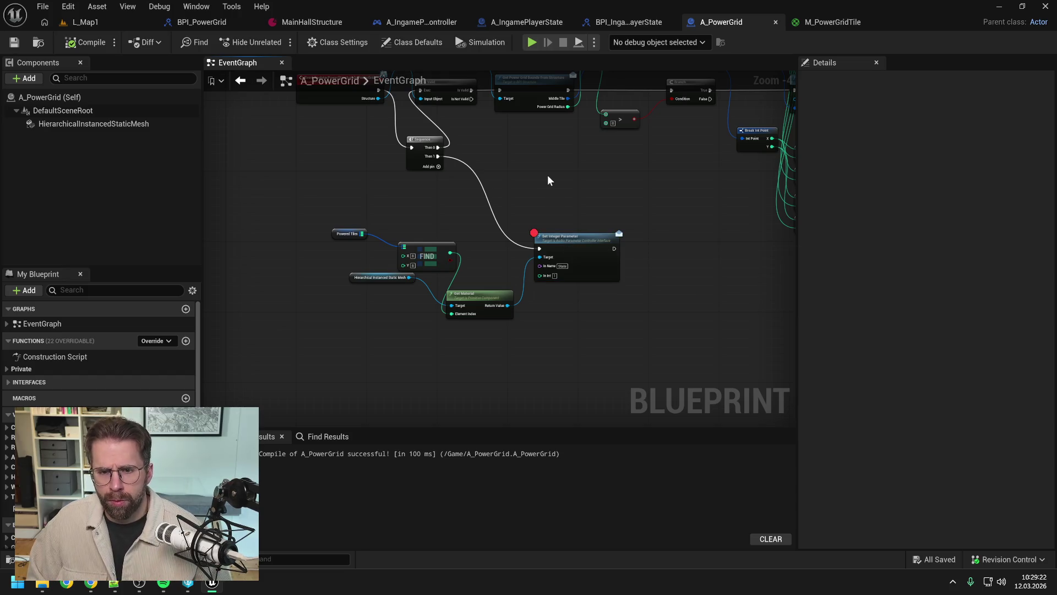
scroll(551, 198, up, 1)
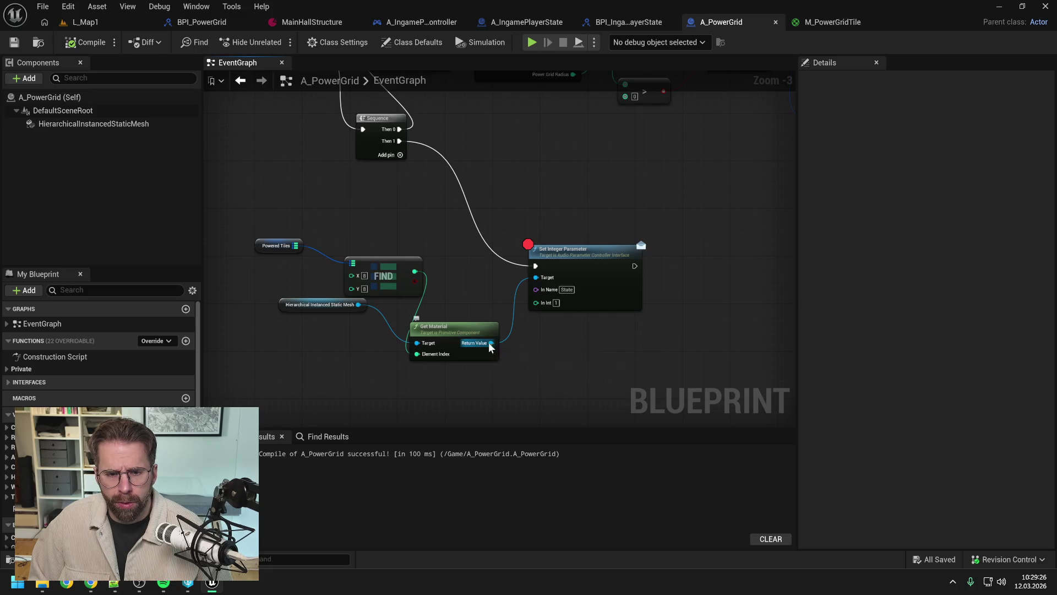
Browse the actions for Get Material's Return Value filtered by 'par'.
drag(489, 344, 548, 353)
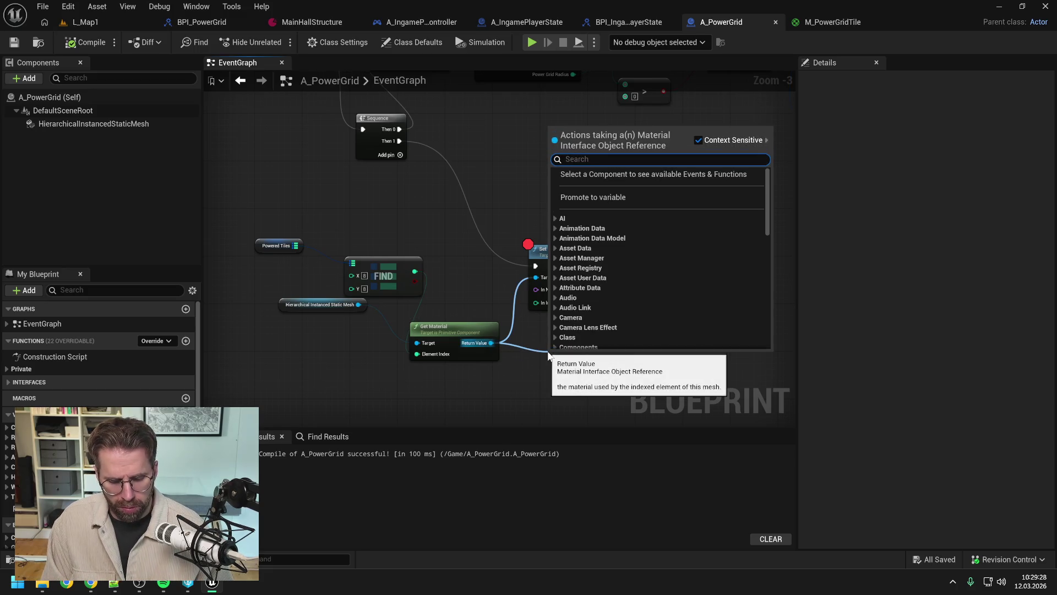
text(par)
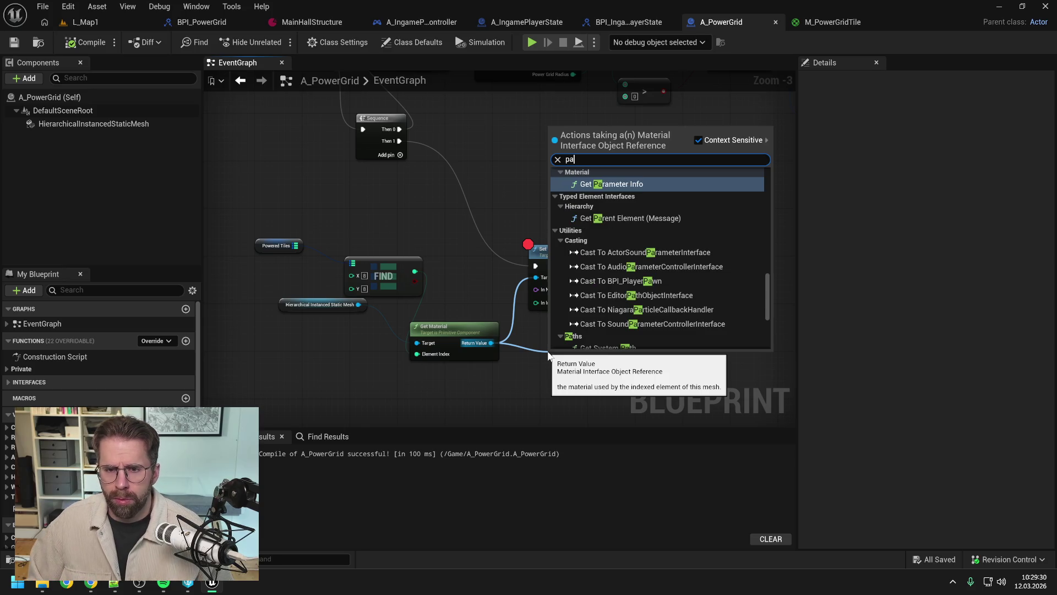
scroll(662, 269, down, 2)
scroll(661, 269, up, 6)
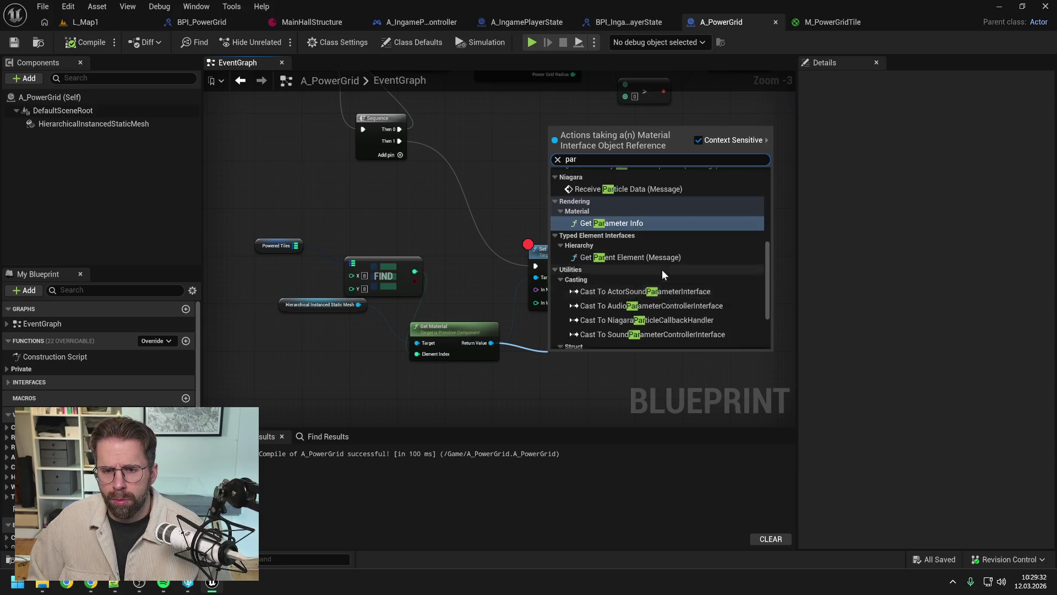
scroll(670, 273, up, 3)
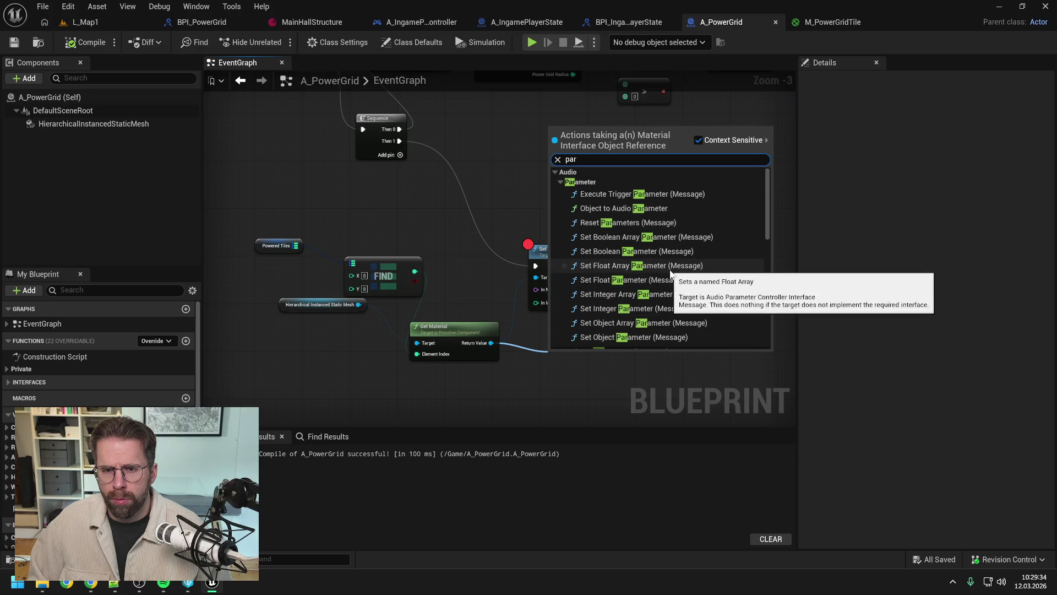
scroll(670, 271, down, 5)
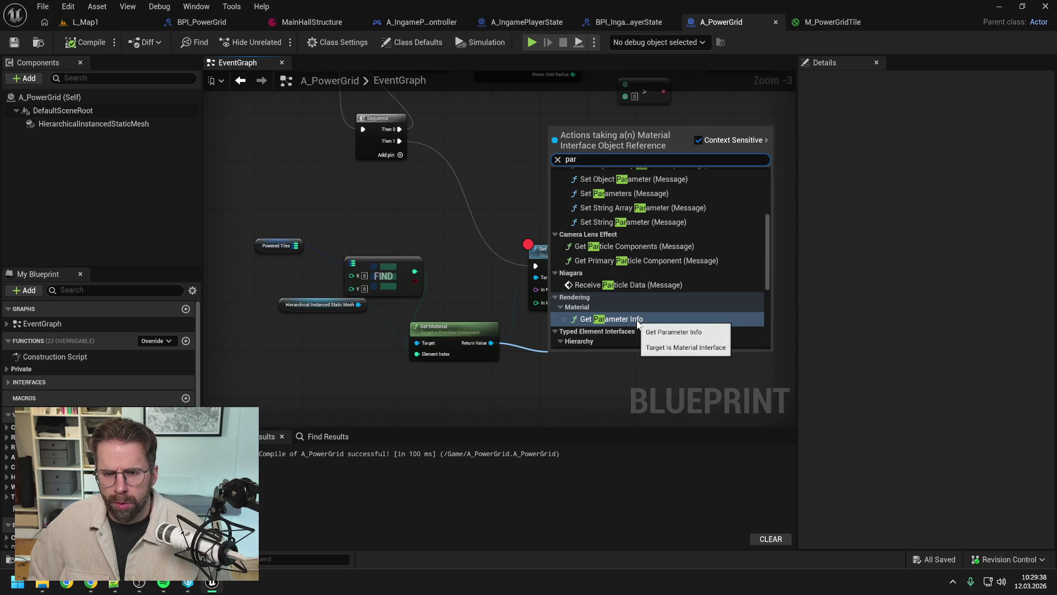
Change the filter to 'set', scroll through the results, and close the list without adding a node.
text(set)
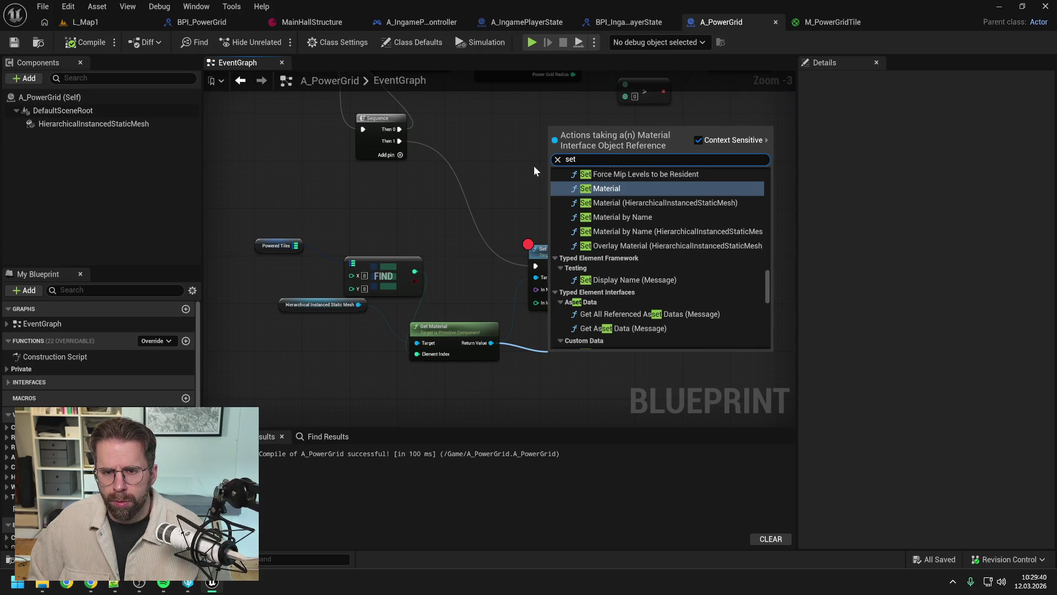
scroll(681, 258, up, 3)
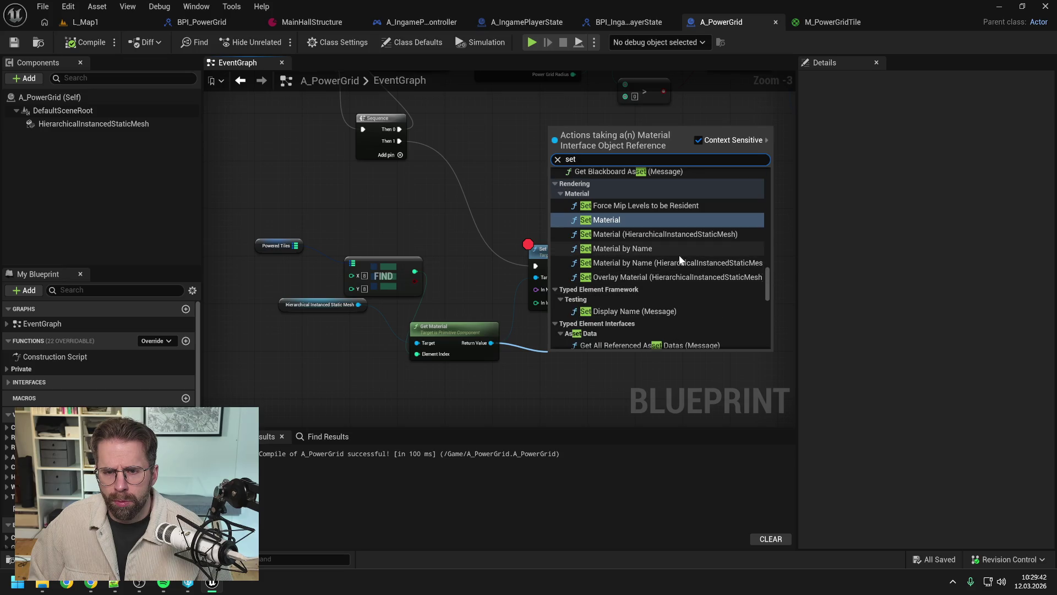
scroll(681, 257, down, 5)
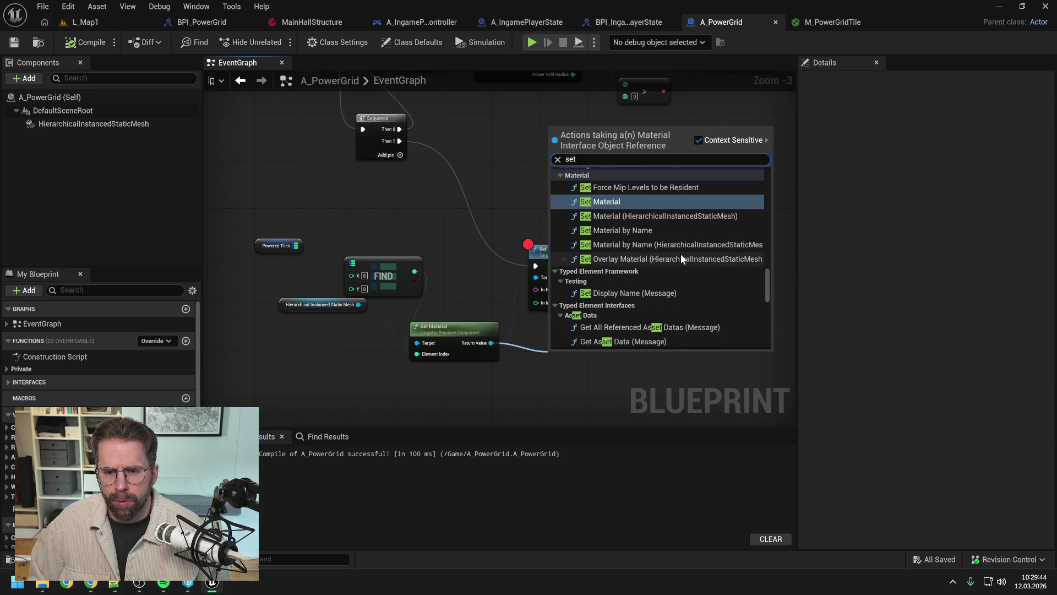
scroll(681, 254, down, 10)
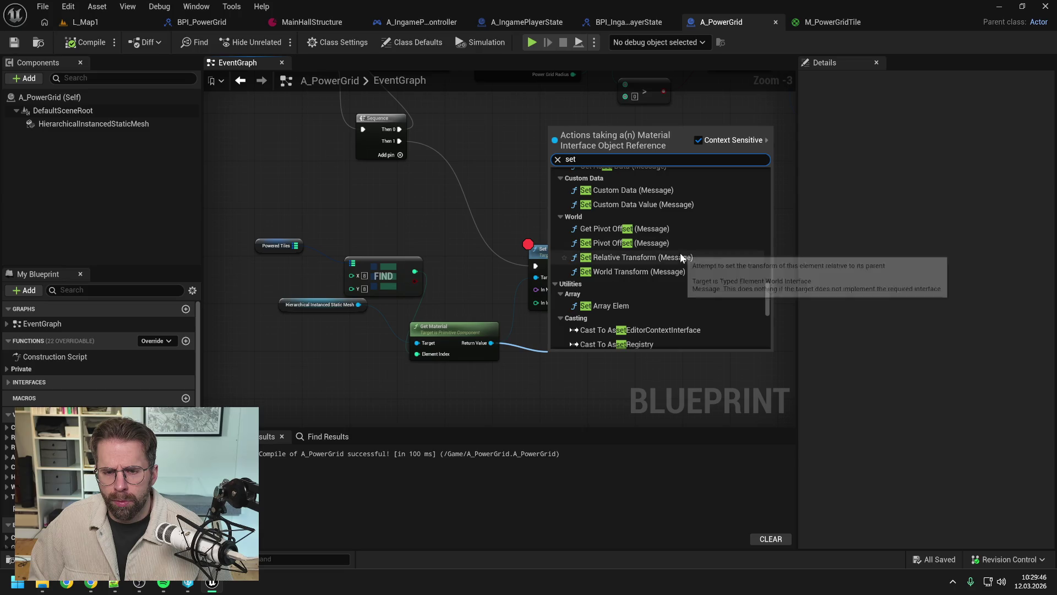
scroll(682, 253, down, 3)
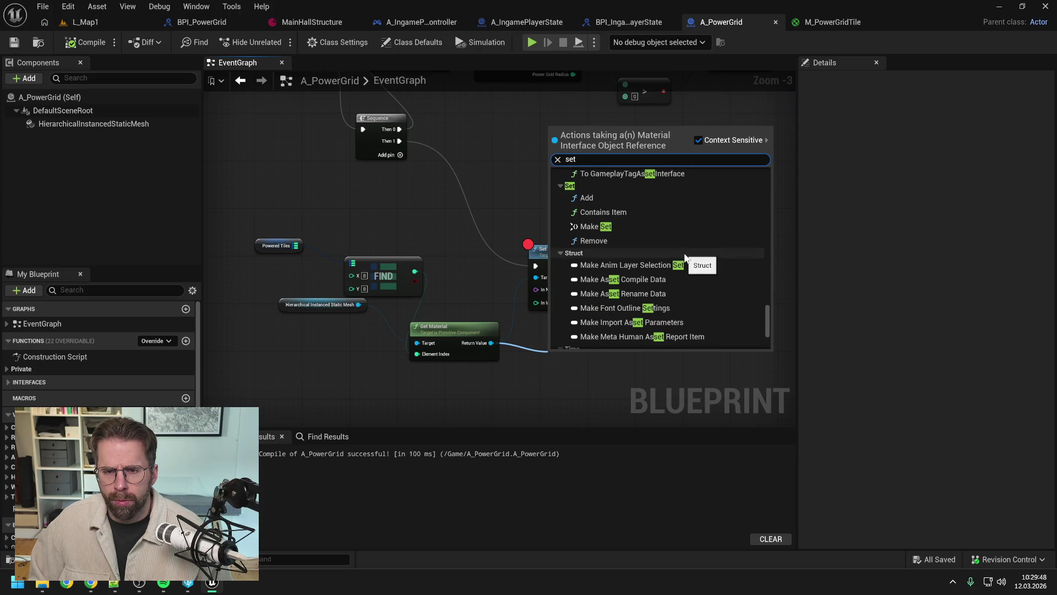
scroll(684, 257, down, 3)
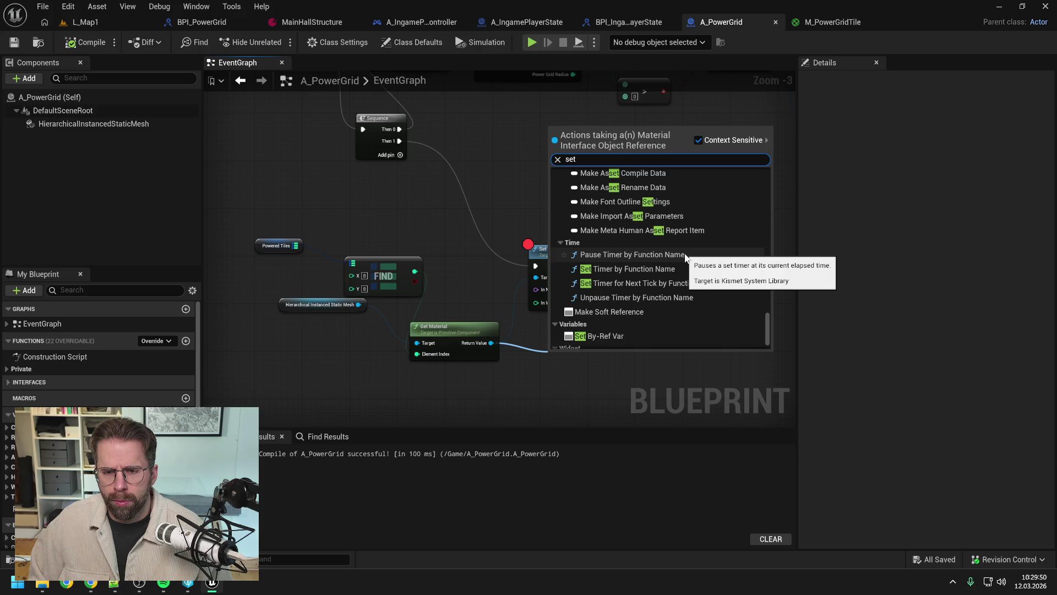
scroll(686, 255, down, 1)
scroll(690, 284, up, 5)
scroll(691, 284, up, 8)
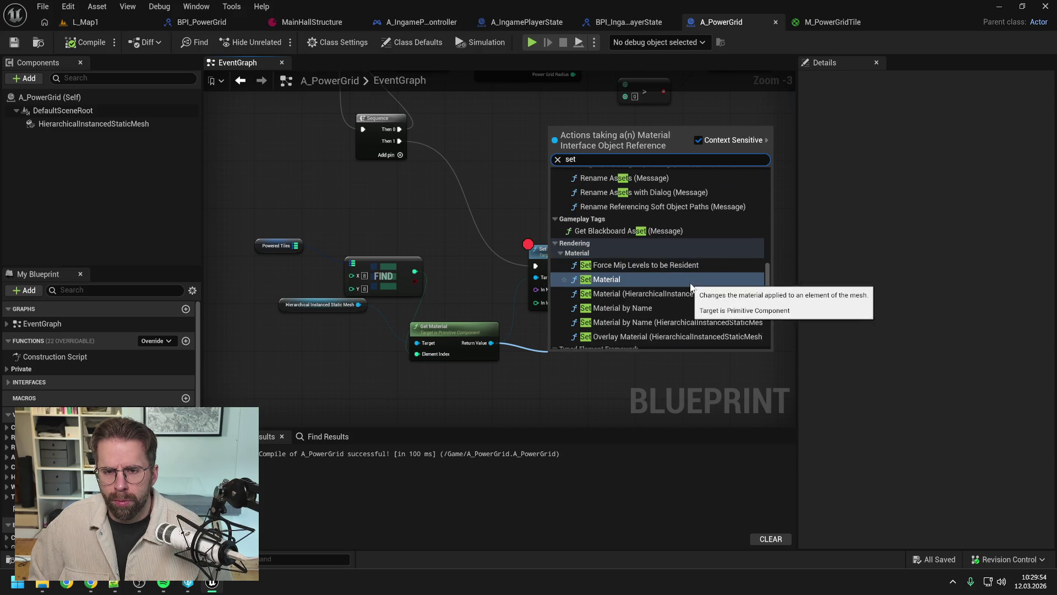
scroll(690, 282, down, 1)
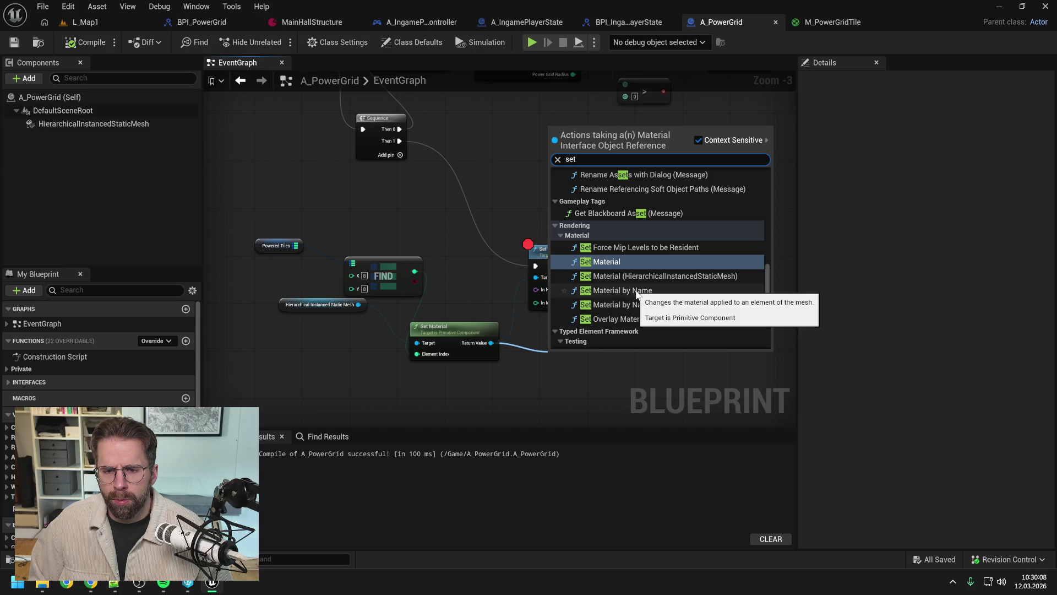
scroll(701, 285, up, 4)
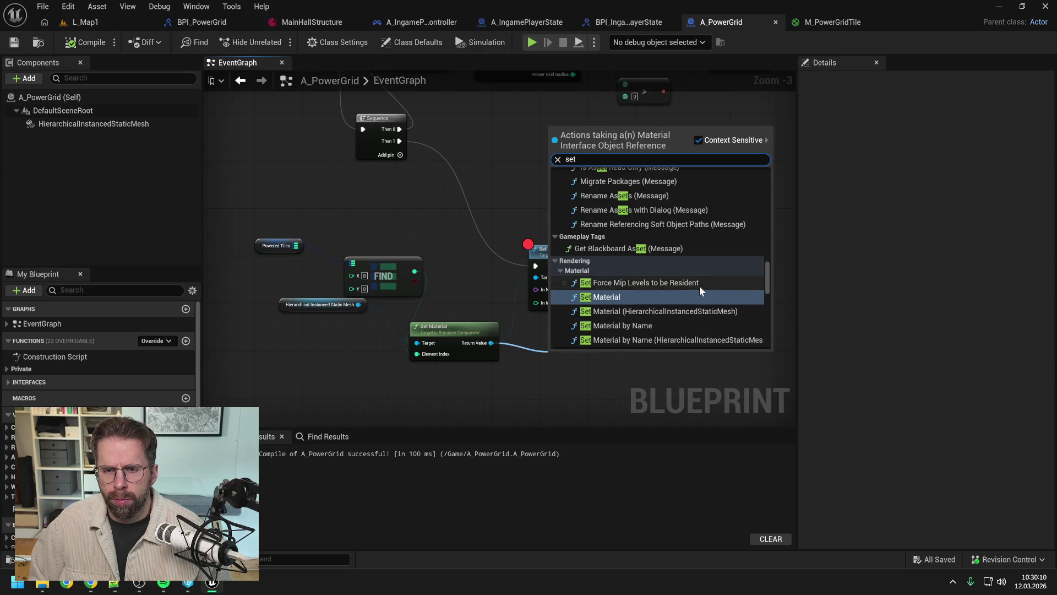
scroll(698, 286, up, 10)
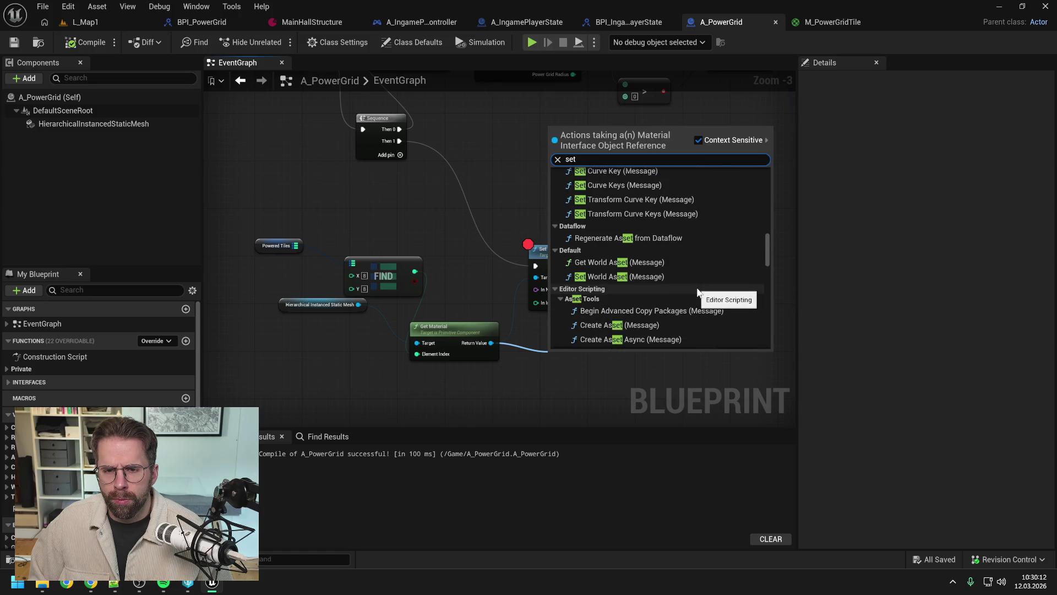
scroll(697, 289, up, 6)
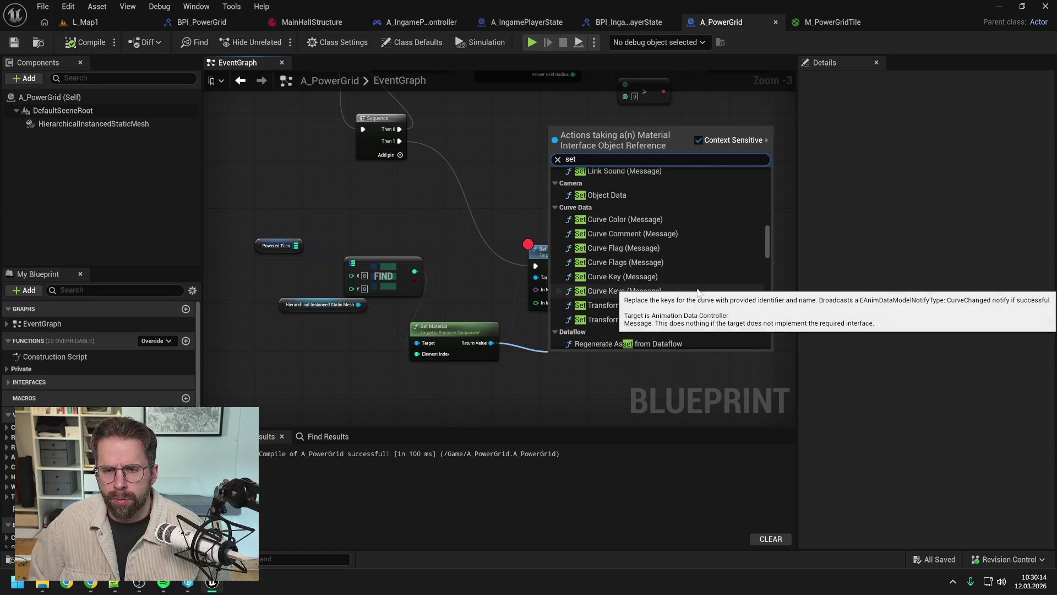
mouse_move(767, 234)
mouse_down()
mouse_move(771, 178)
mouse_move(766, 215)
mouse_up()
click(523, 197)
Add a Create Dynamic Material Instance node via the 'material instance' search and move it up-left.
scroll(523, 202, up, 1)
right_click(524, 202)
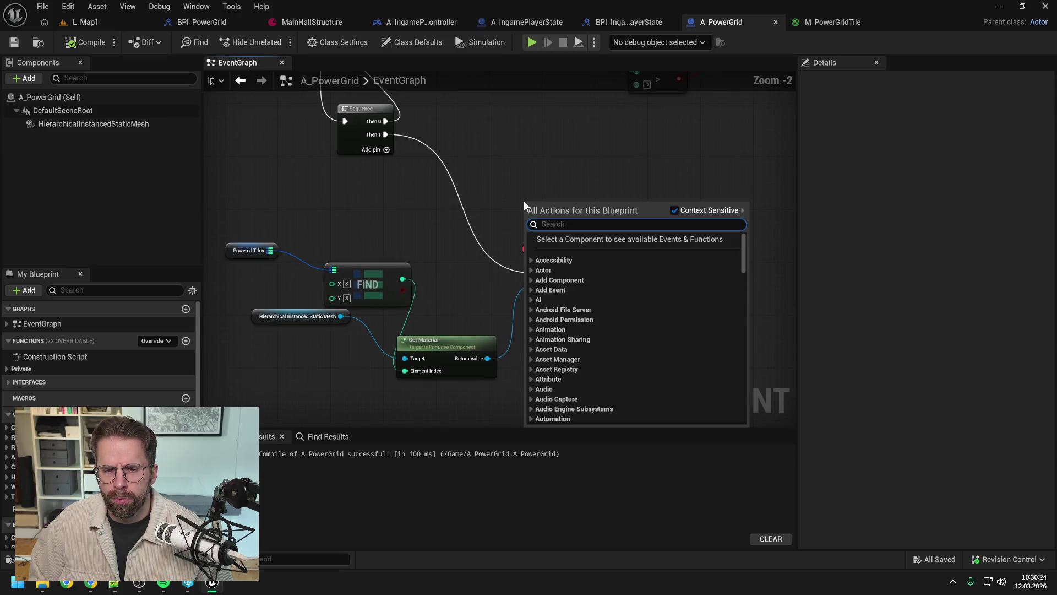
text(material instance)
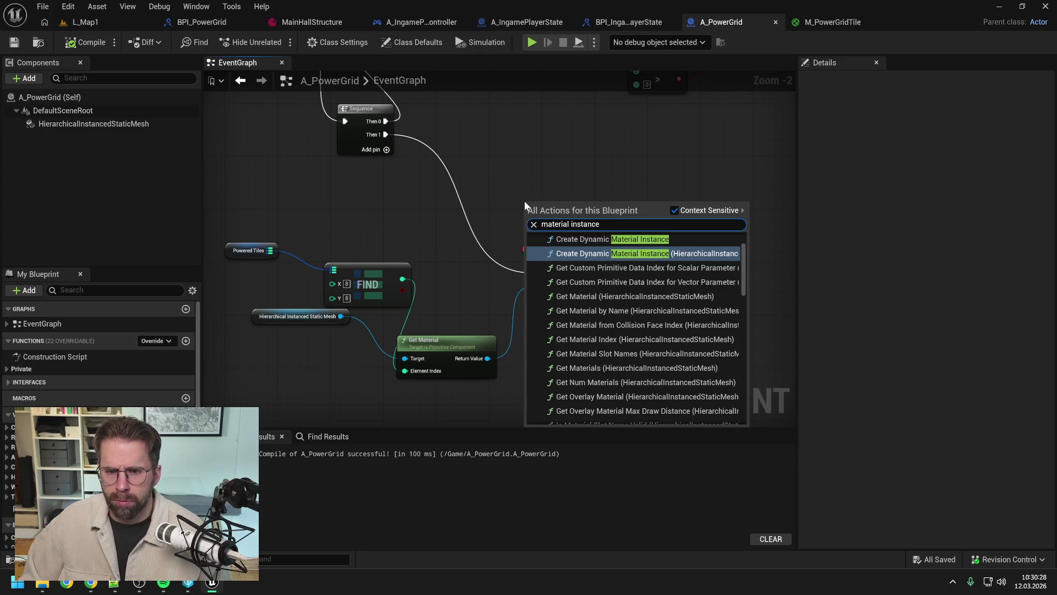
click(591, 238)
drag(567, 191, 520, 145)
Search the material instance's Return Value actions for 'set int' and 'scalar', adding nothing.
drag(608, 174, 643, 183)
text(set int)
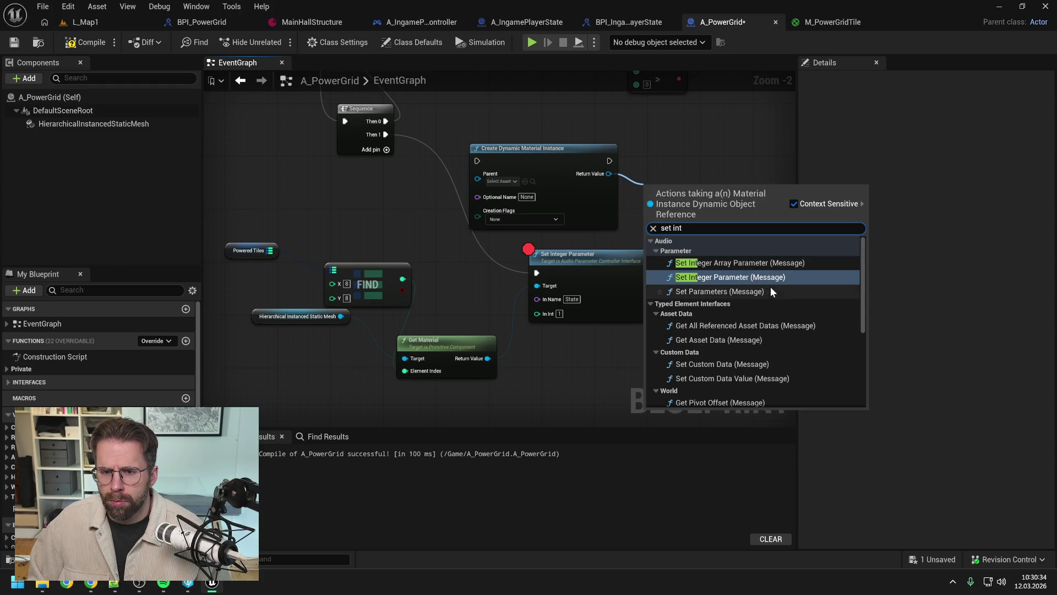
scroll(771, 287, down, 5)
key(ctrl+a)
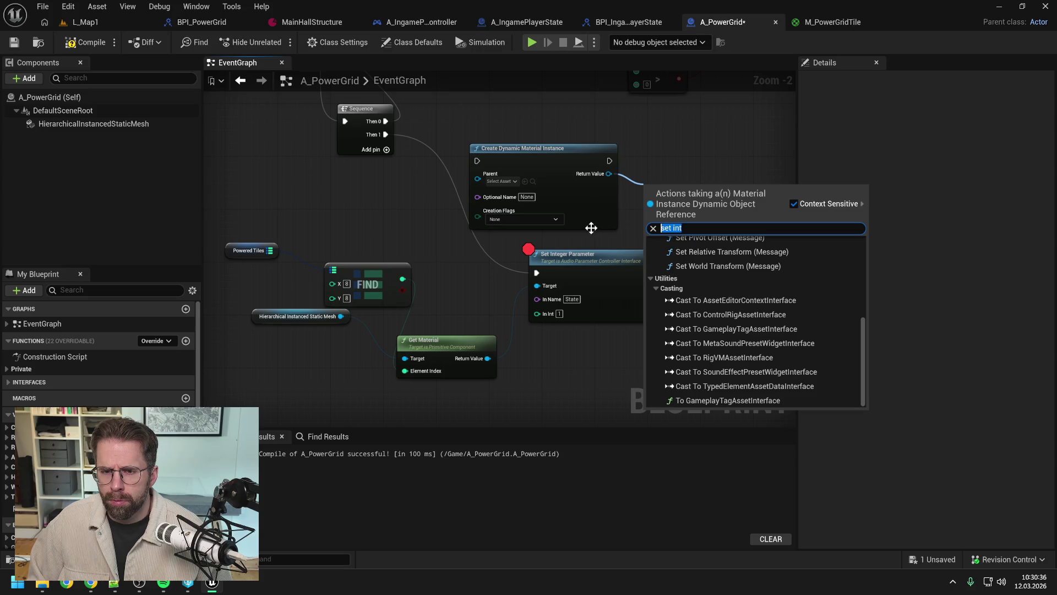
text(sd)
key(BackSpace)
text(calar)
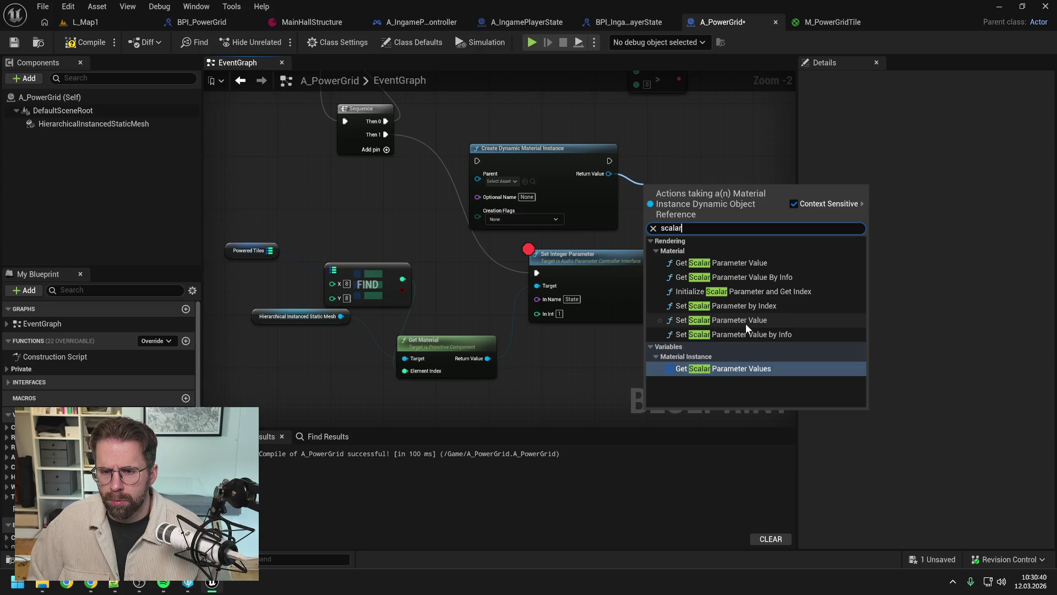
click(566, 339)
Search 'scala' actions from Get Material and the material instance, cancelling both.
drag(487, 358, 540, 358)
text(scala)
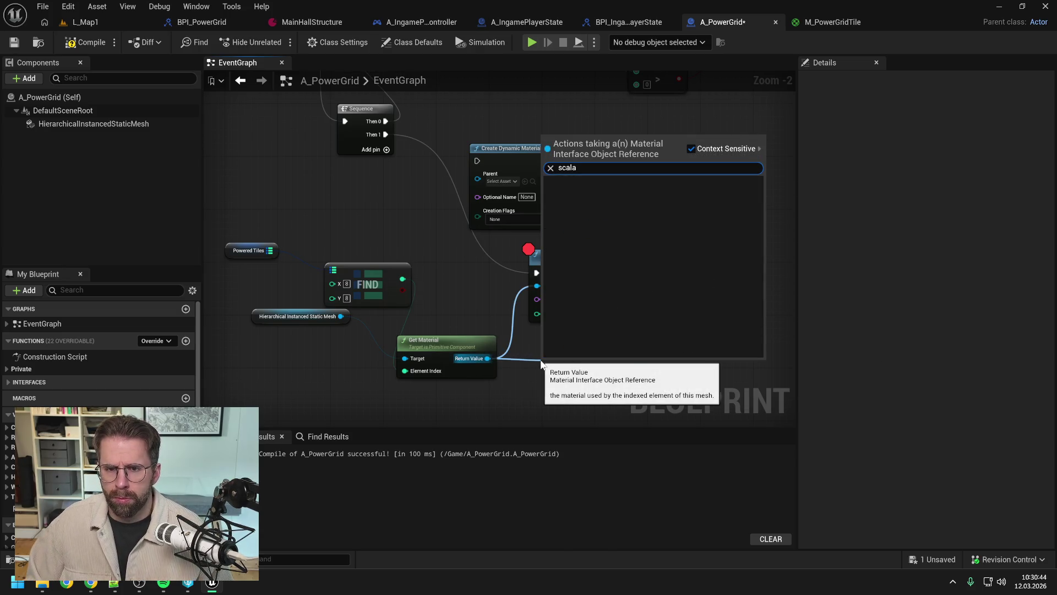
key(Escape)
drag(604, 175, 672, 193)
text(scala)
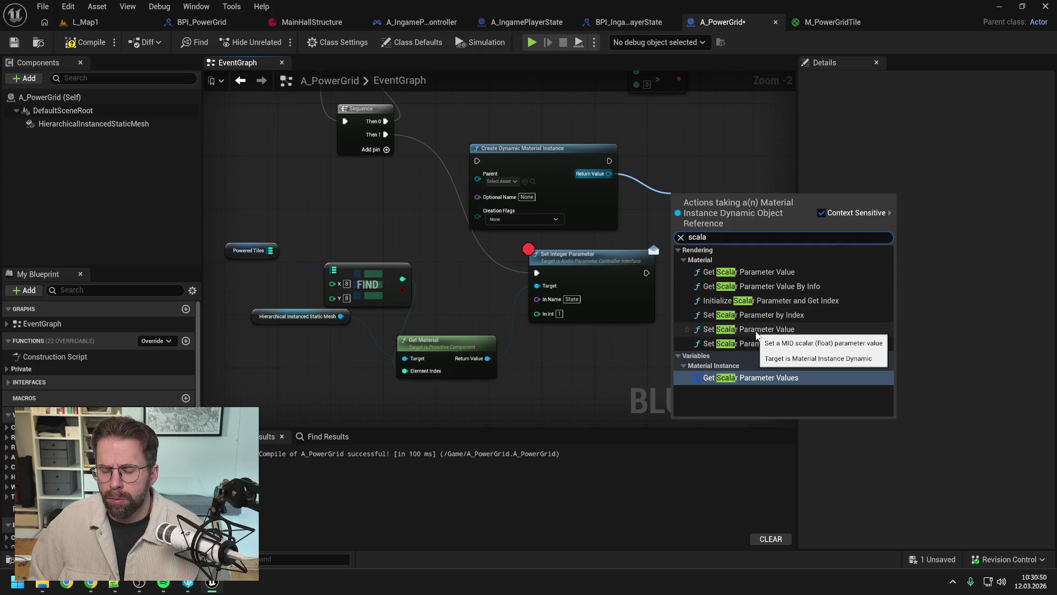
click(632, 357)
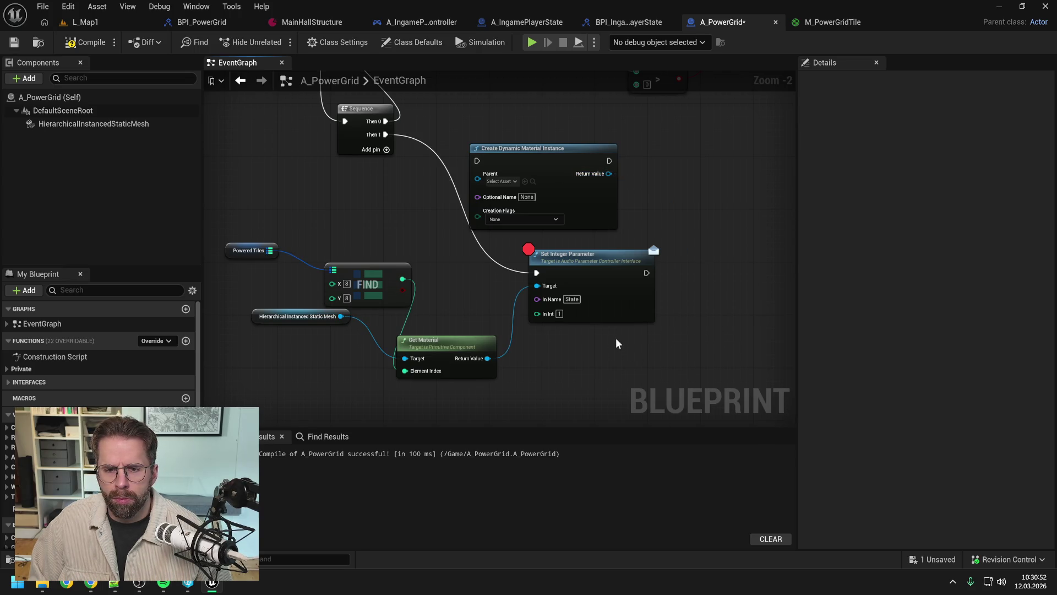
Delete the Set Integer Parameter node and the Powered Tiles, FIND and Get Material nodes.
scroll(610, 338, down, 1)
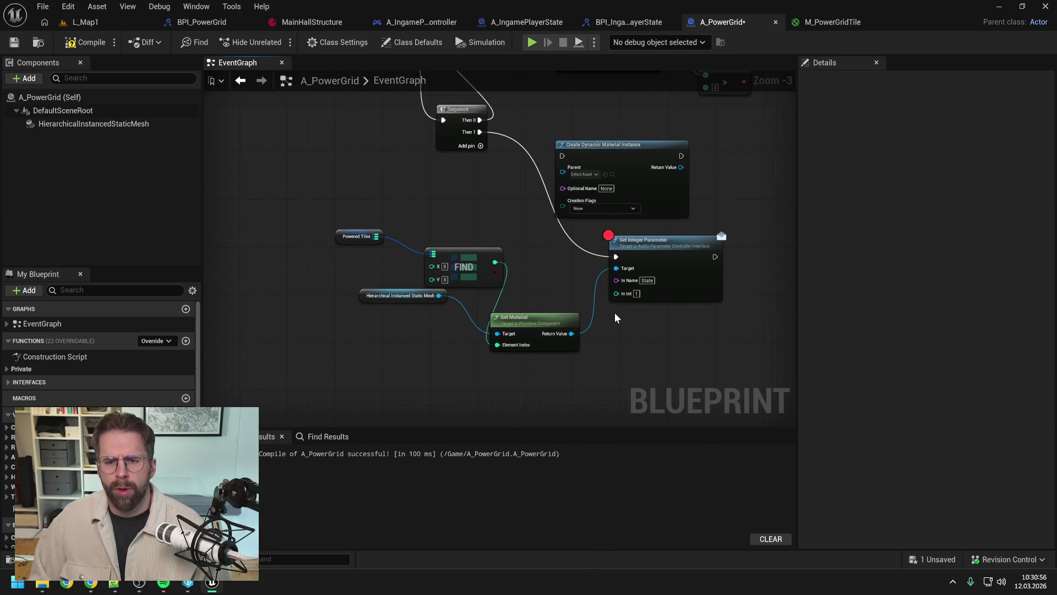
scroll(606, 313, down, 1)
scroll(605, 312, up, 1)
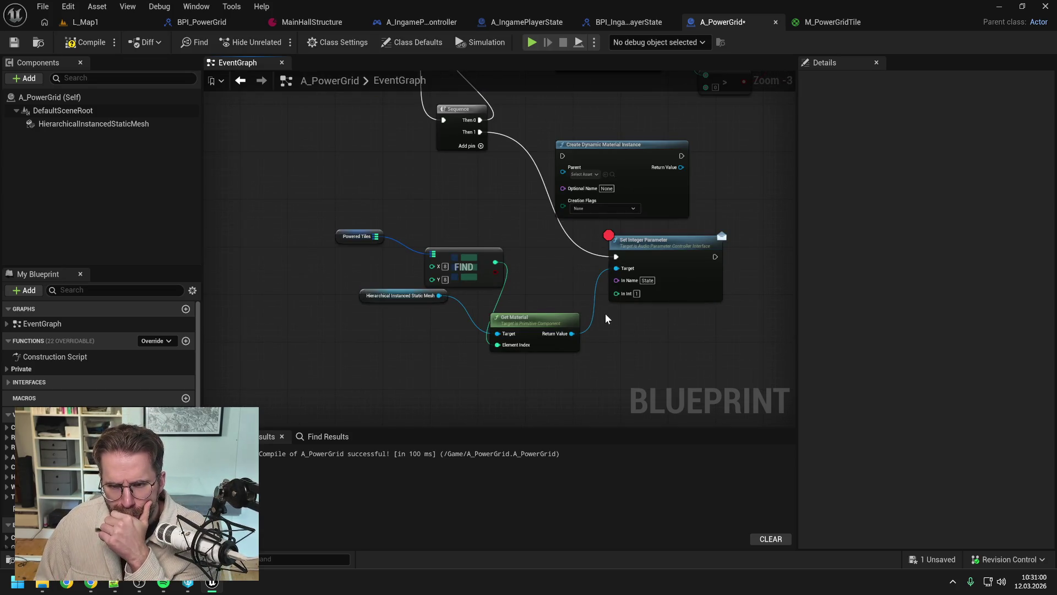
click(671, 266)
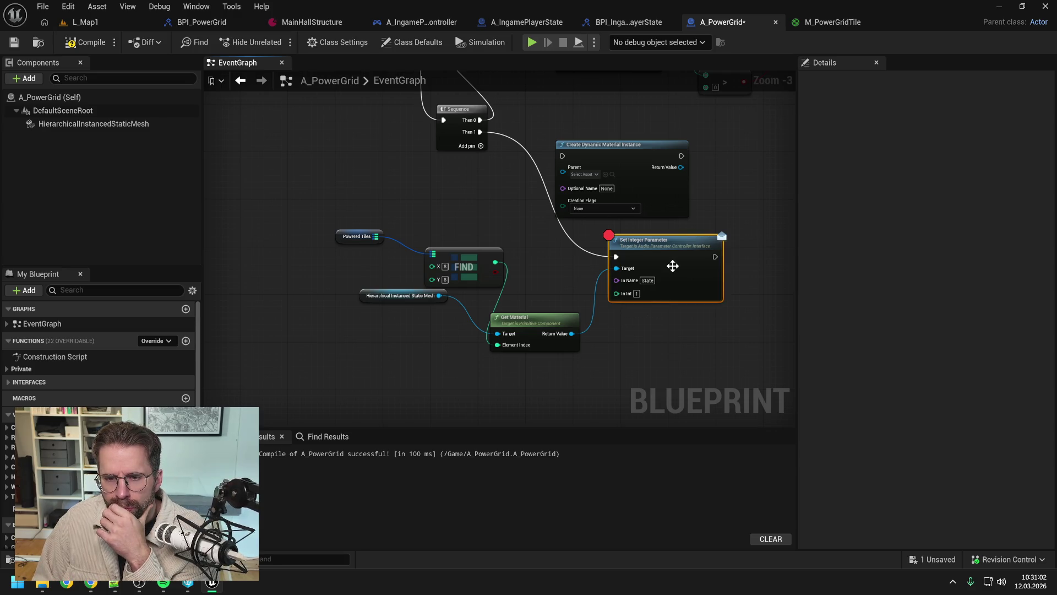
key(Delete)
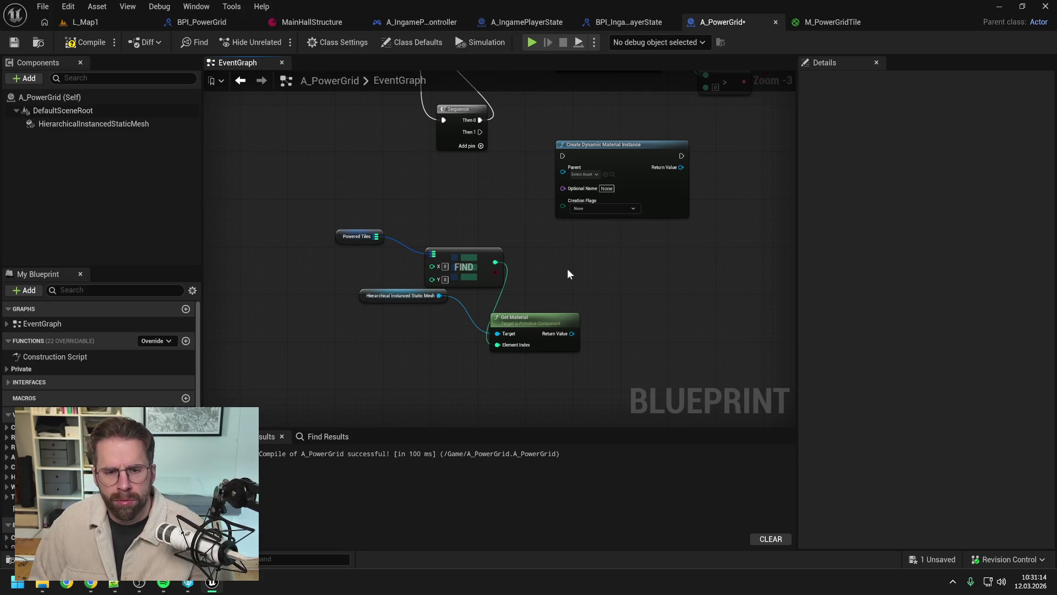
drag(333, 216, 502, 348)
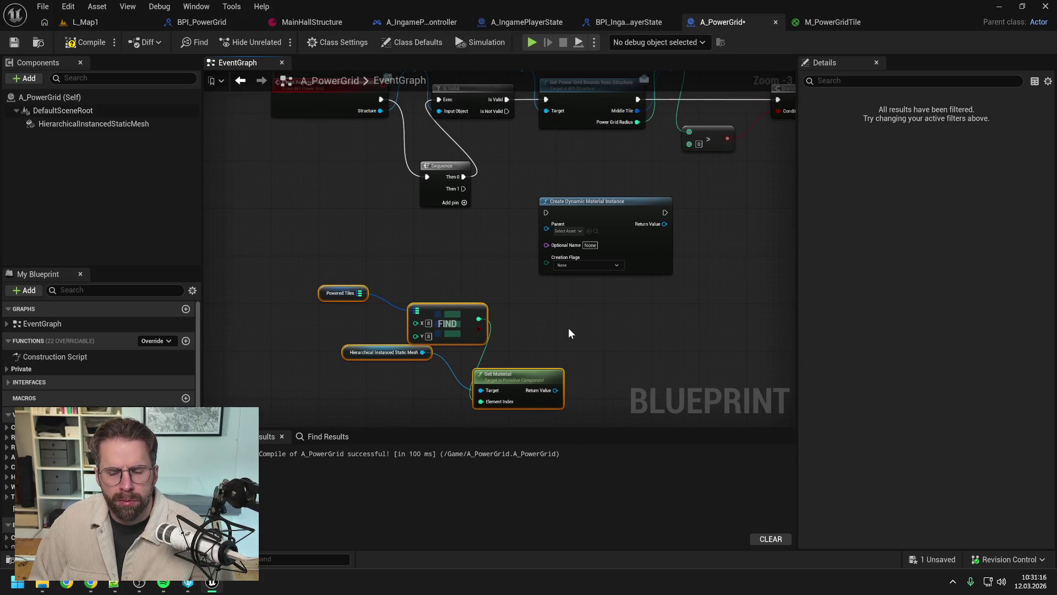
key(Delete)
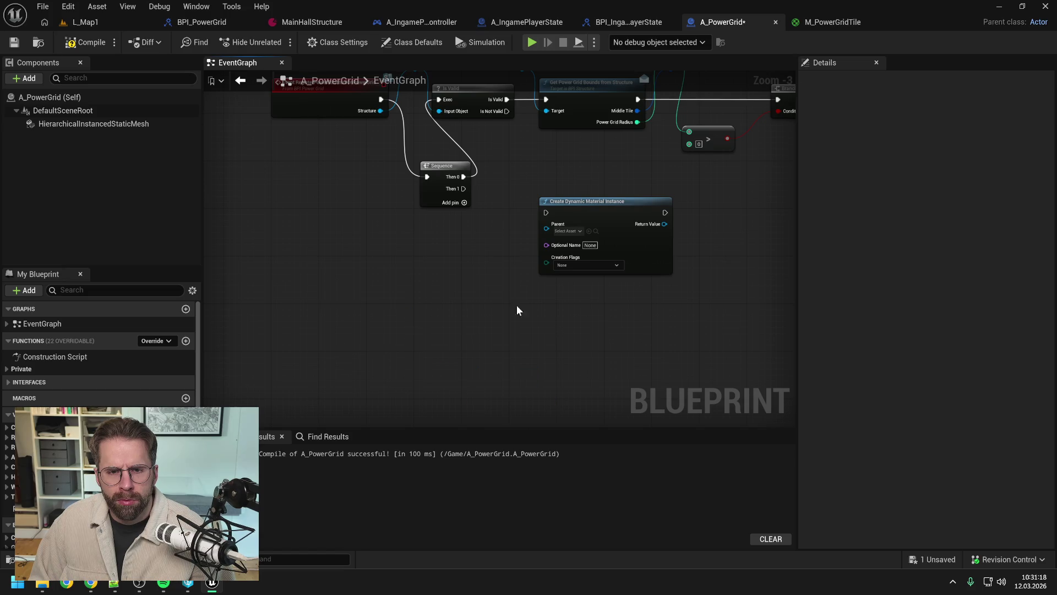
Remove the Sequence and Create Dynamic Material Instance nodes, wiring the event straight to Is Valid.
click(445, 217)
key(Delete)
drag(385, 148, 445, 150)
click(621, 316)
key(Delete)
Compile A_PowerGrid with F7 and save it.
key(F7)
scroll(518, 240, down, 3)
scroll(491, 166, up, 1)
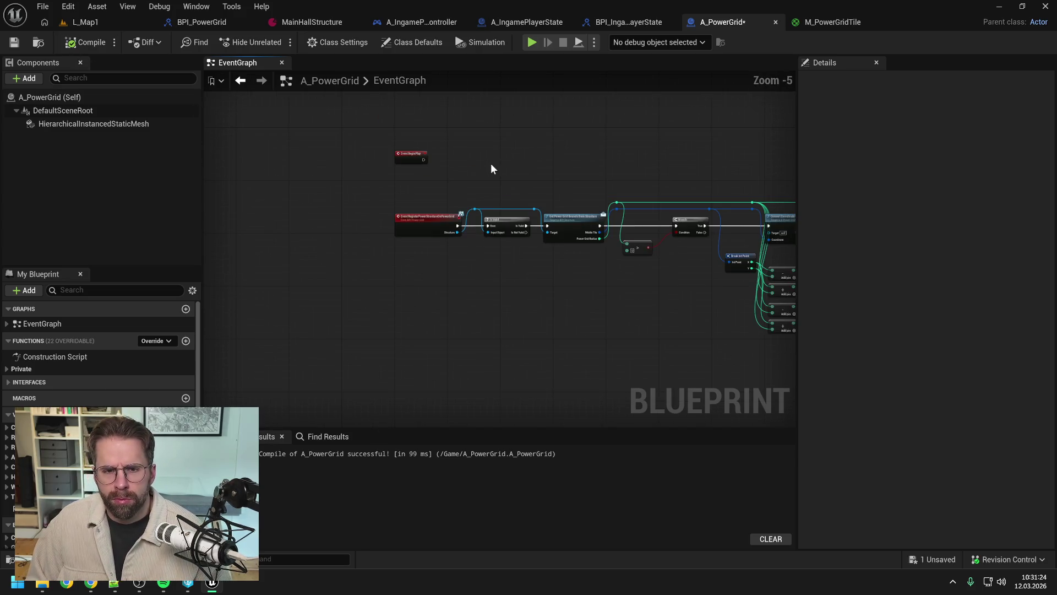
key(ctrl+s)
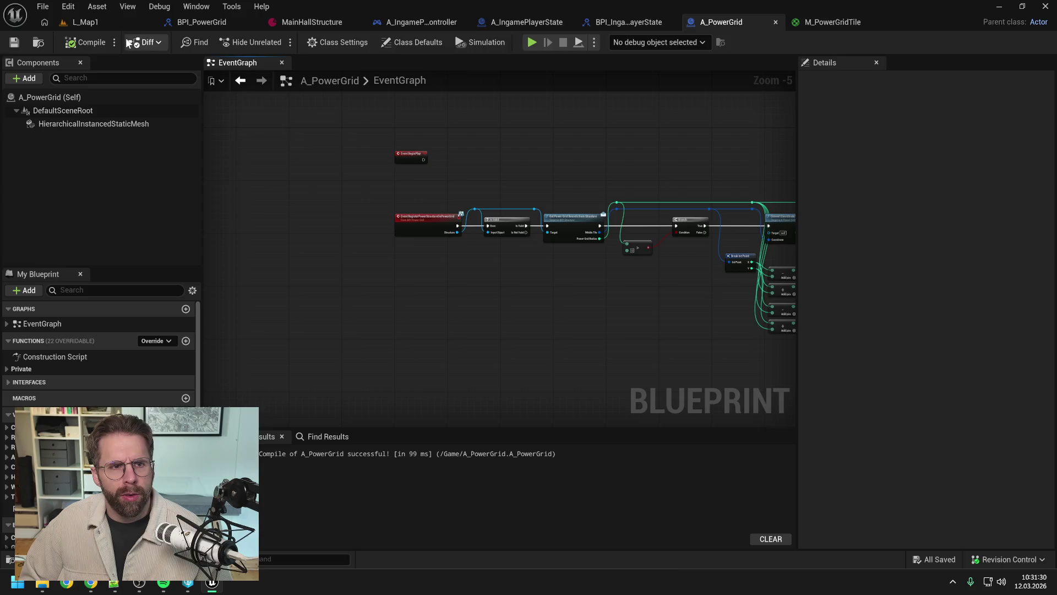
Play L_Map1 in the editor and move the camera over the green grid tiles with W and S.
click(106, 25)
click(276, 41)
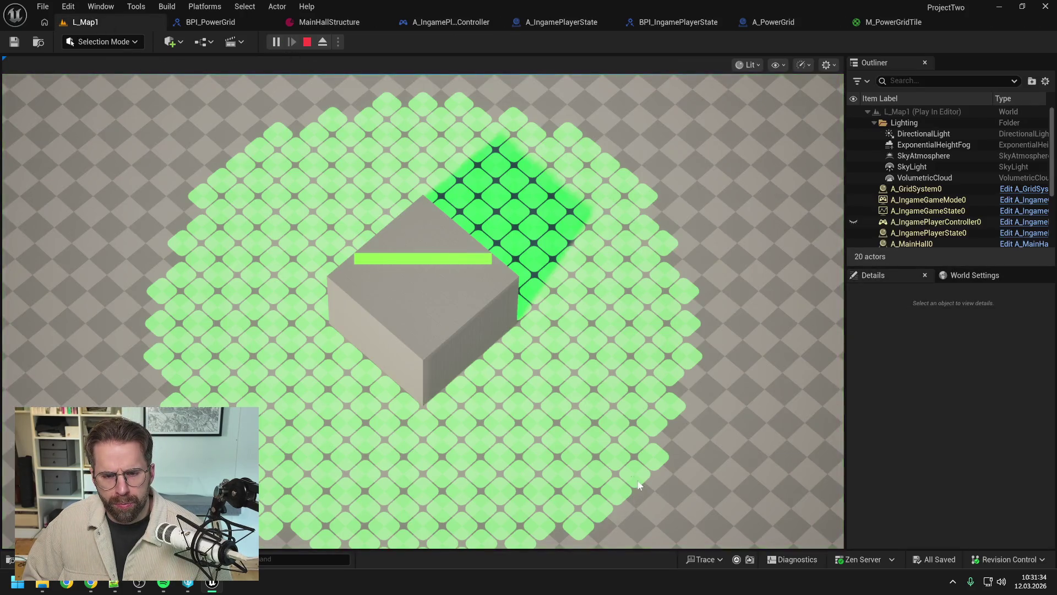
key(s)
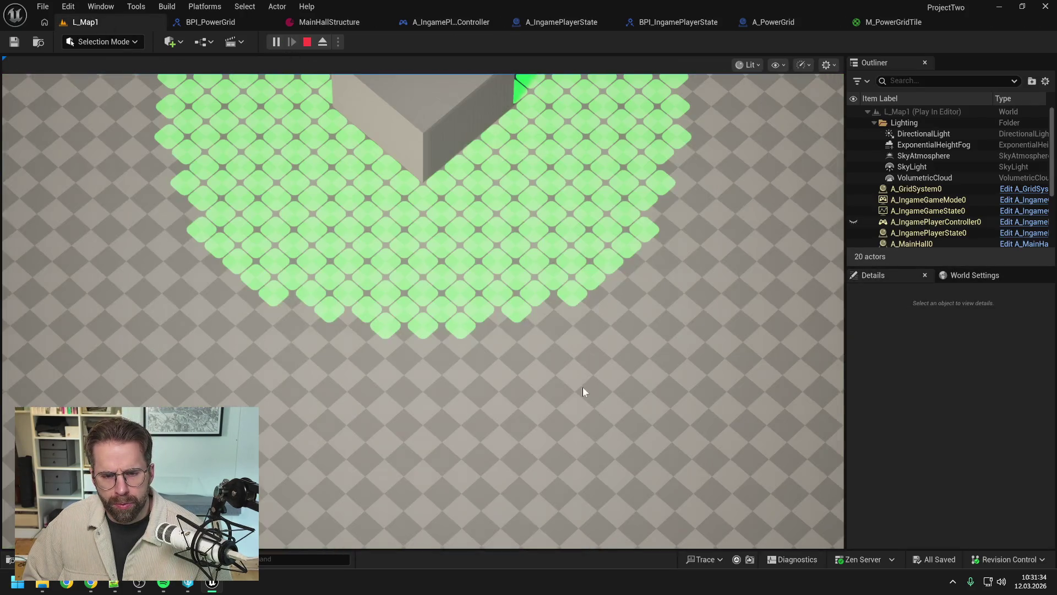
key(w)
key(s)
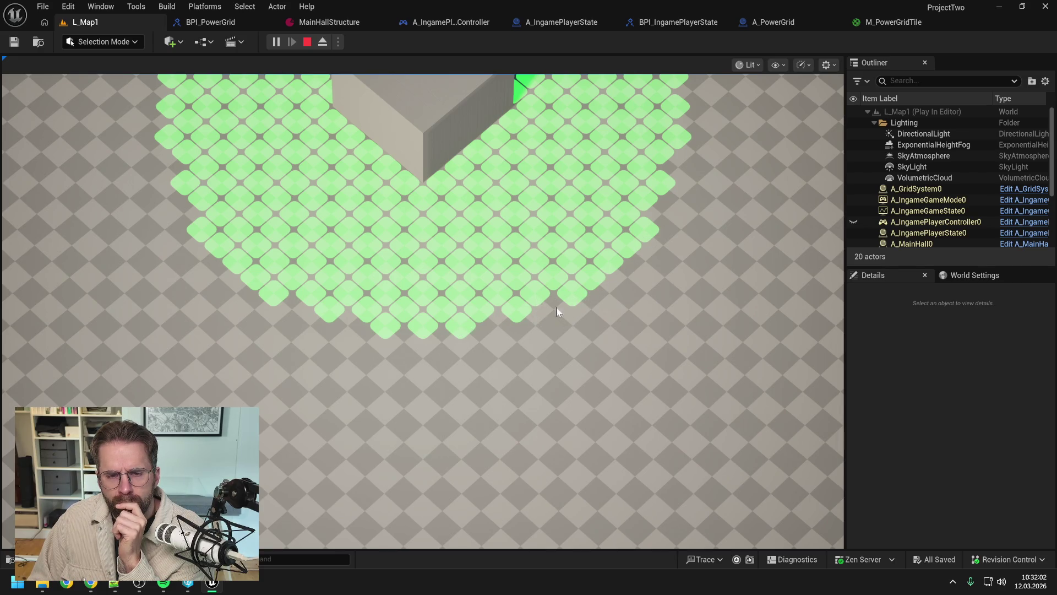
scroll(559, 309, down, 5)
scroll(655, 518, up, 5)
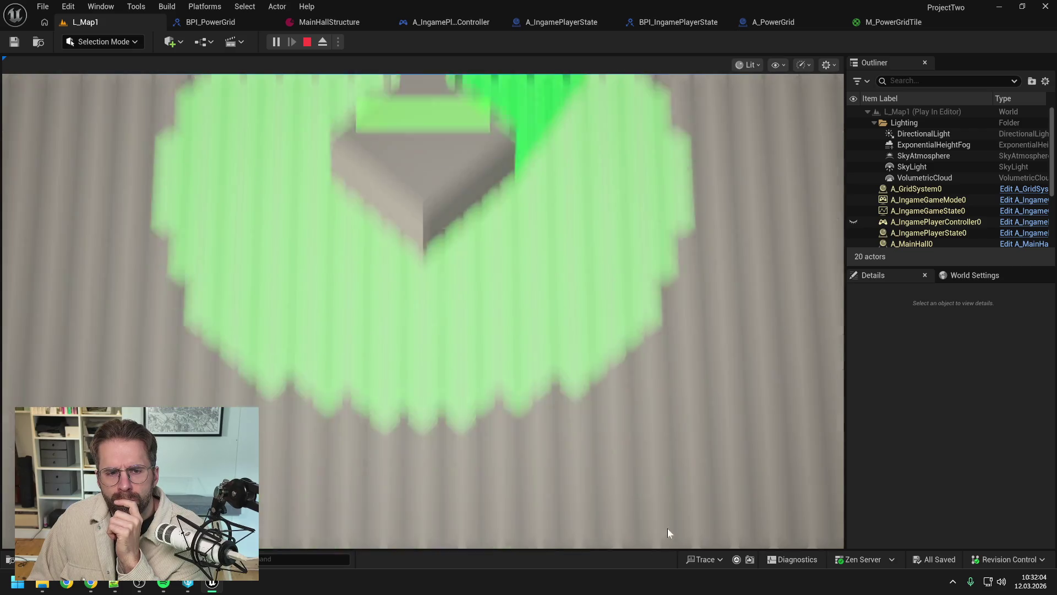
scroll(470, 290, down, 3)
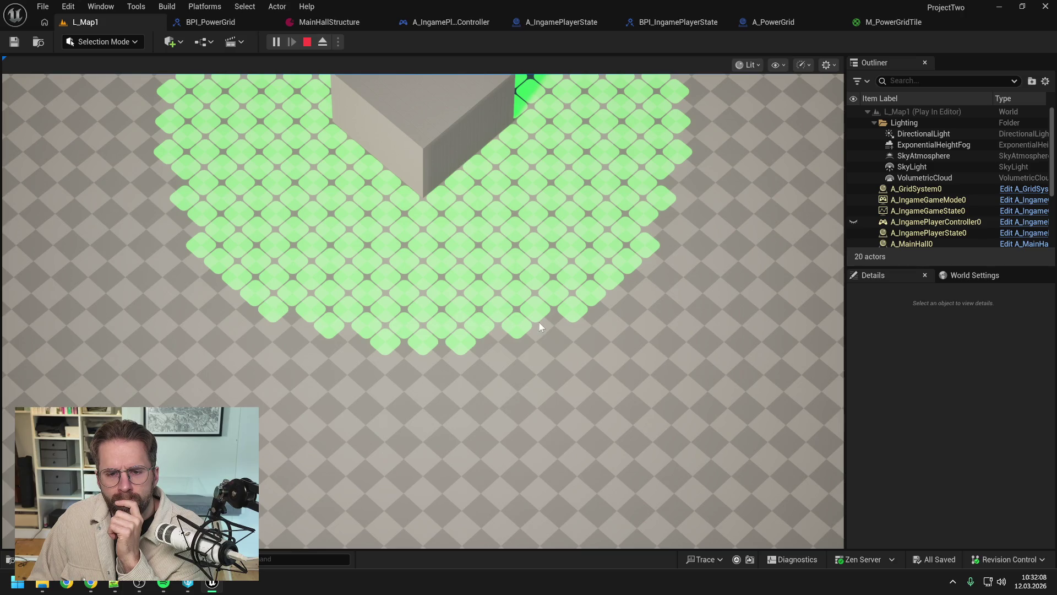
scroll(609, 328, down, 1)
scroll(608, 328, down, 3)
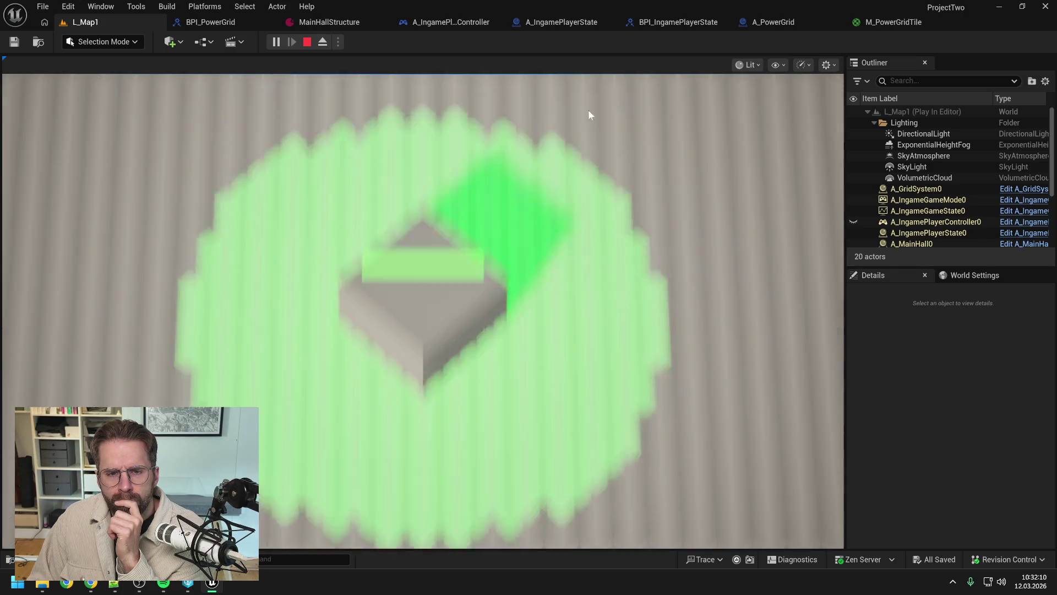
scroll(578, 219, up, 3)
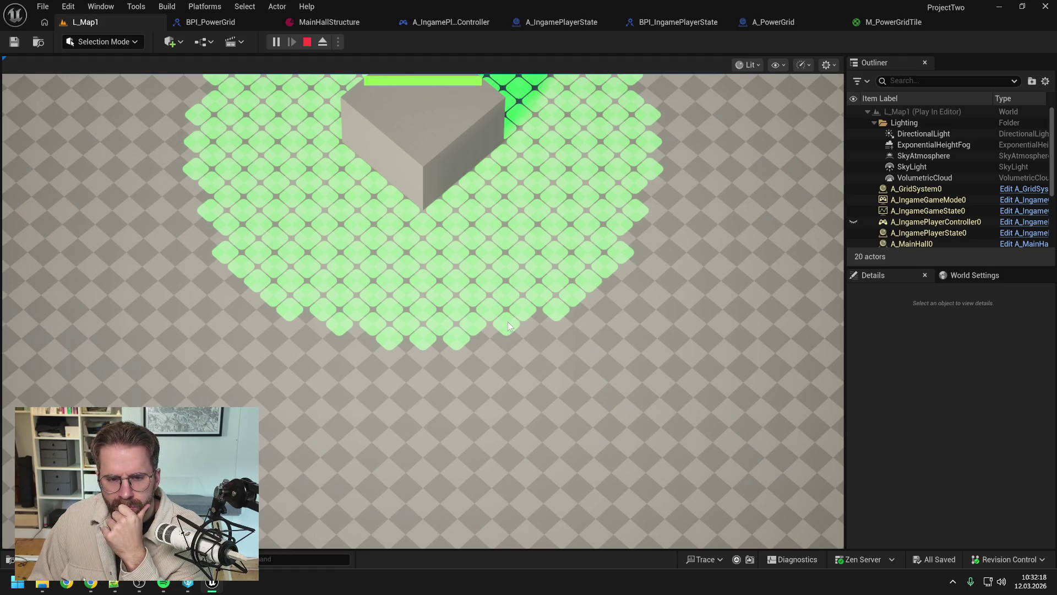
scroll(507, 324, up, 1)
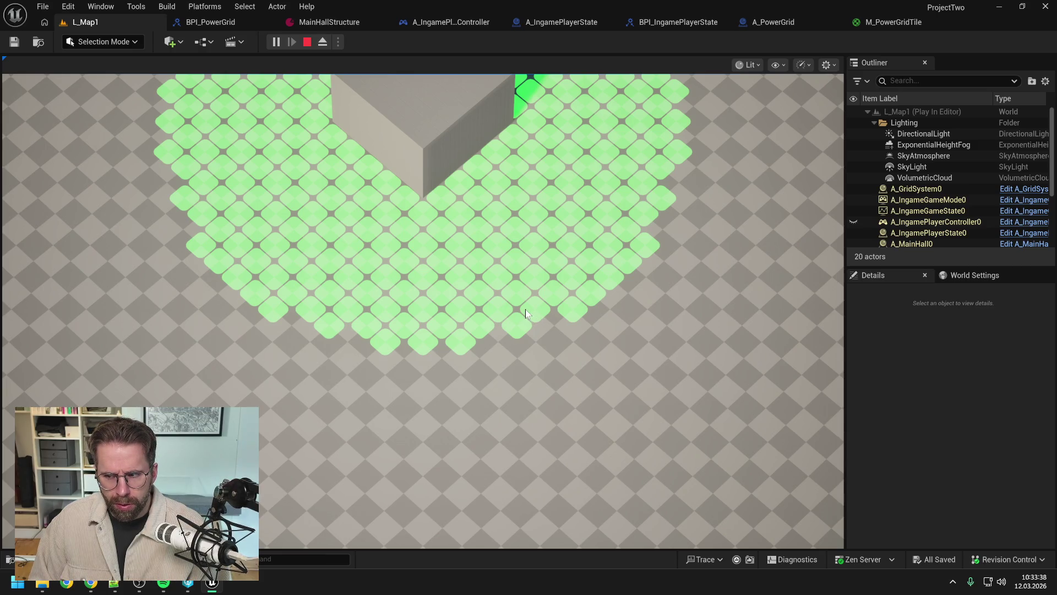
Stop play mode and create a new Blueprint Class with Actor as parent in Content.
key(Escape)
key(ctrl+space)
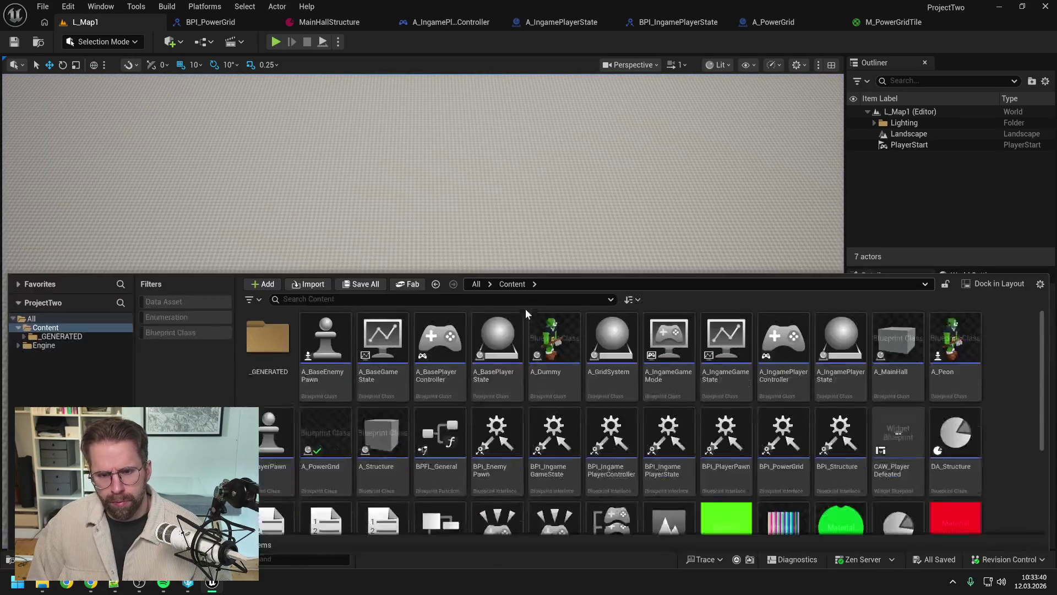
scroll(443, 361, down, 5)
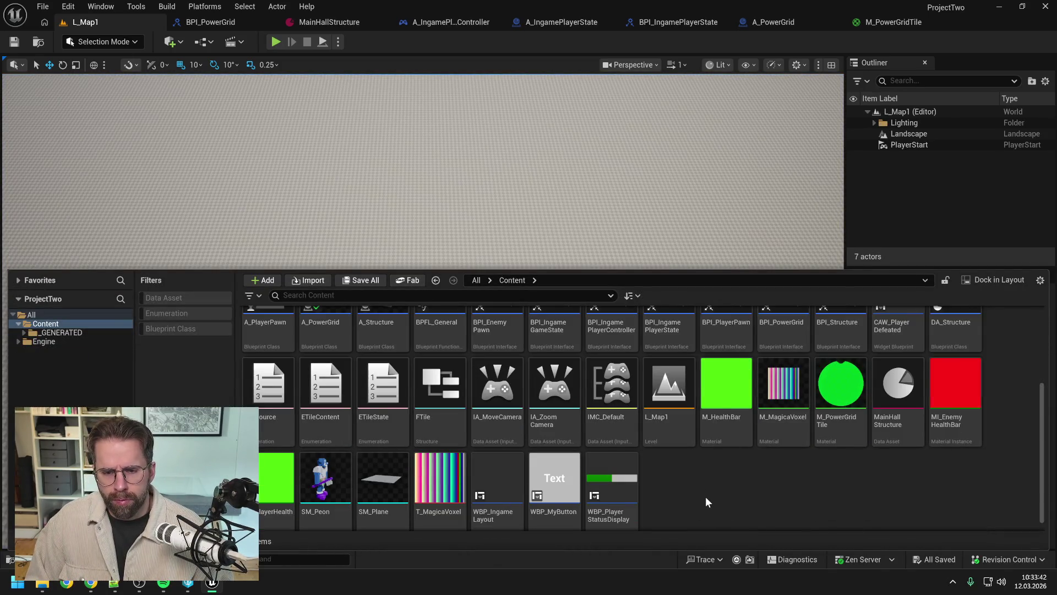
right_click(706, 498)
mouse_move(747, 299)
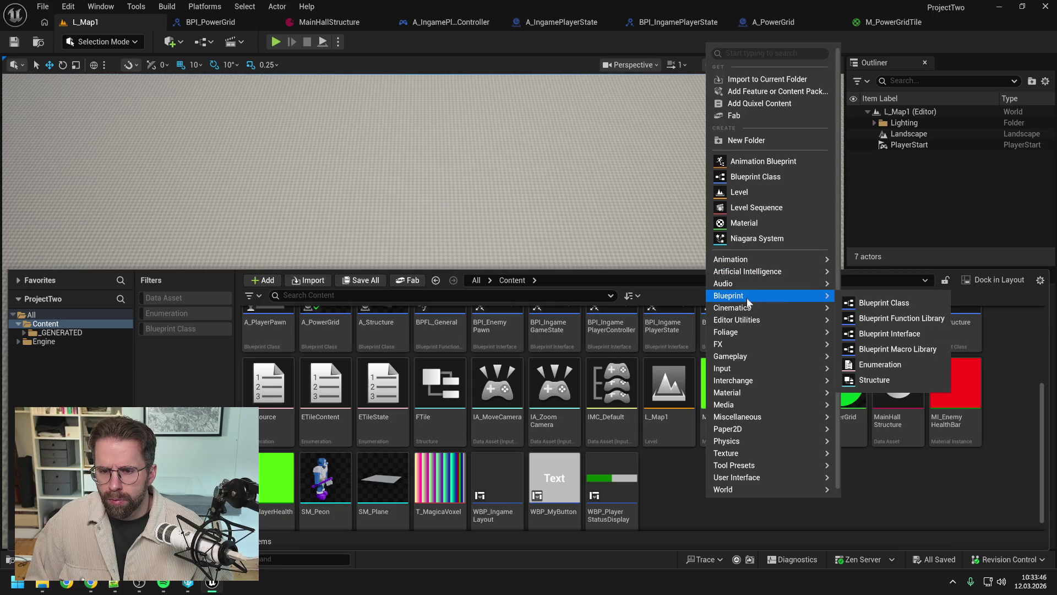
click(879, 303)
text(a)
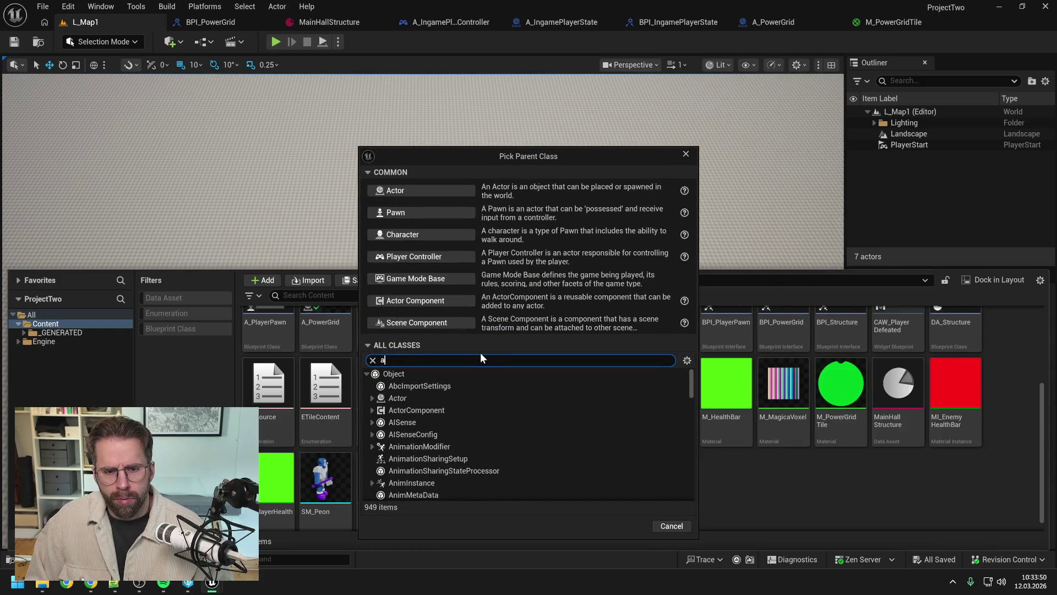
text(c)
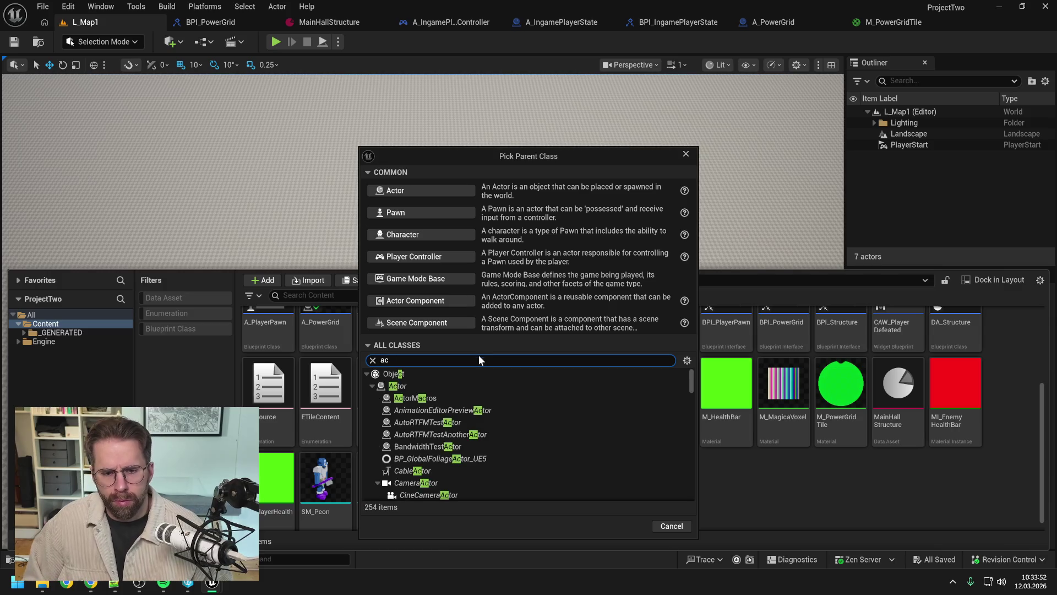
click(454, 388)
click(628, 525)
Name the new blueprint asset A_BuildHelper.
text(A)
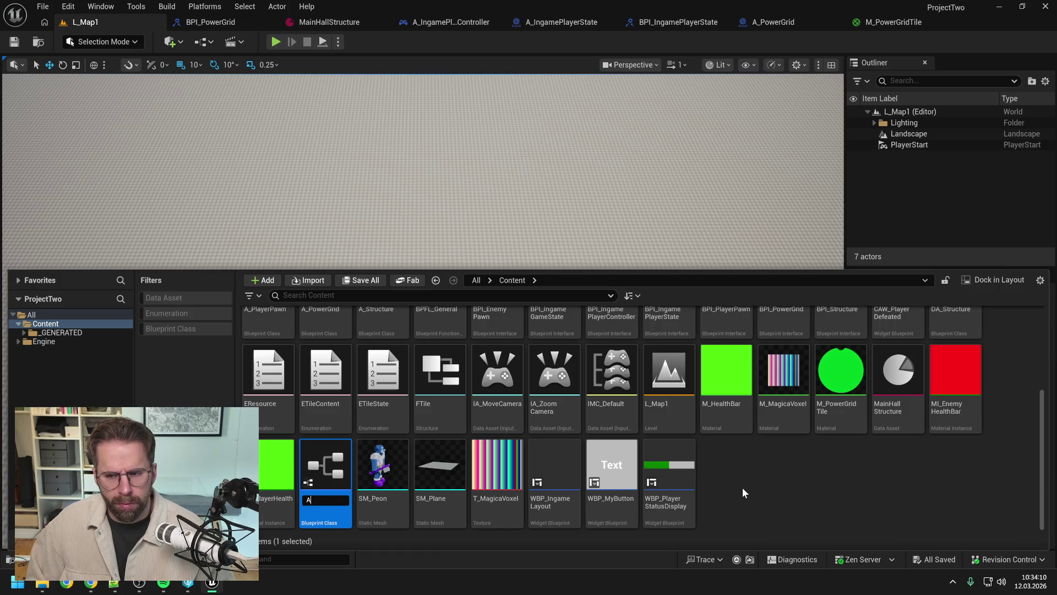
text(_)
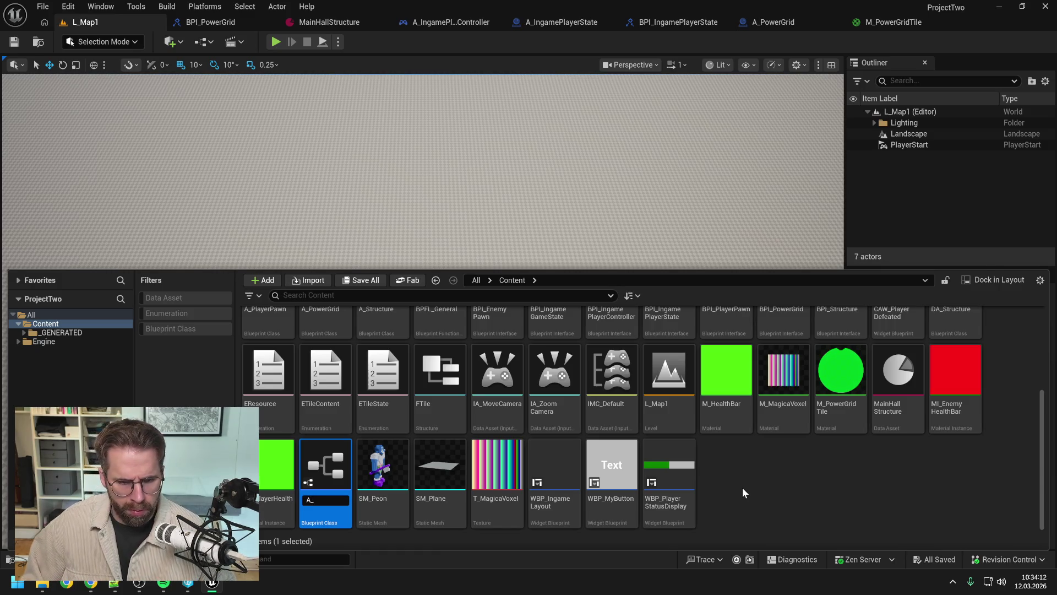
scroll(762, 467, up, 3)
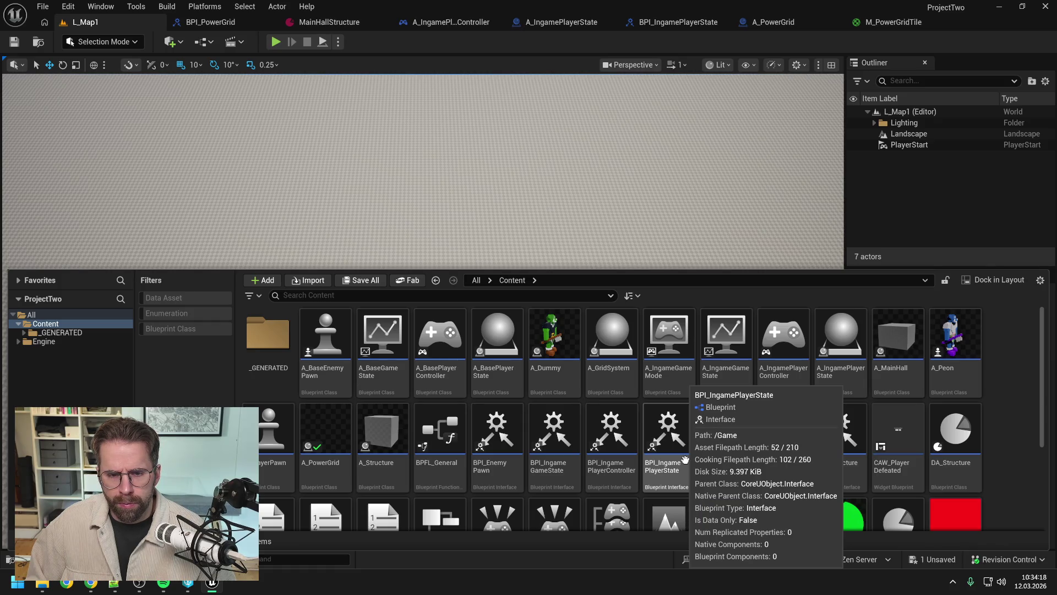
scroll(684, 459, down, 3)
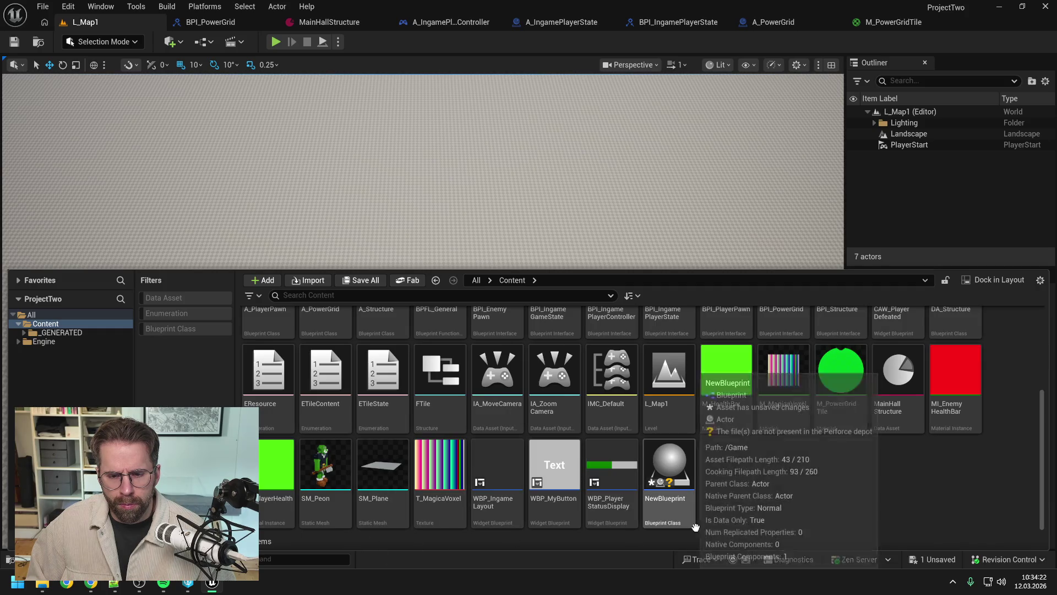
click(692, 521)
key(F2)
text(A)
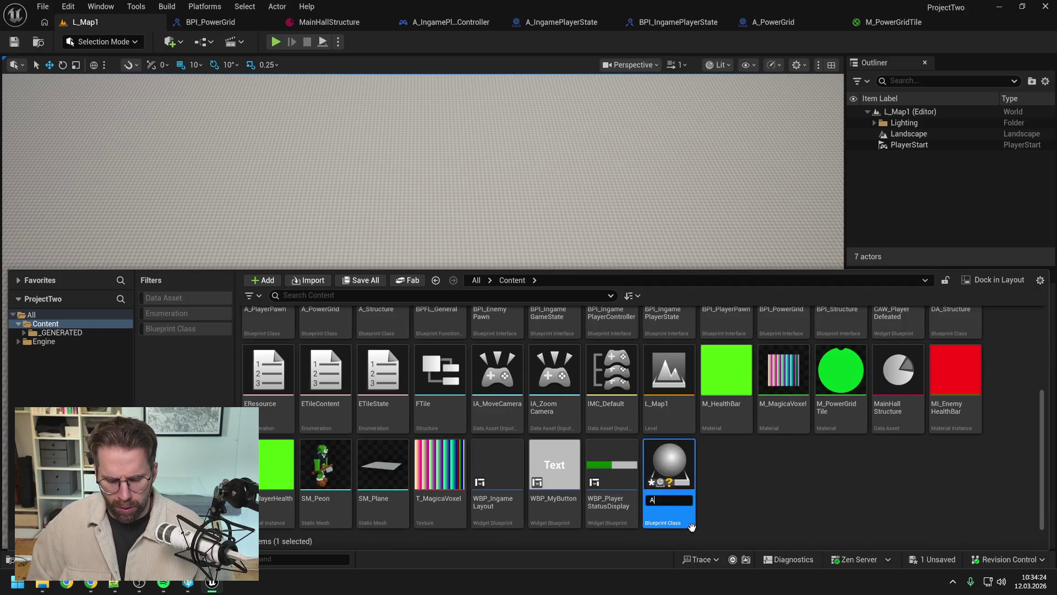
text(_BuildHelper)
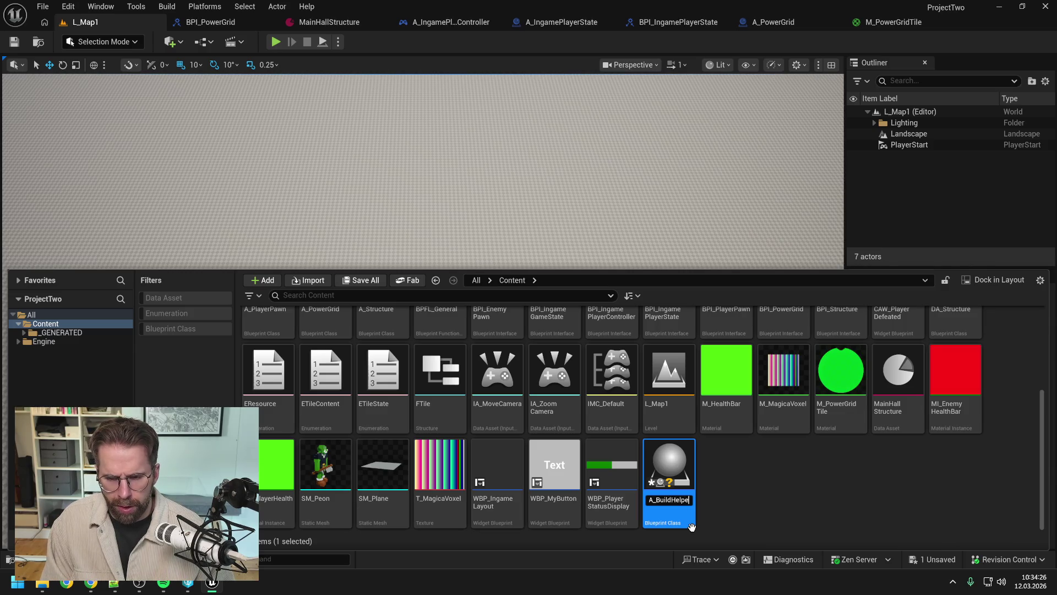
key(Return)
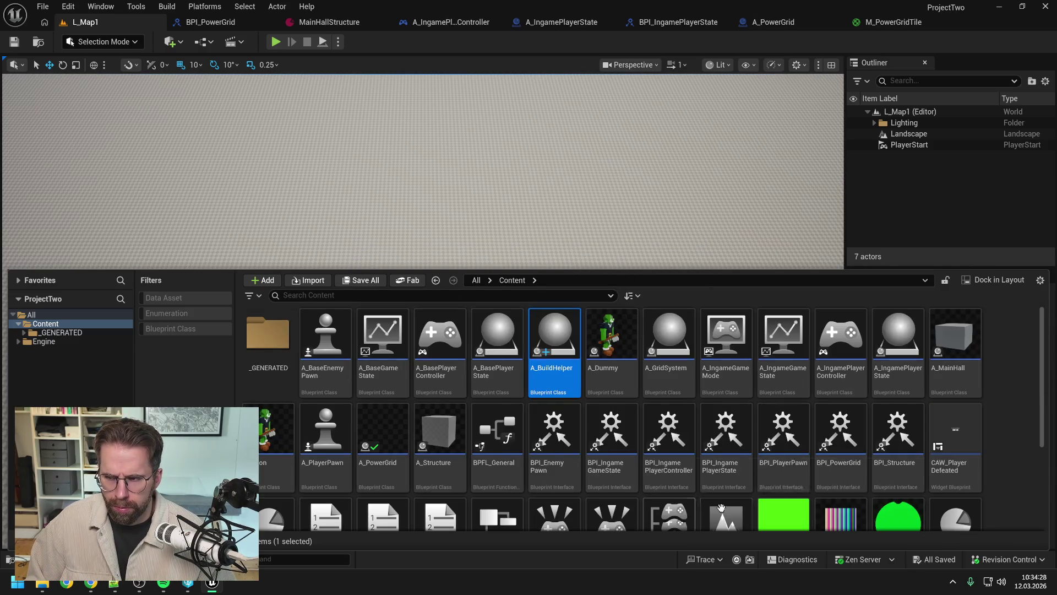
Switch to the A_IngamePlayerController blueprint showing SetBuildModeEnabled.
scroll(820, 434, down, 3)
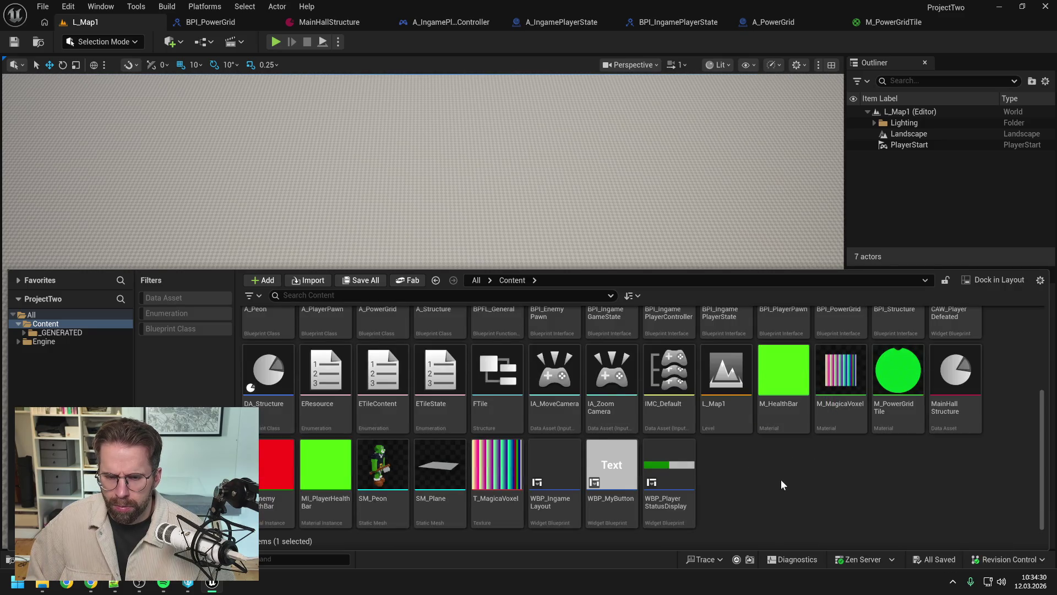
scroll(770, 485, up, 5)
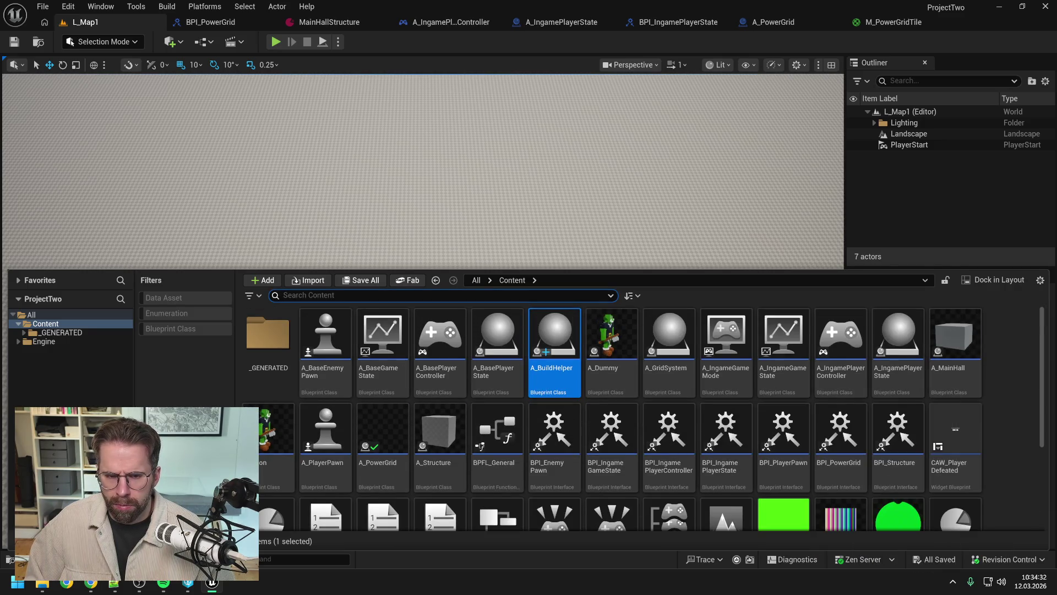
click(455, 21)
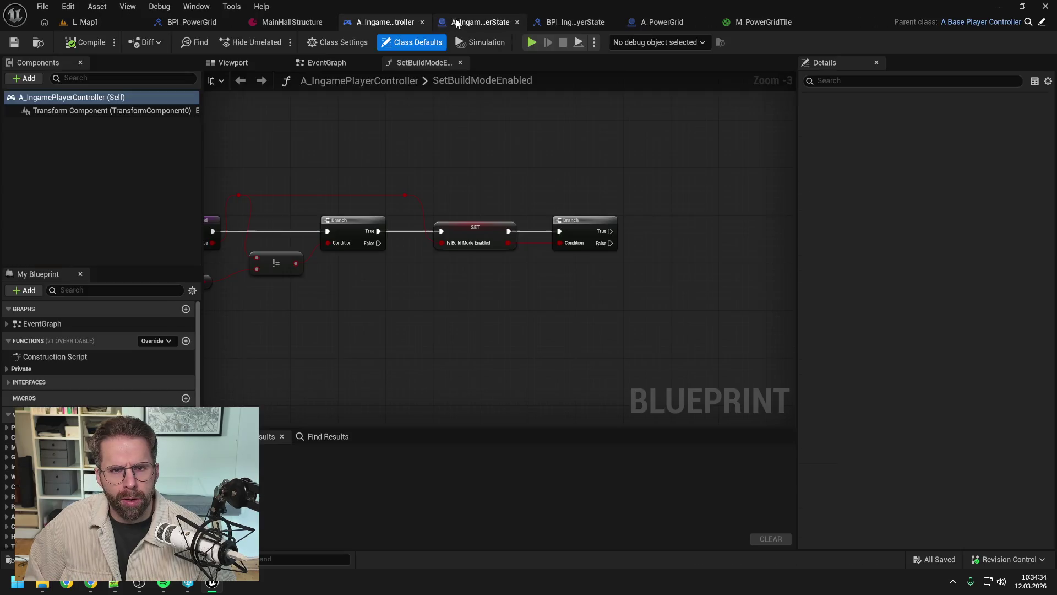
In the Content Drawer, replace 'Helper' with 'Preview' so A_BuildHelper becomes A_BuildPreview.
drag(477, 264, 586, 284)
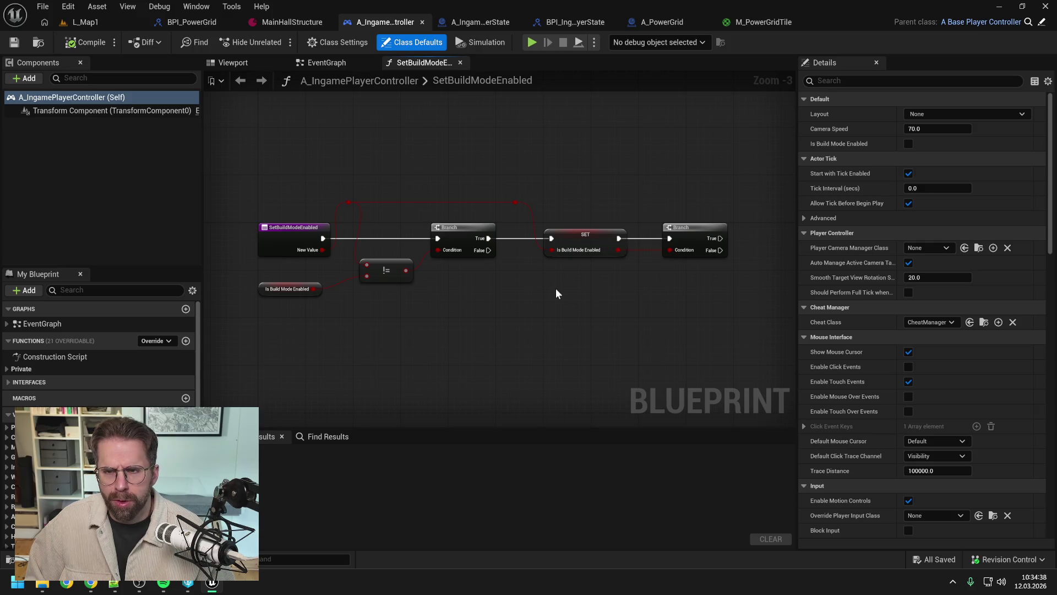
key(ctrl+space)
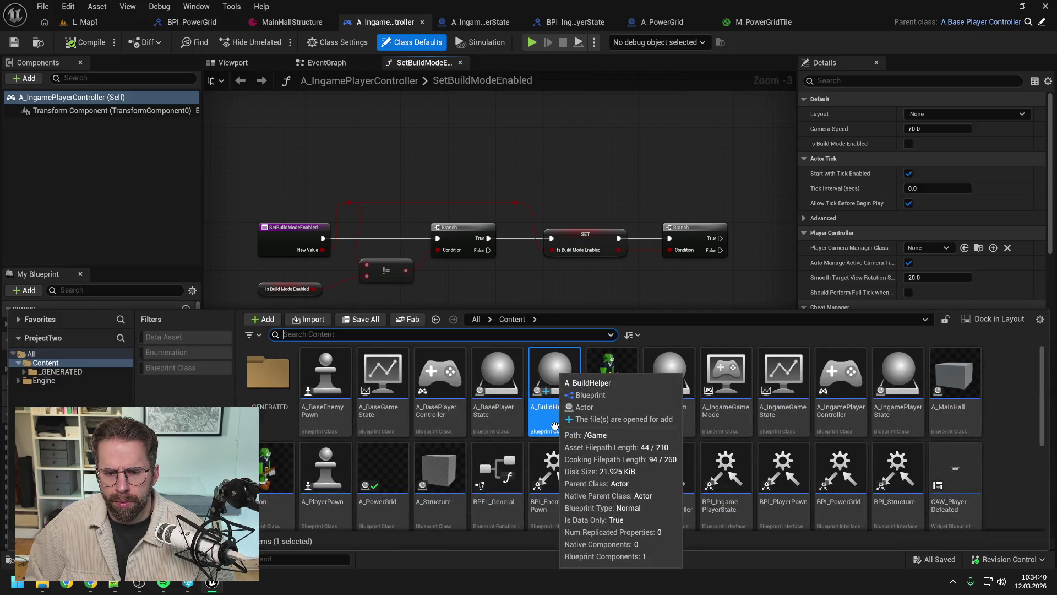
mouse_move(559, 421)
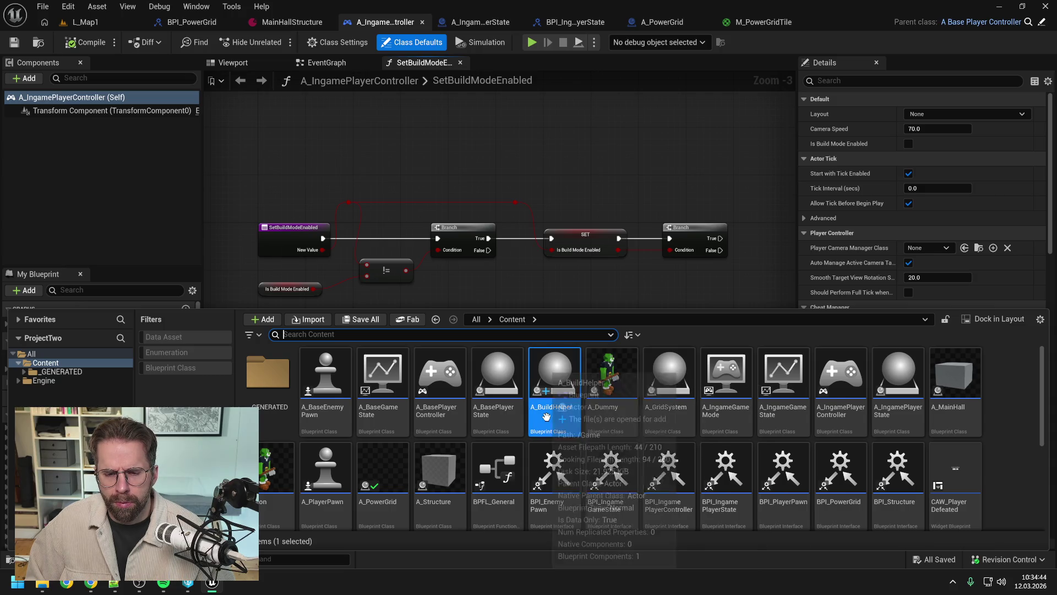
mouse_move(644, 458)
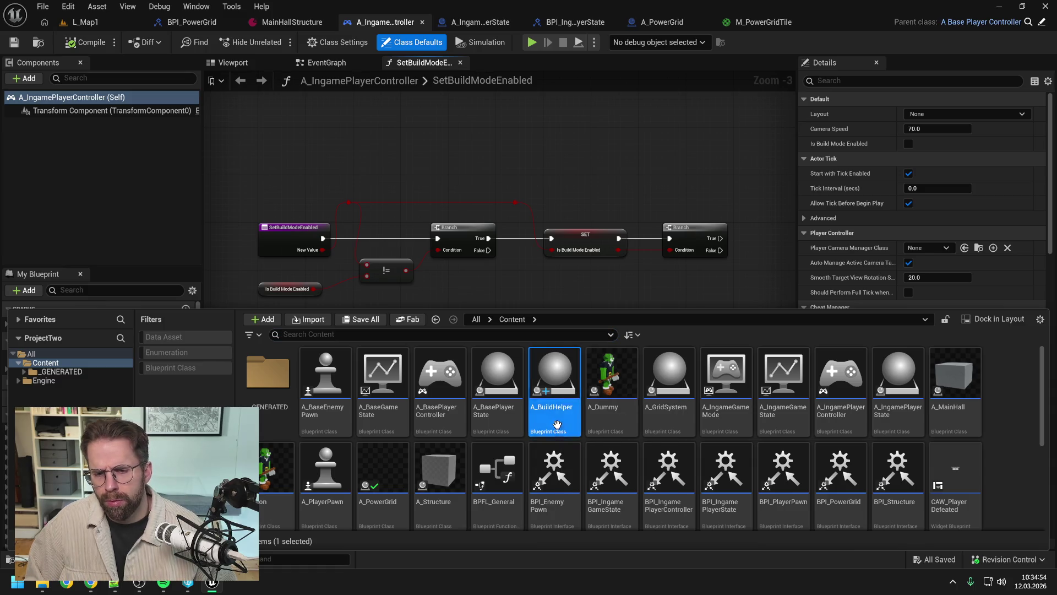
key(F2)
key(BackSpace)
key(BackSpace)
key(BackSpace)
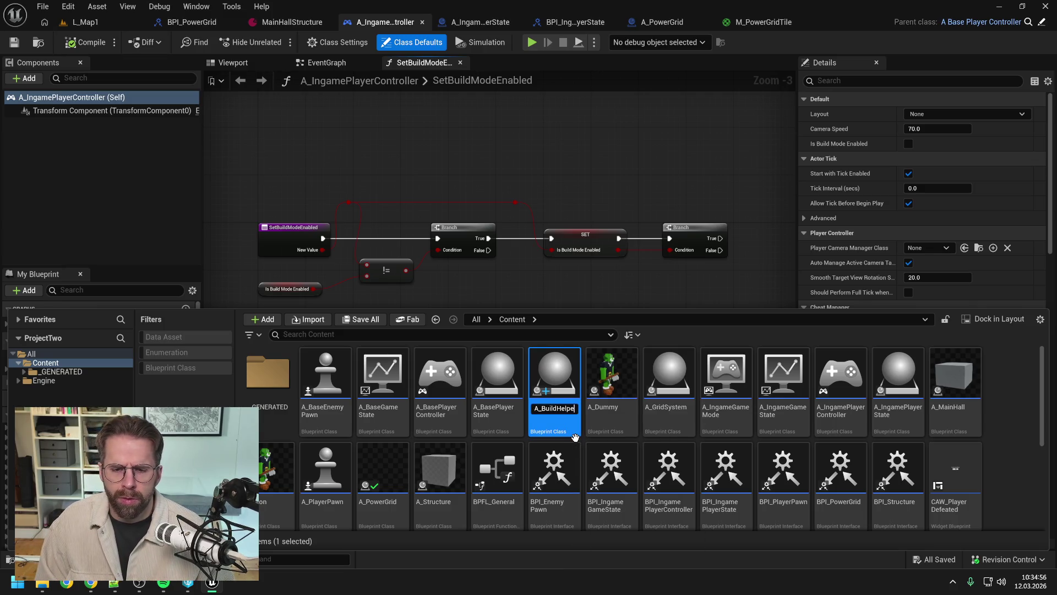
key(BackSpace)
key(BackSpace)
text(Pr)
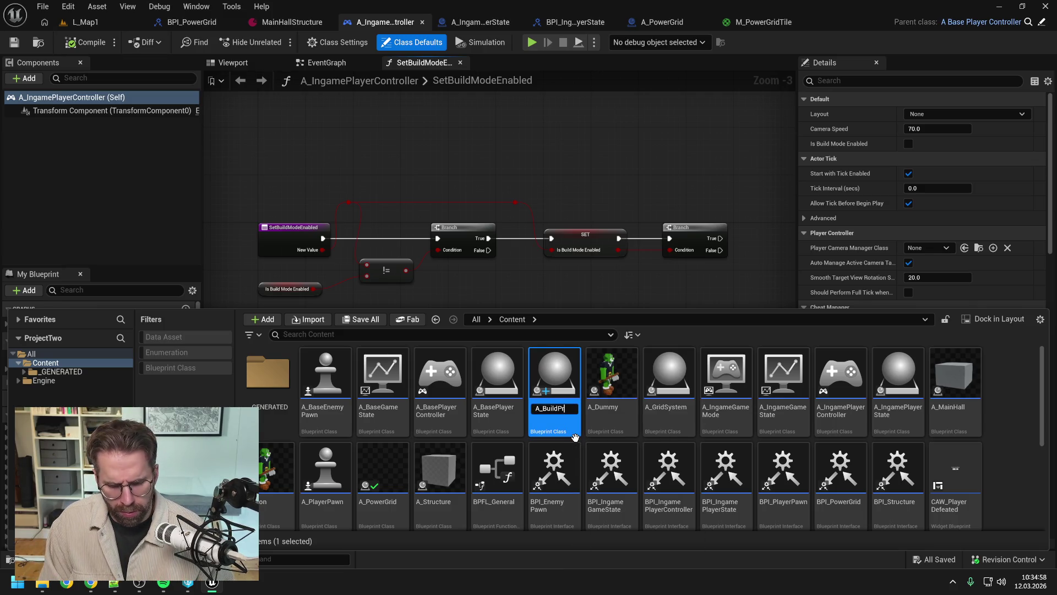
text(eview)
key(Return)
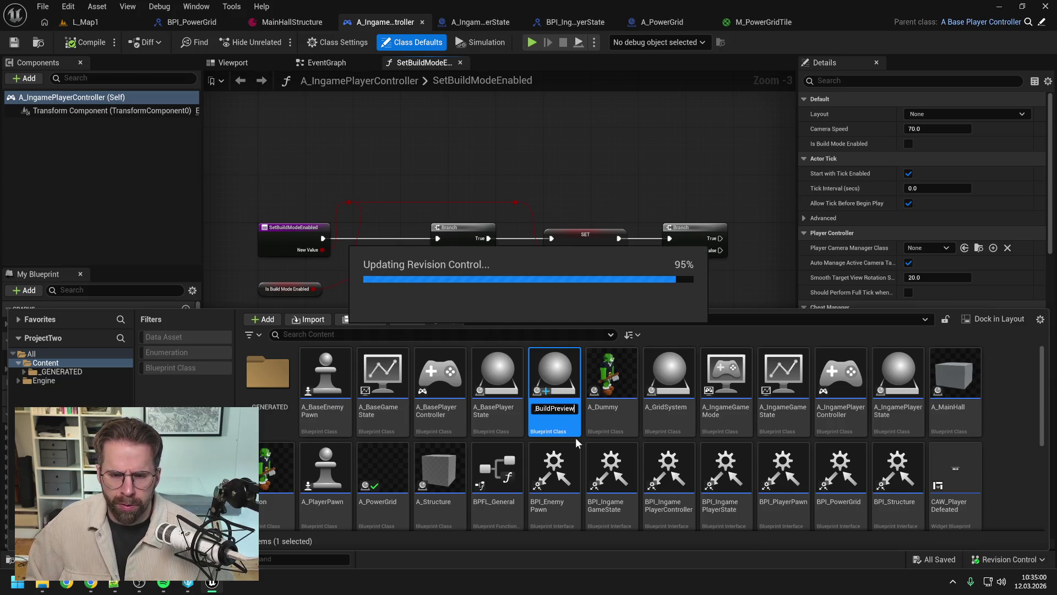
mouse_move(620, 421)
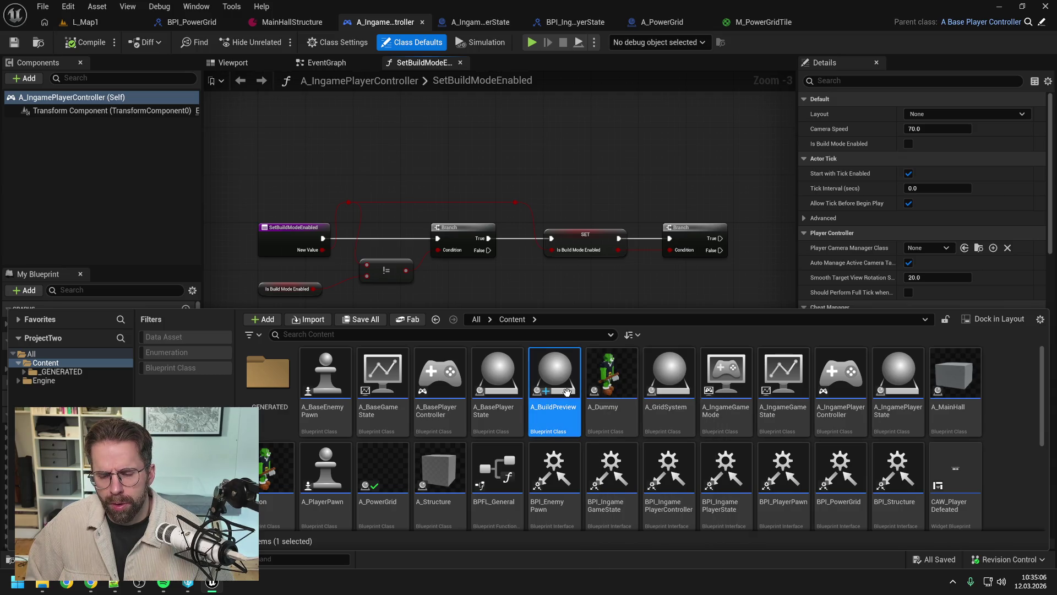
mouse_move(565, 391)
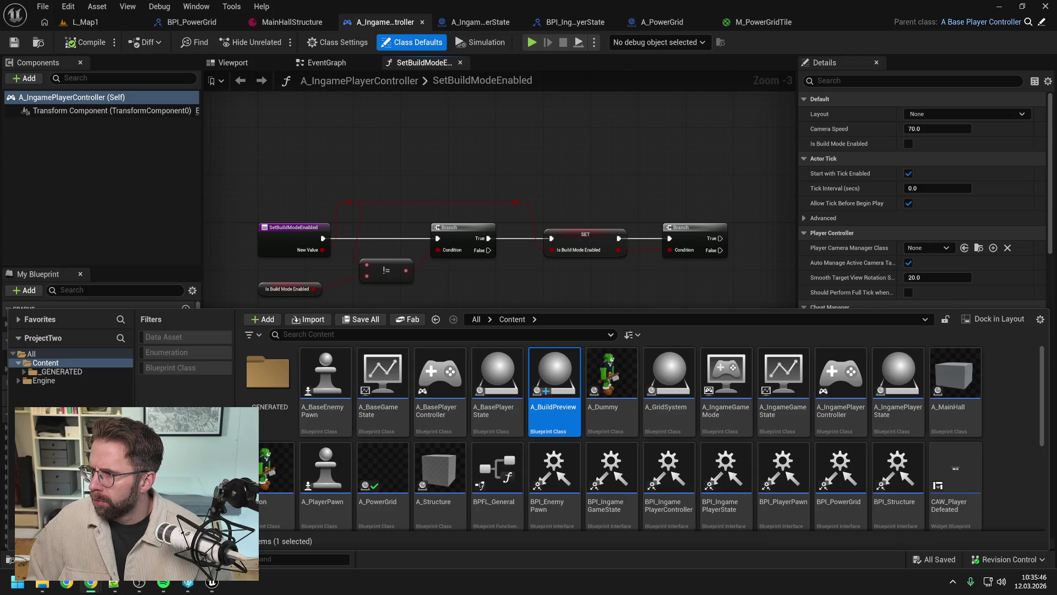
Rename the SetBuildModeEnabled function to SetBuildingModeEnabled, confirming the asset checkout.
click(479, 280)
click(288, 289)
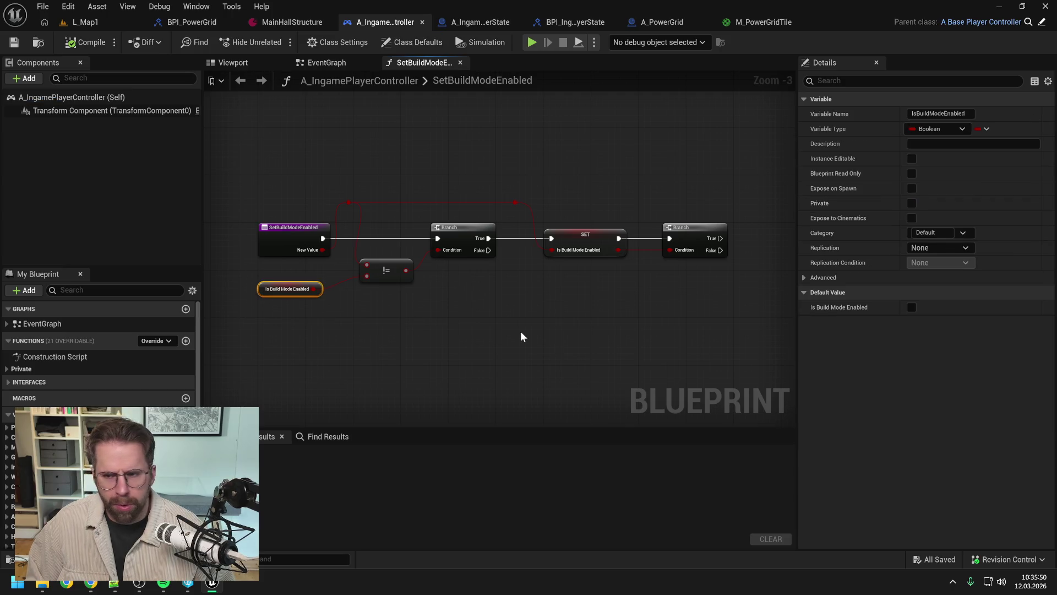
click(332, 314)
click(288, 288)
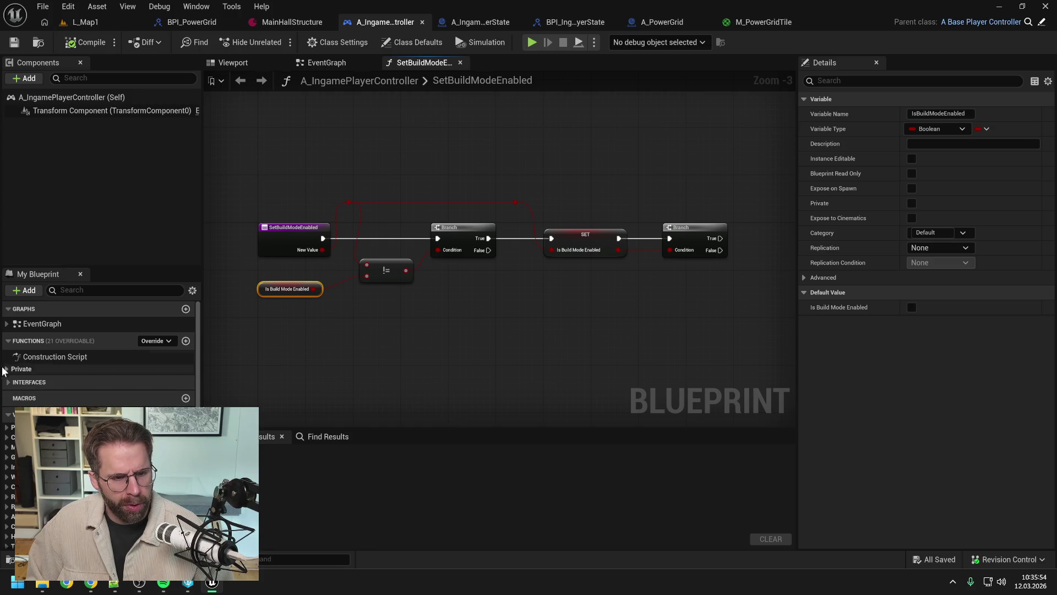
click(21, 369)
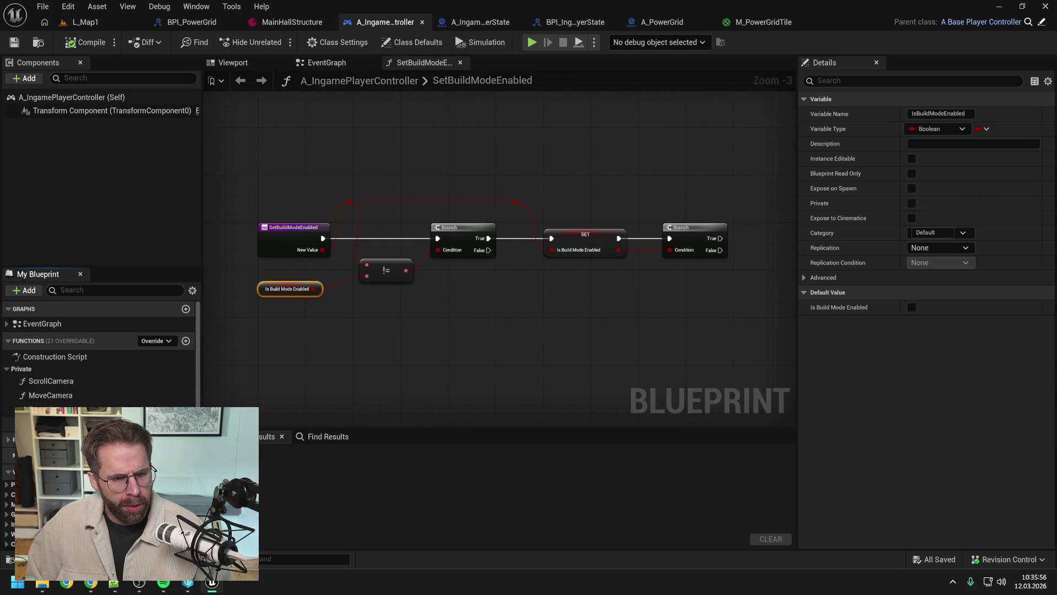
click(56, 424)
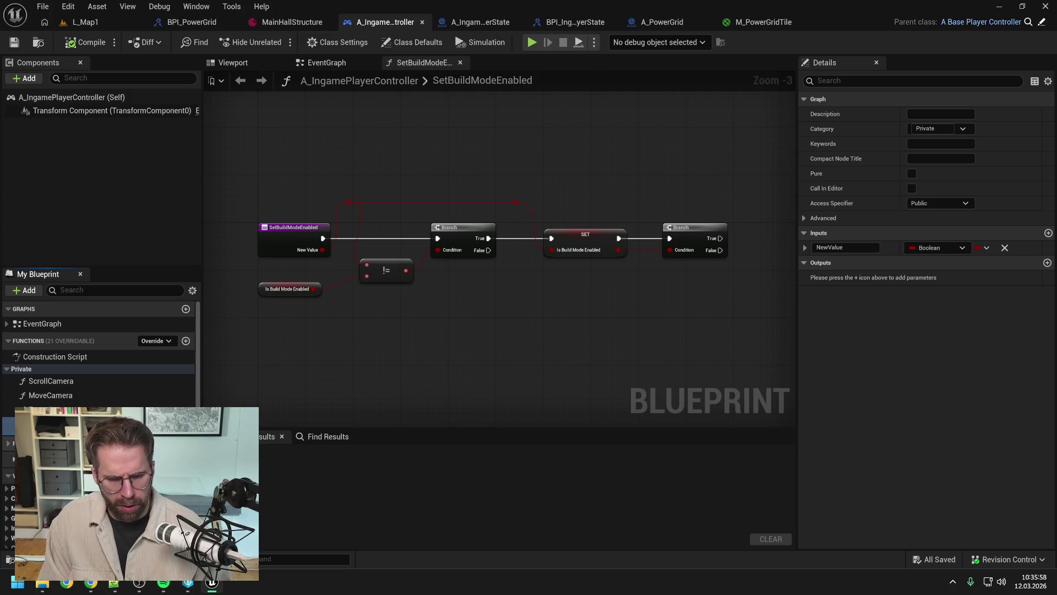
key(Return)
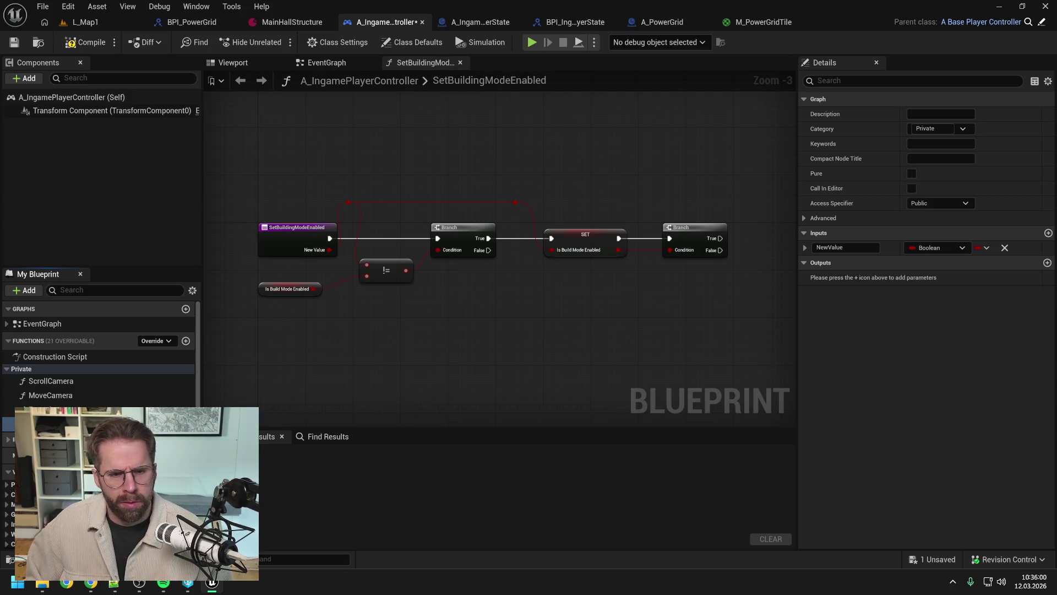
click(530, 416)
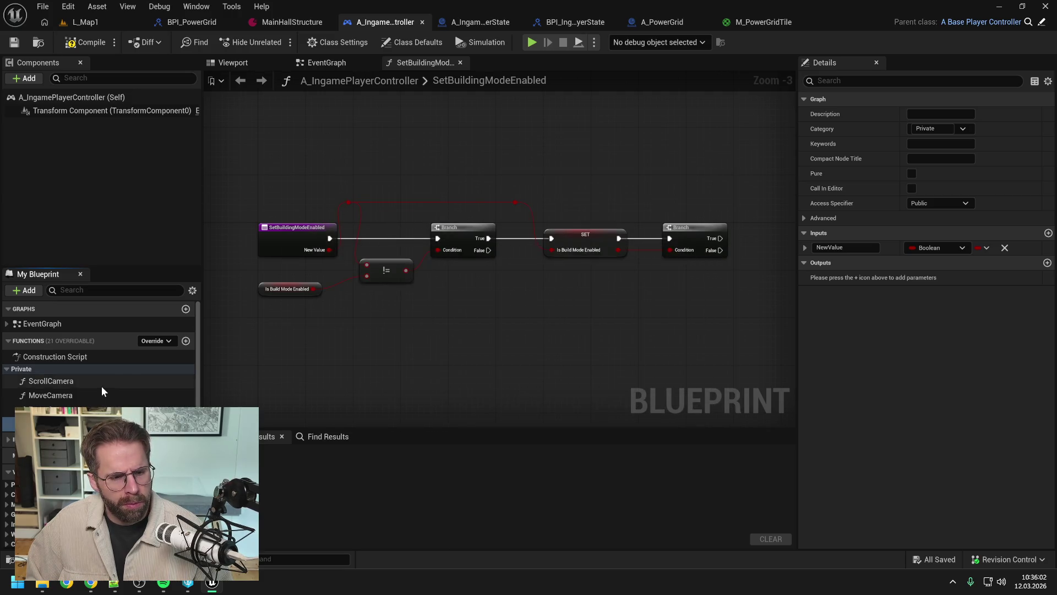
Rename the IsBuildModeEnabled variable to IsBuildingModeEnabled, save, and start renaming A_BuildPreview.
scroll(105, 390, down, 5)
click(11, 469)
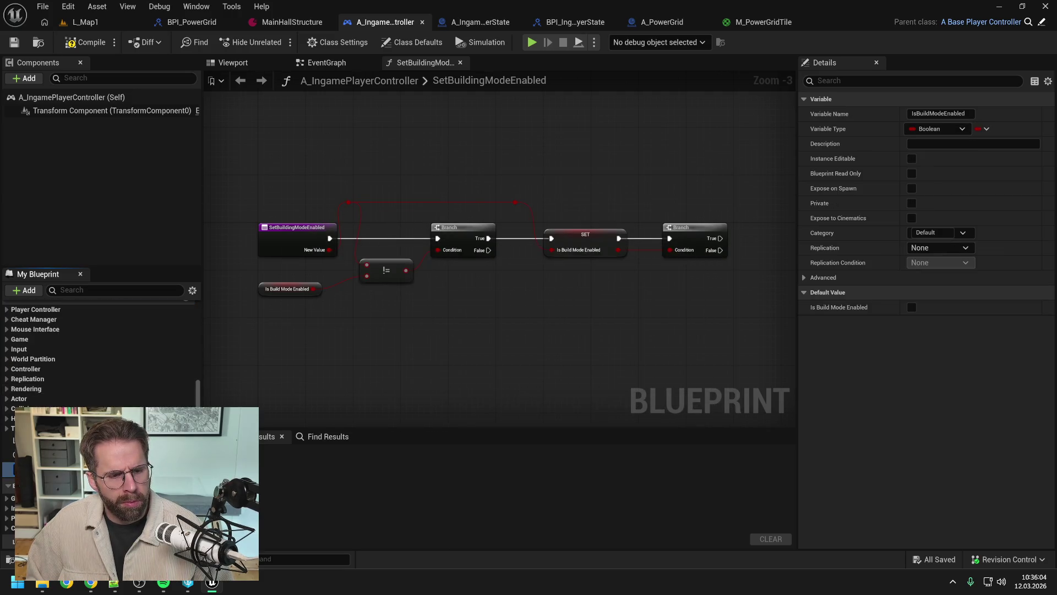
text(IsBuildingModeEnabled)
key(Return)
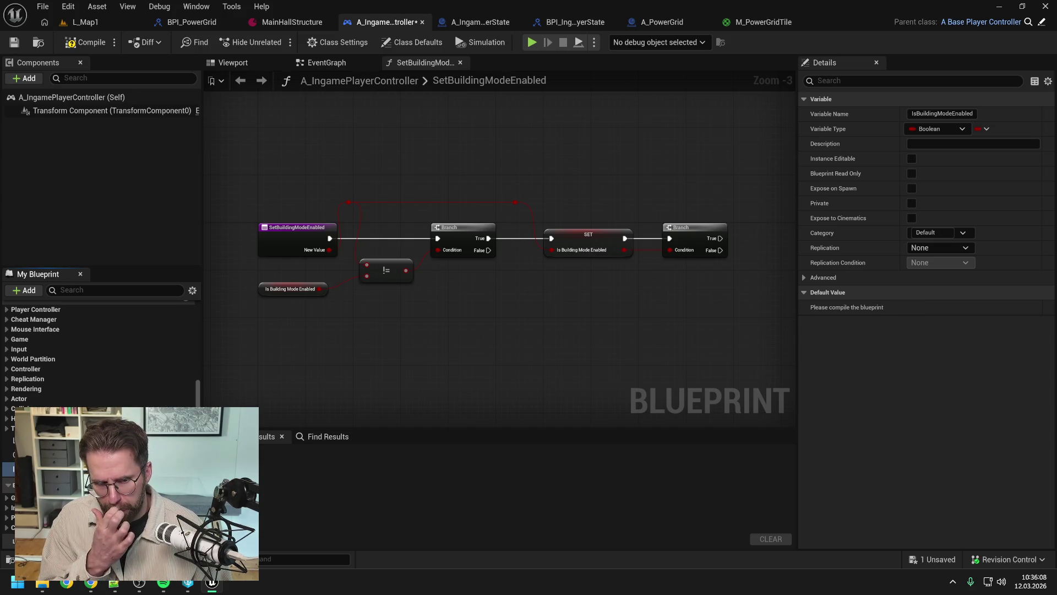
key(ctrl+s)
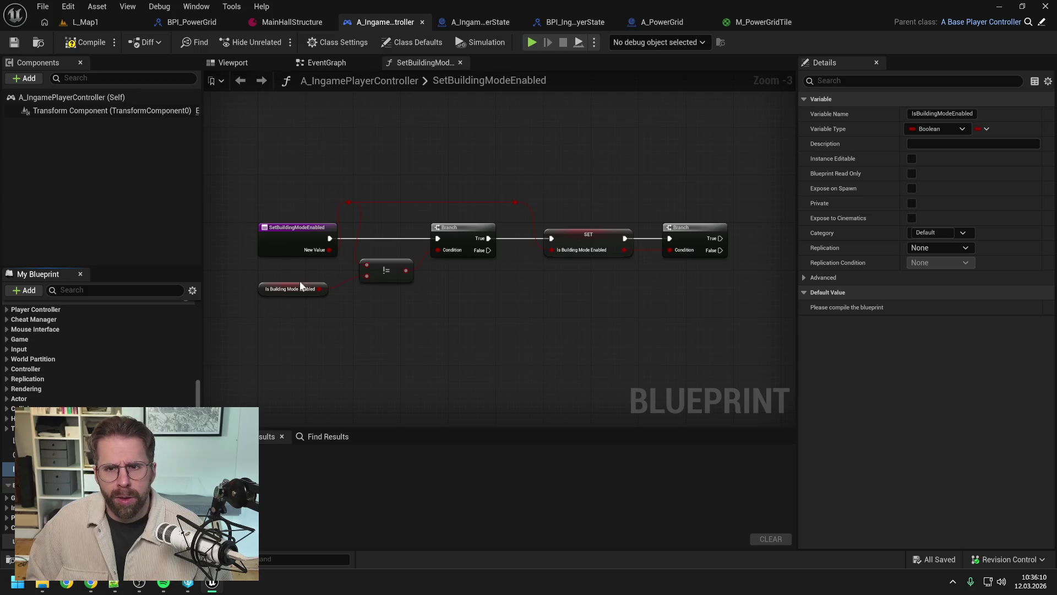
key(ctrl+space)
key(F2)
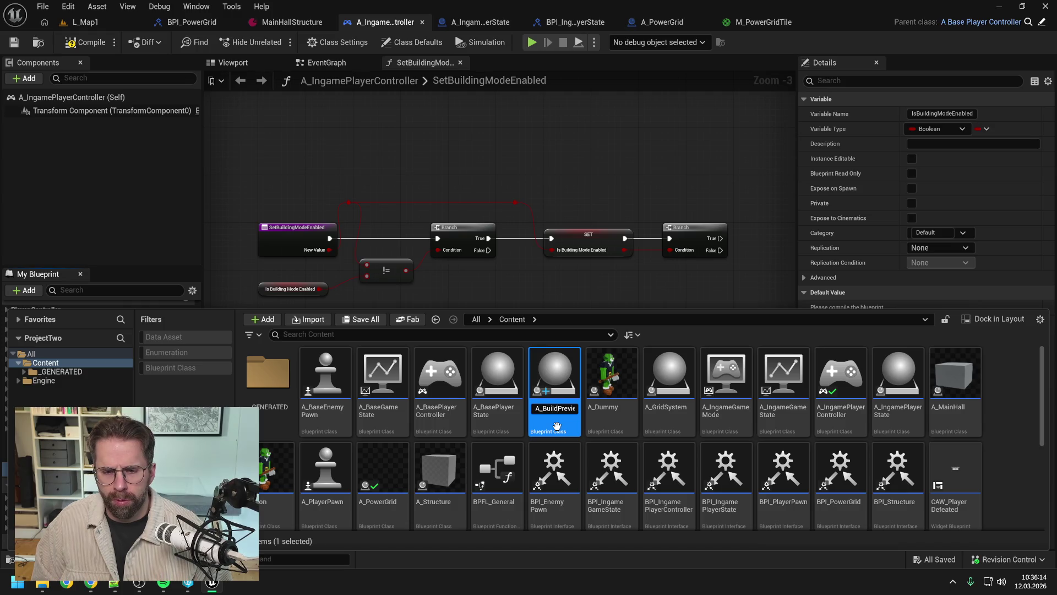
Rename A_BuildPreview to A_BuildingPreview.
text(ing)
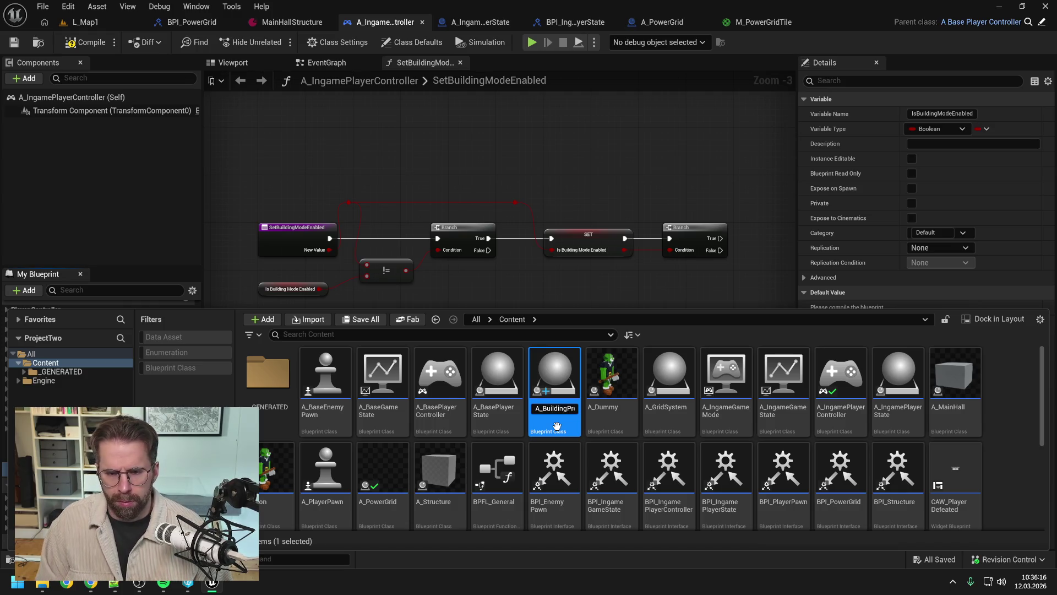
key(End)
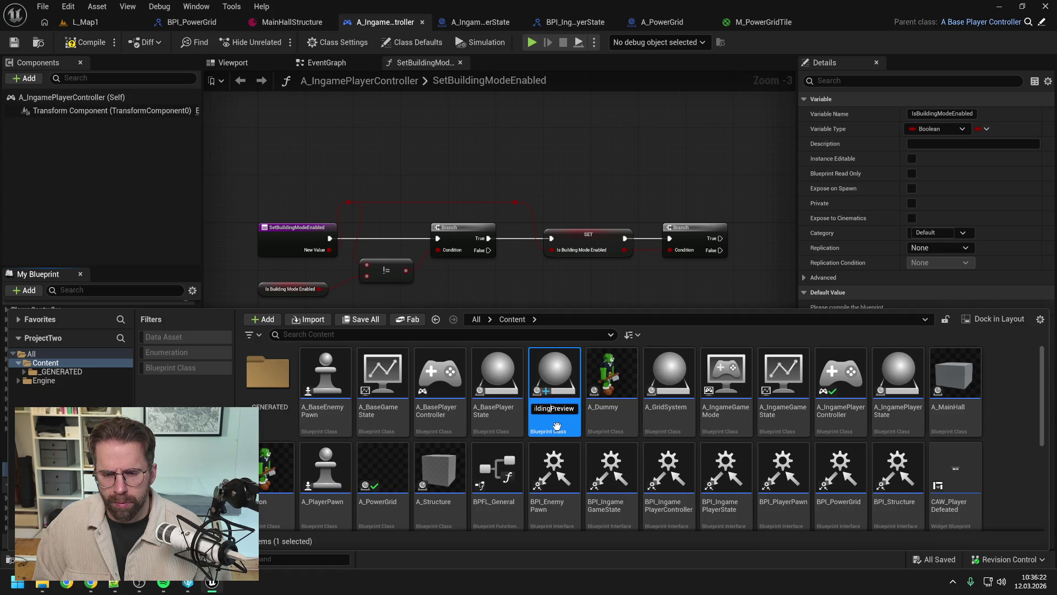
key(Return)
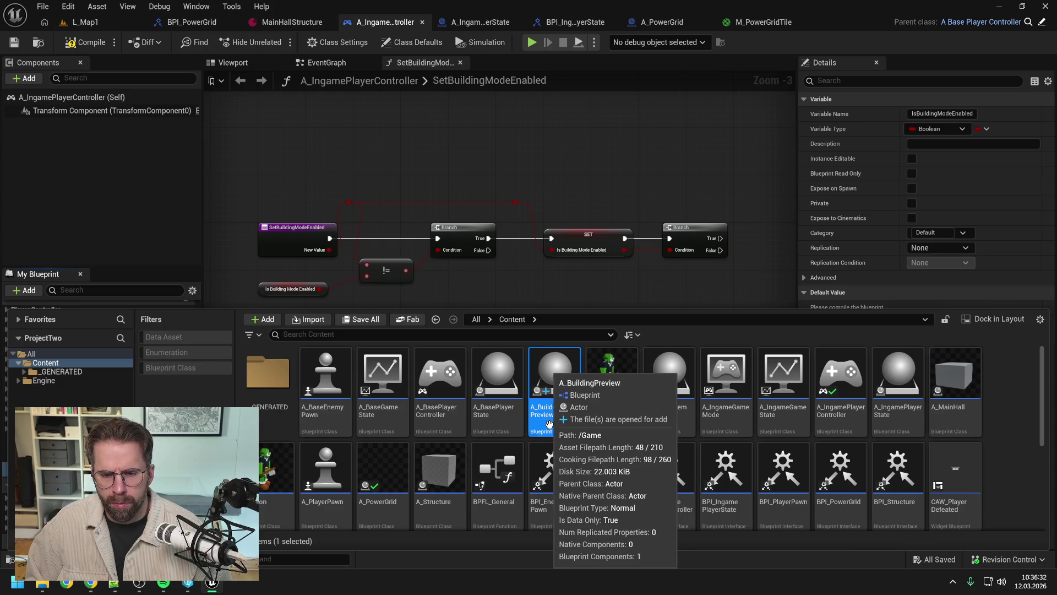
Insert 'Mode' to make the name A_BuildingModePreview, then close the Content Drawer.
key(F2)
key(Left)
key(Right)
key(Right)
key(Right)
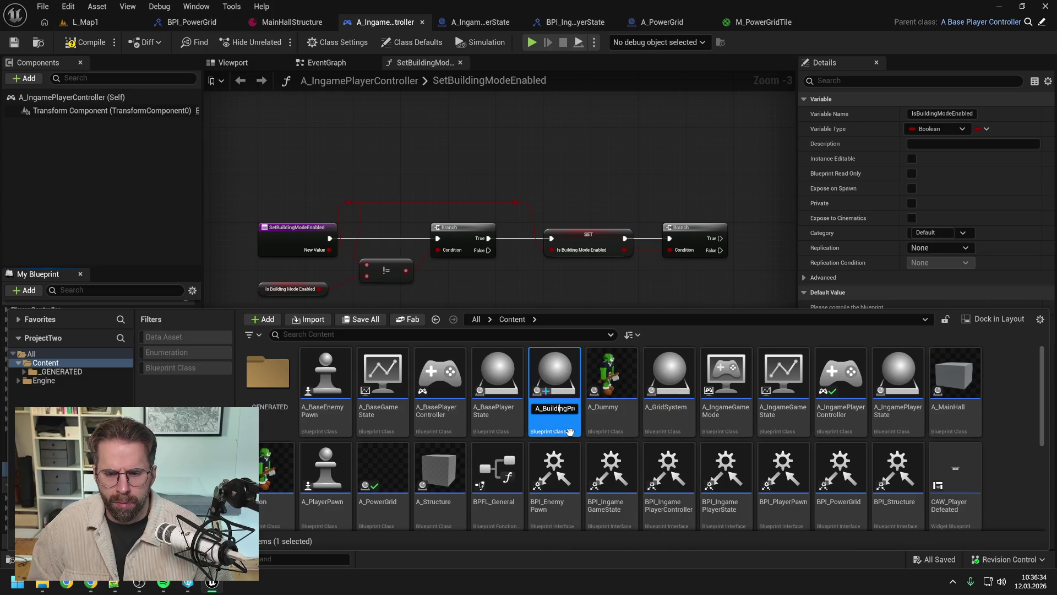
text(Mode)
key(Return)
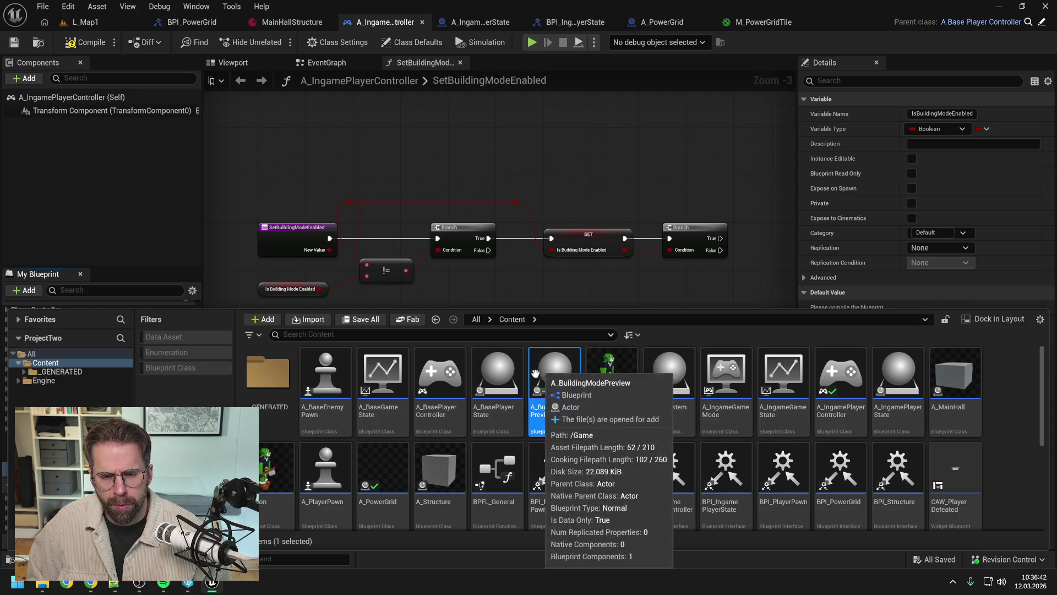
scroll(495, 429, down, 5)
scroll(483, 458, up, 5)
click(529, 285)
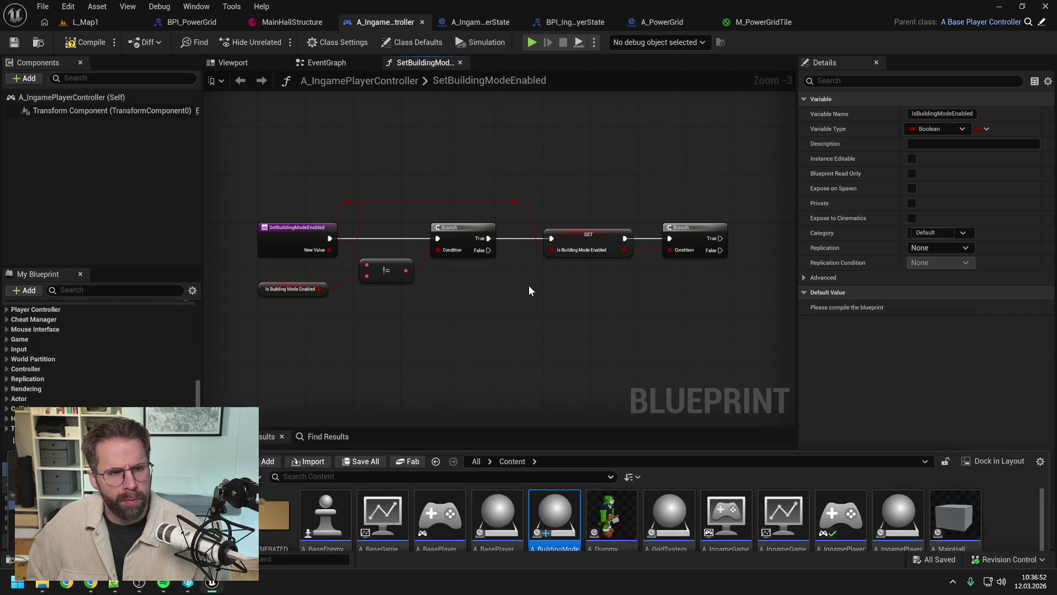
Compile the player controller and bring the end of the EventGraph's BeginPlay chain into view.
click(85, 42)
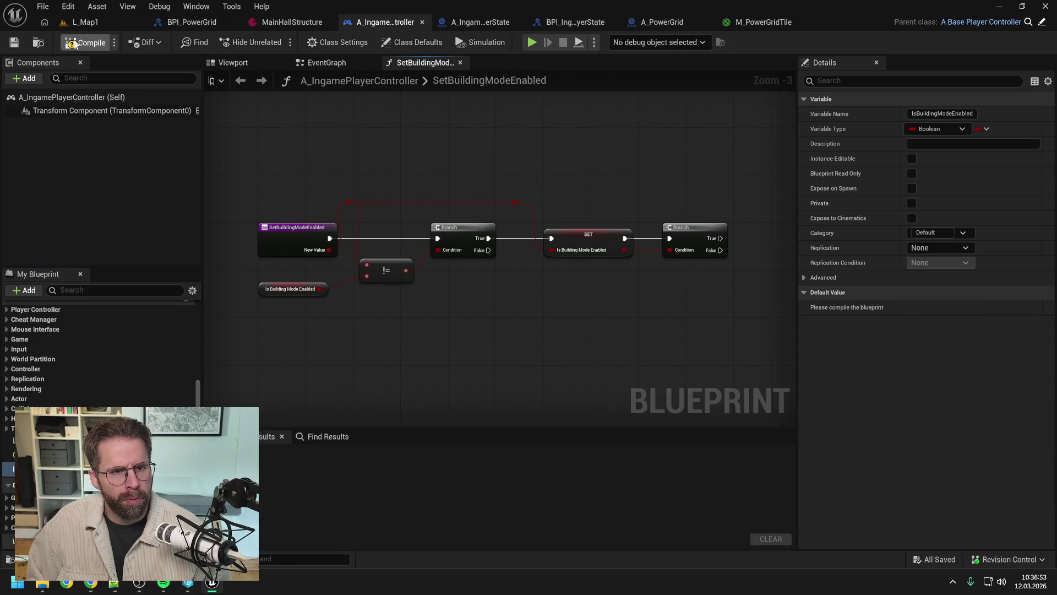
click(338, 63)
drag(399, 125, 431, 264)
scroll(469, 338, down, 2)
scroll(451, 236, up, 1)
drag(490, 311, 403, 265)
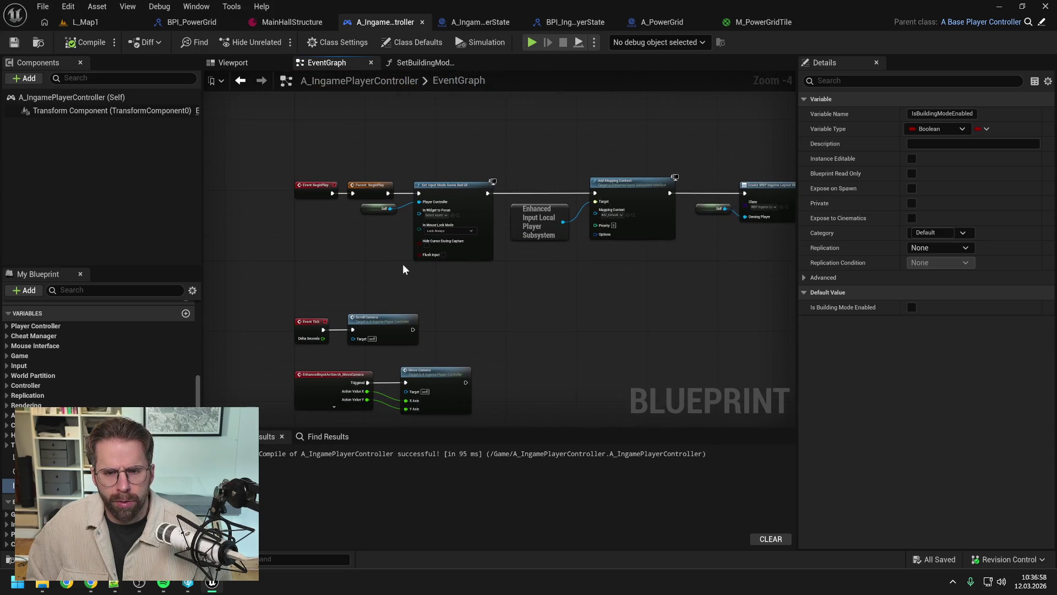
drag(552, 276, 388, 267)
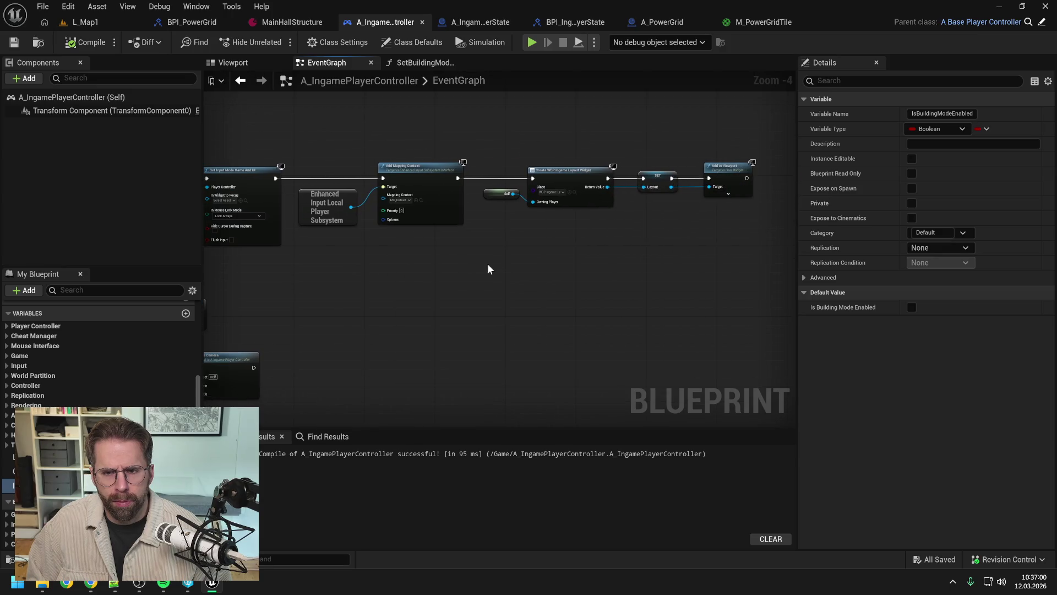
drag(493, 263, 629, 254)
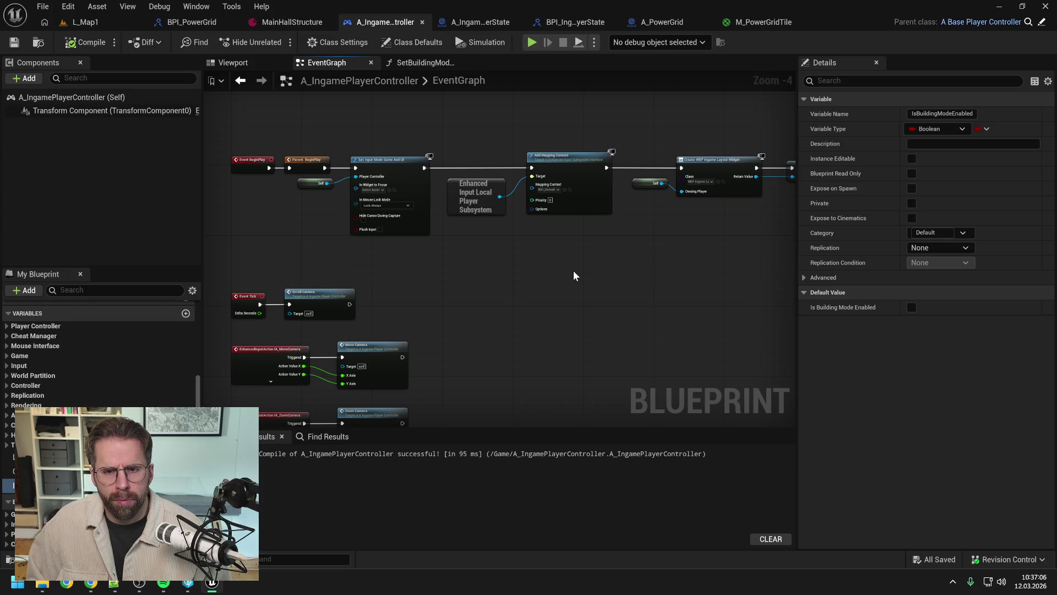
drag(729, 256, 483, 252)
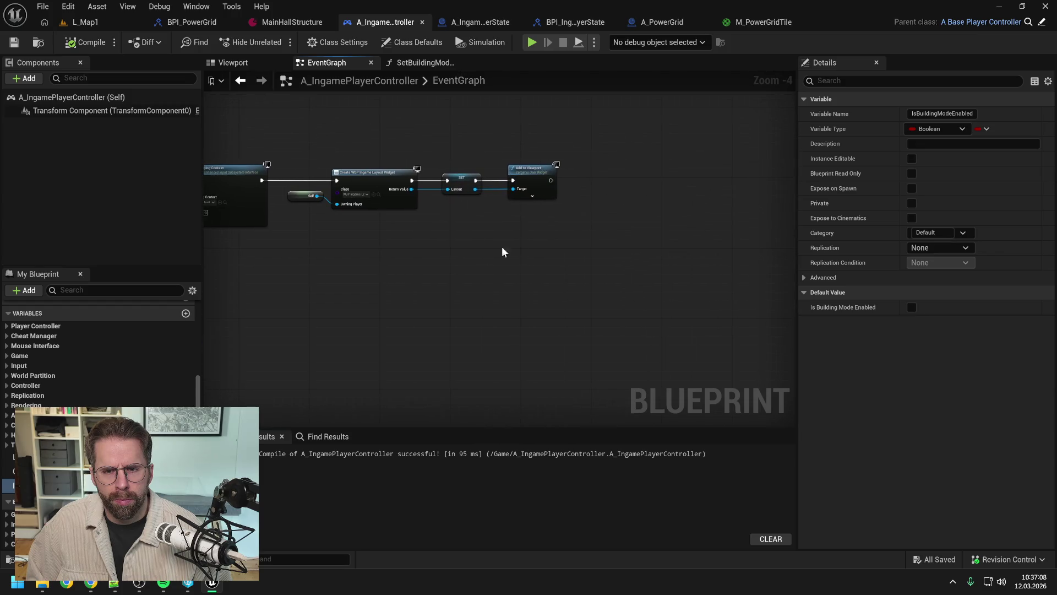
Add a Spawn Actor from Class node wired after Add to Viewport.
right_click(590, 205)
text(spawn a)
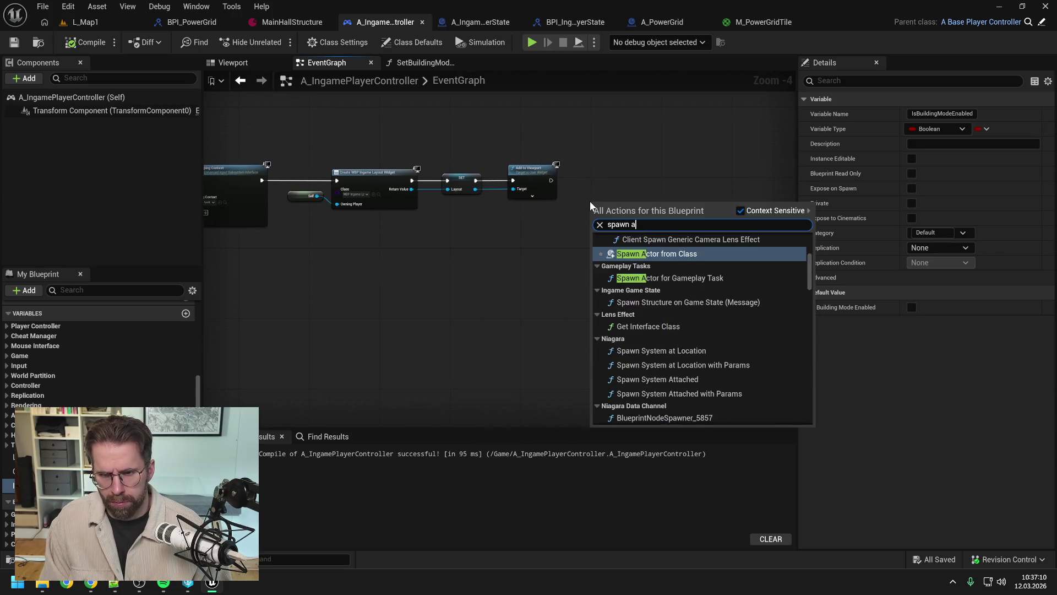
text(ctor from)
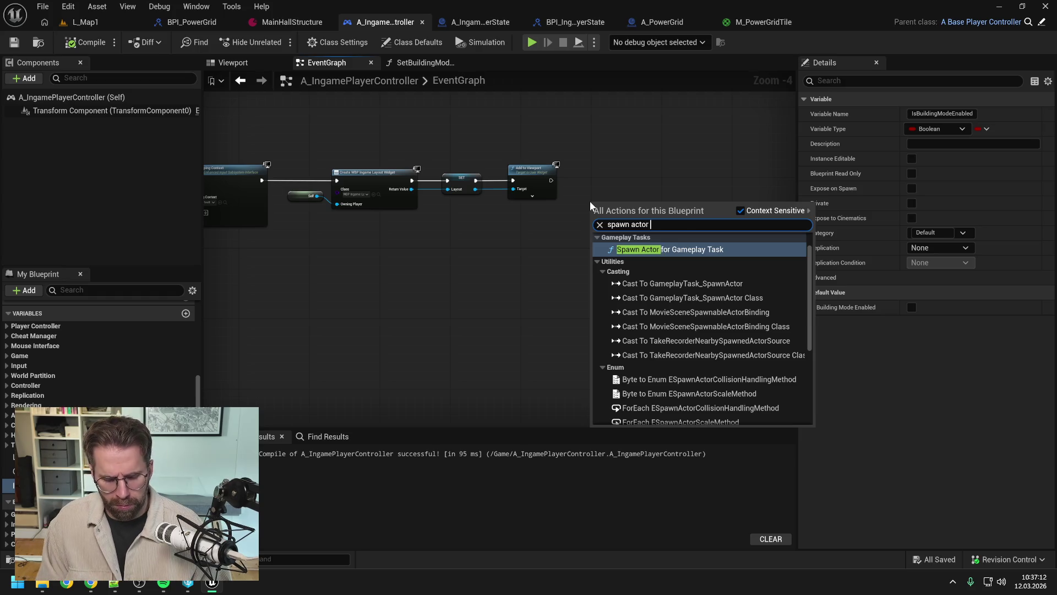
key(Return)
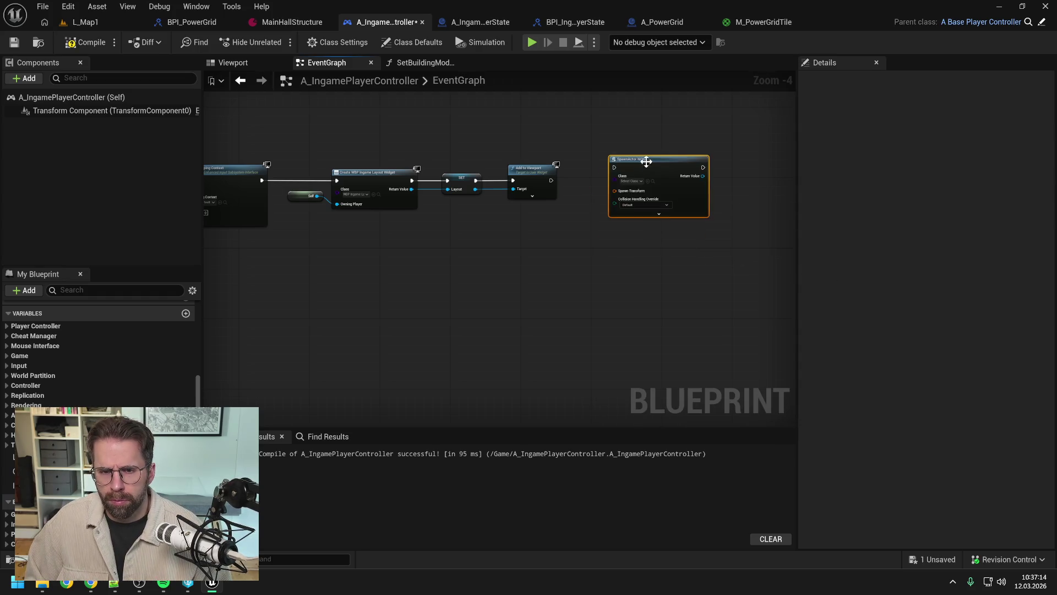
scroll(590, 200, up, 2)
mouse_move(548, 181)
mouse_down()
mouse_move(639, 162)
mouse_move(696, 170)
mouse_up()
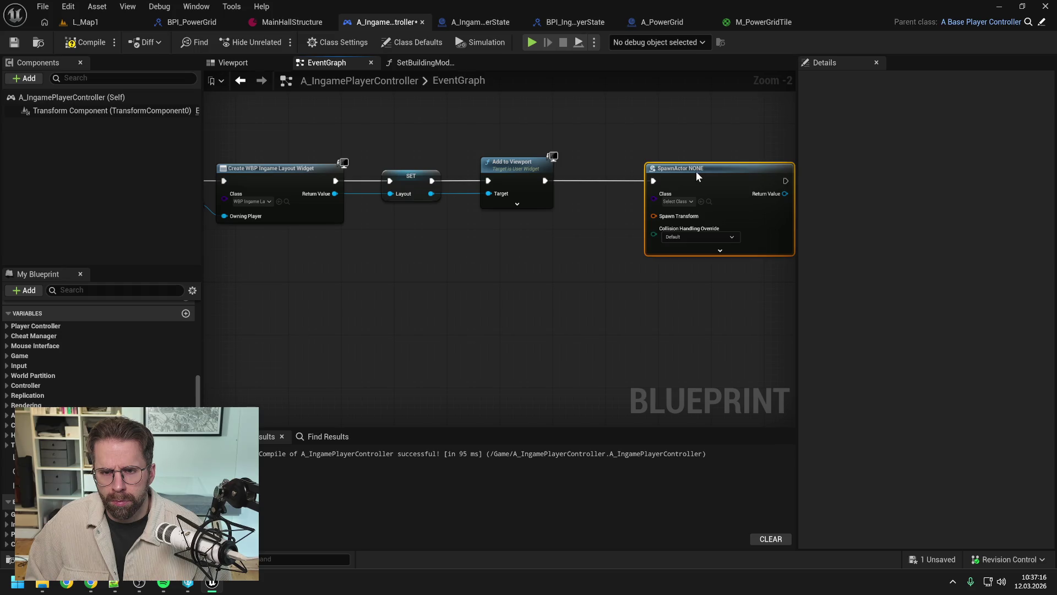
Spawn A_BuildingModePreview with a split Spawn Transform and Always Spawn, Ignore Collisions.
click(676, 202)
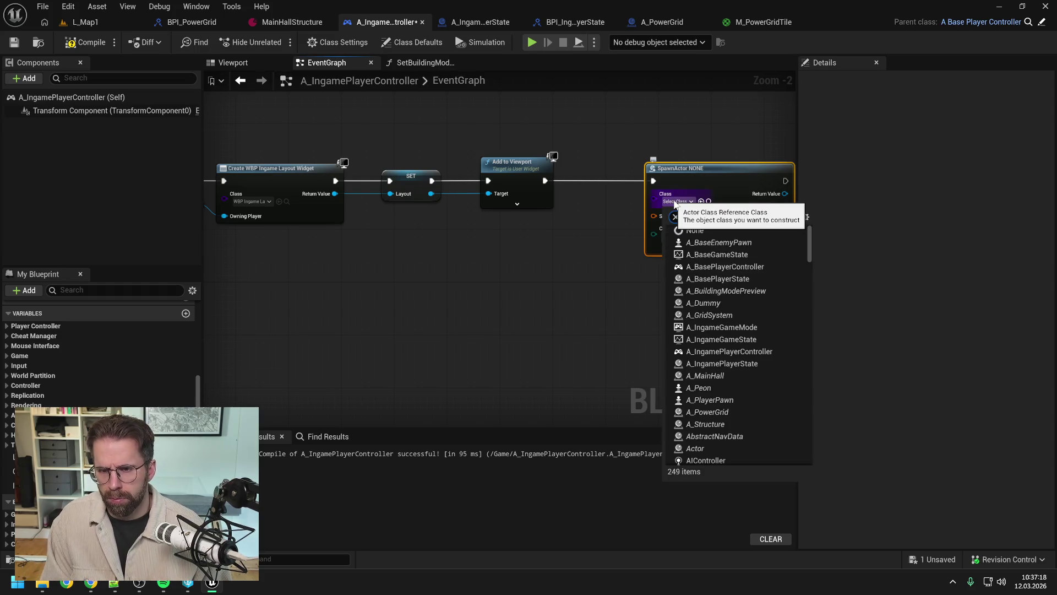
text(Building)
click(717, 242)
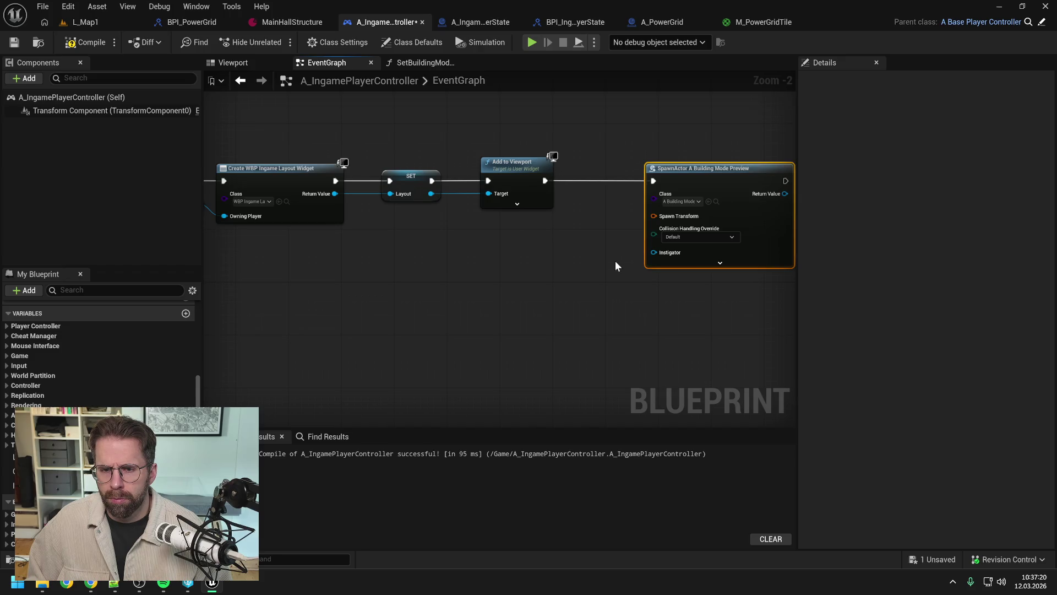
right_click(612, 220)
click(644, 271)
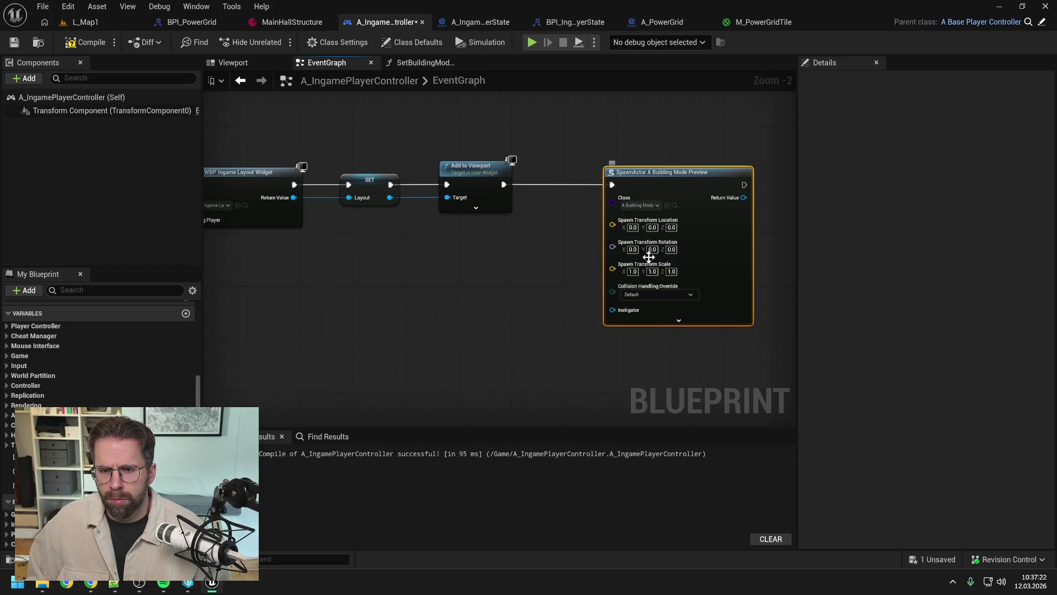
click(646, 294)
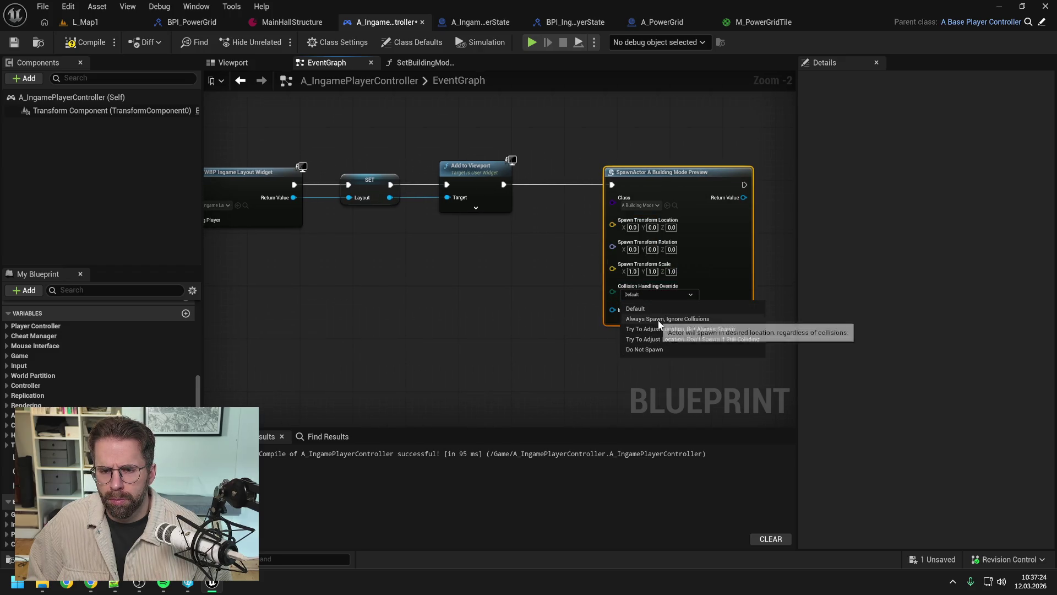
click(658, 319)
Shift the spawn node left, then compile and save the player controller blueprint.
drag(638, 178, 599, 179)
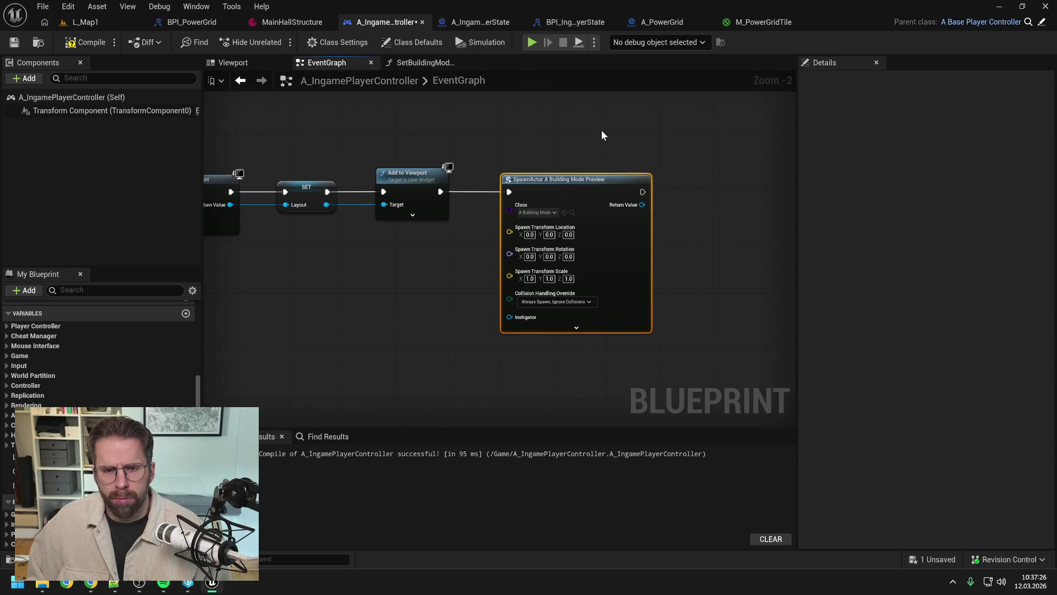
click(85, 42)
key(ctrl+s)
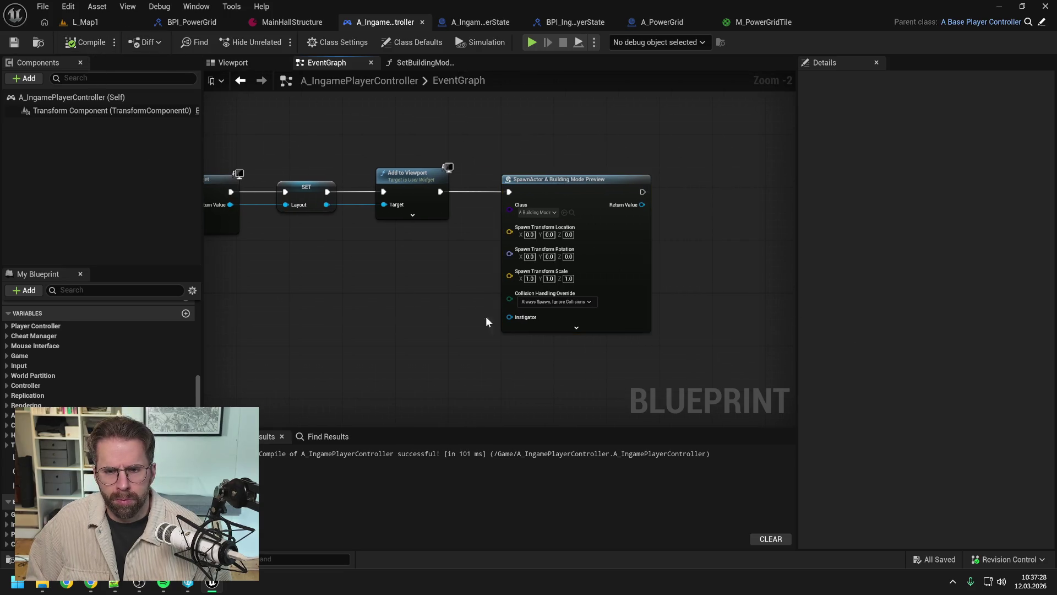
drag(642, 204, 697, 198)
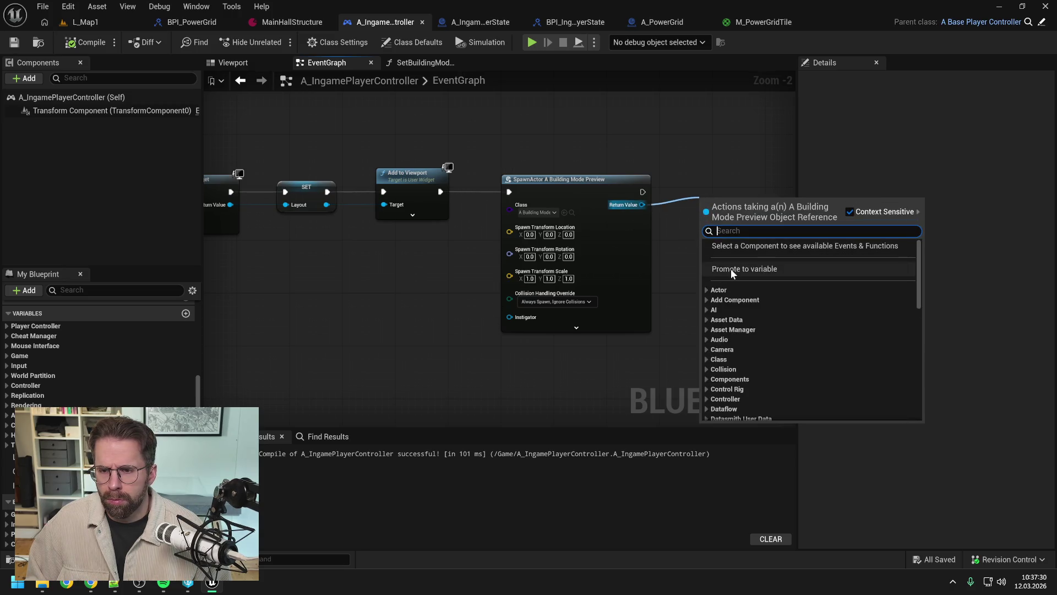
Store the spawned preview actor in a new BuildingModePreview variable, then compile and save.
click(732, 268)
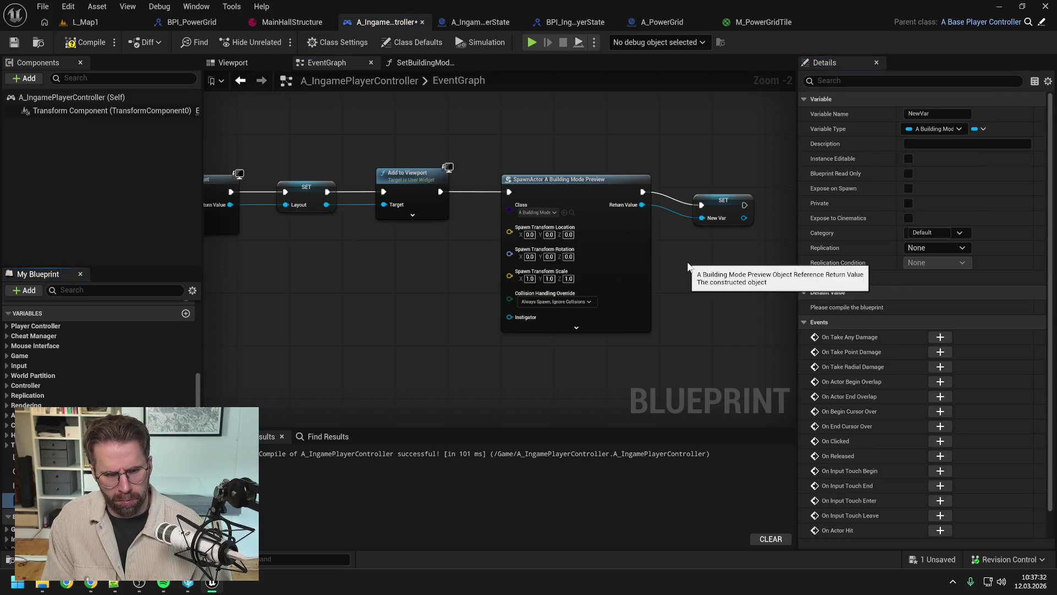
key(Return)
key(ctrl+s)
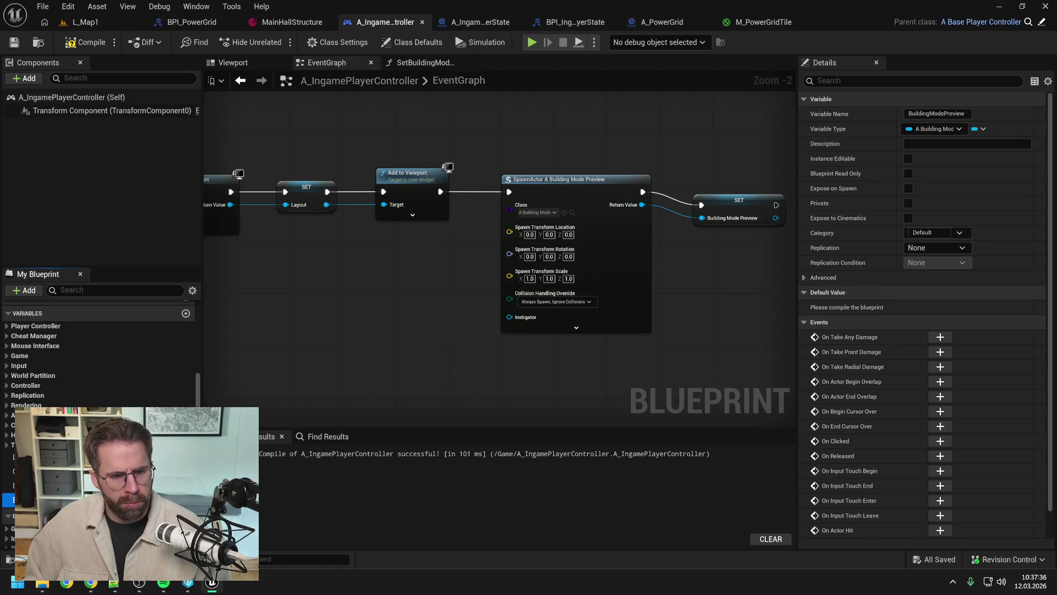
click(88, 43)
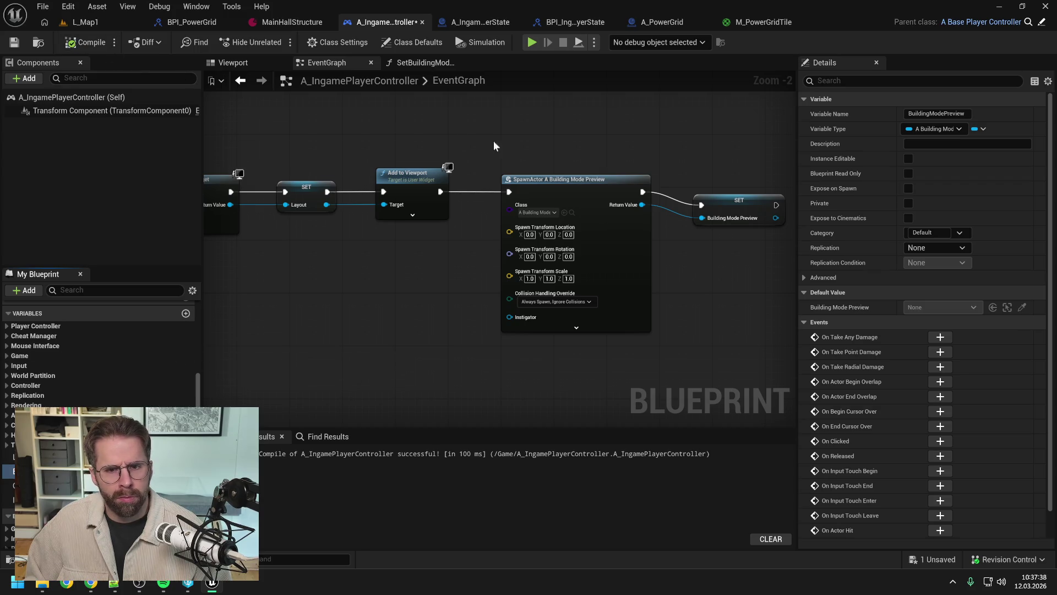
key(ctrl+s)
Tidy the SpawnActor and SET Building Mode Preview node positions and save.
click(661, 191)
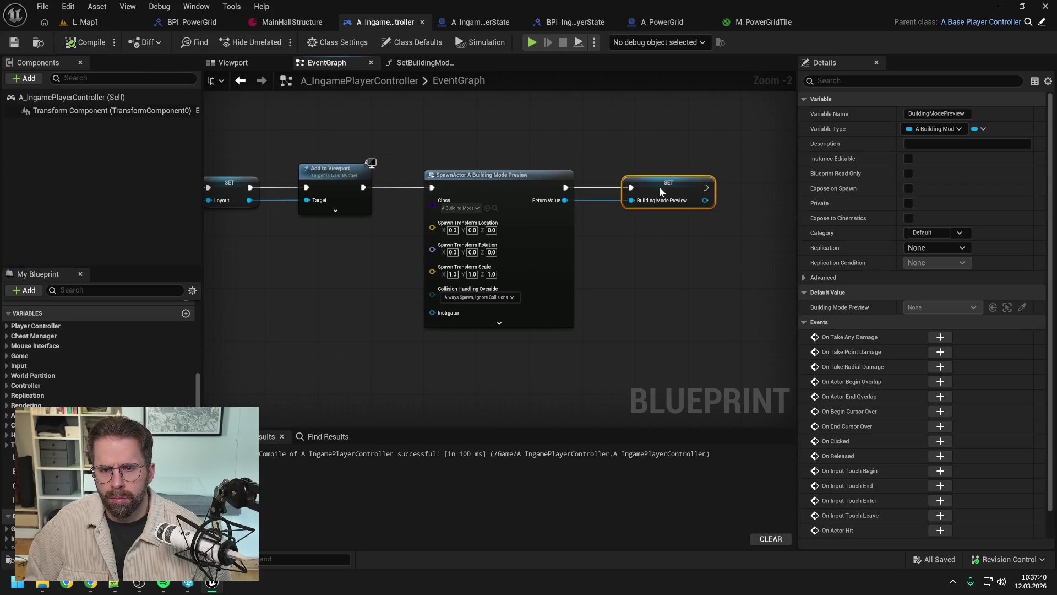
drag(511, 179, 492, 180)
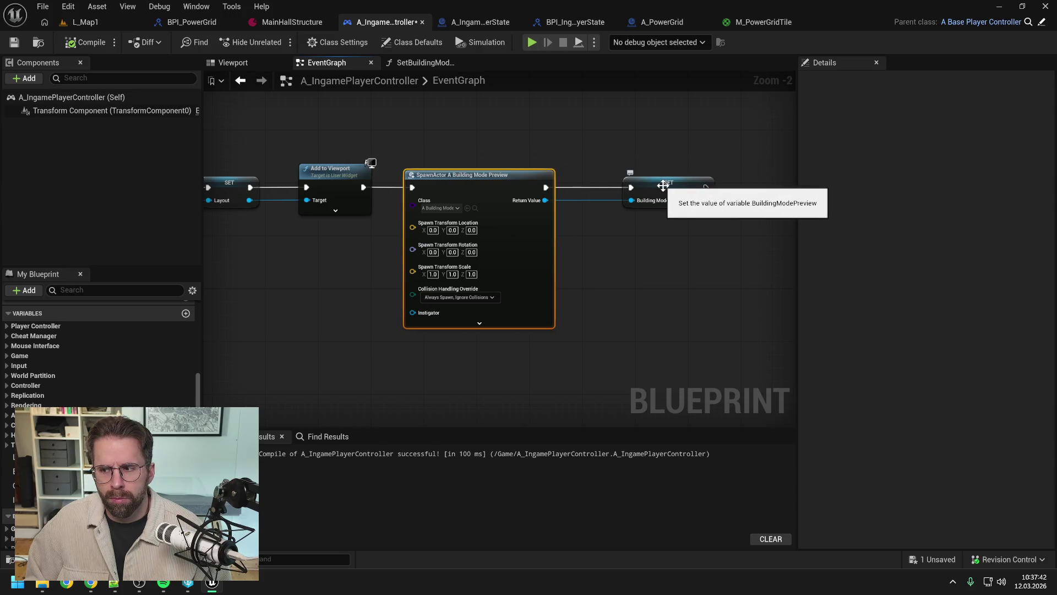
drag(663, 186, 628, 180)
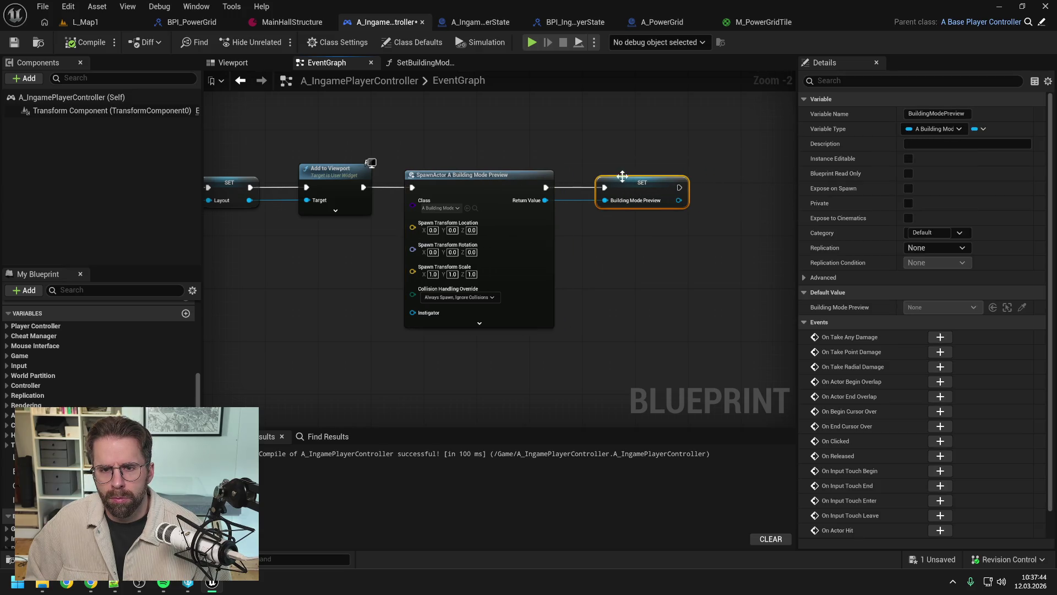
click(690, 144)
scroll(680, 141, down, 3)
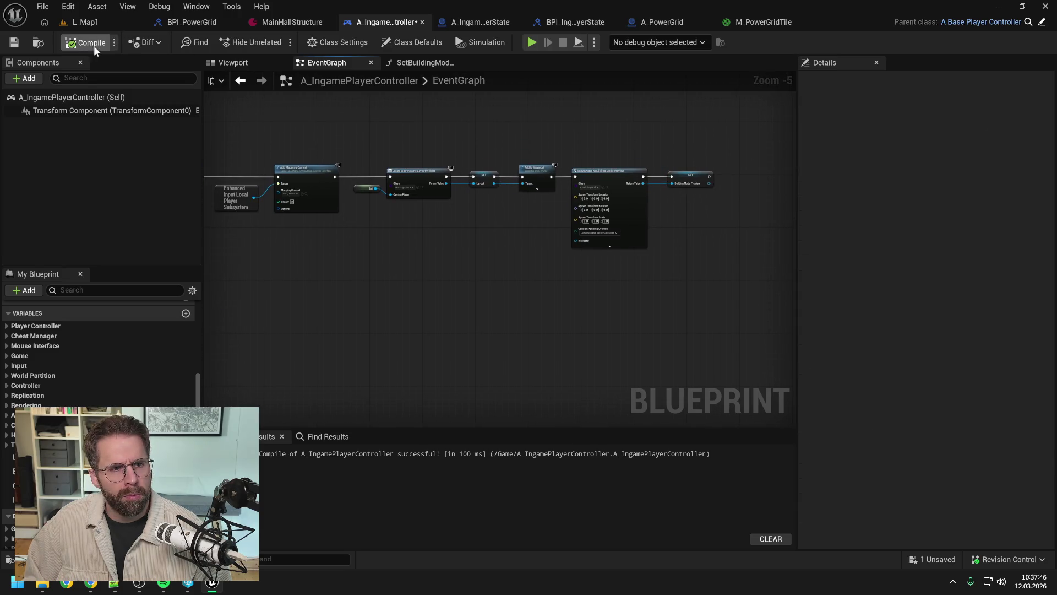
key(ctrl+s)
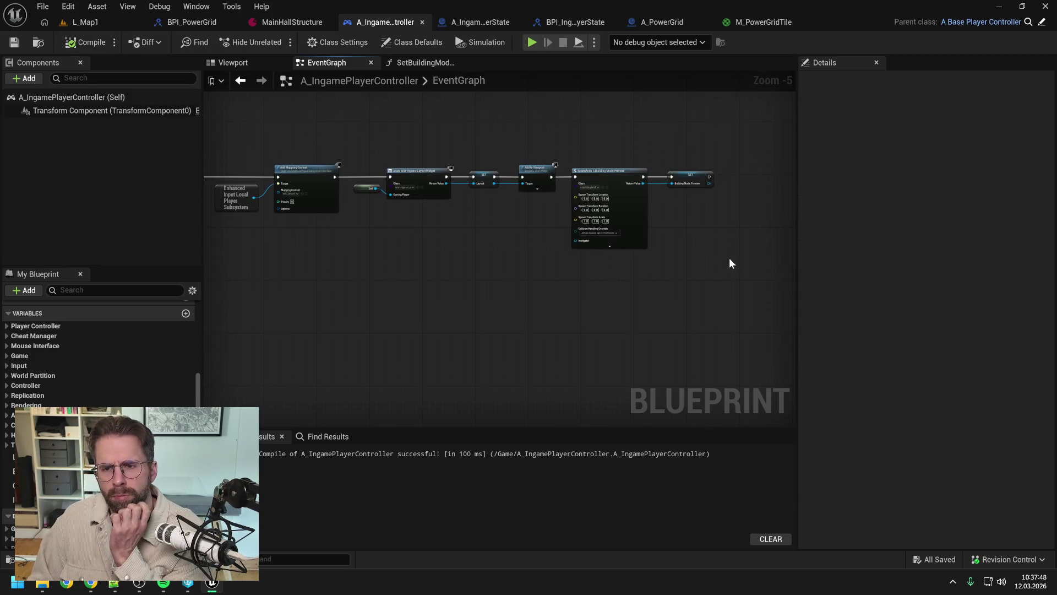
Pan and zoom in on the building preview spawn nodes.
drag(704, 229, 958, 236)
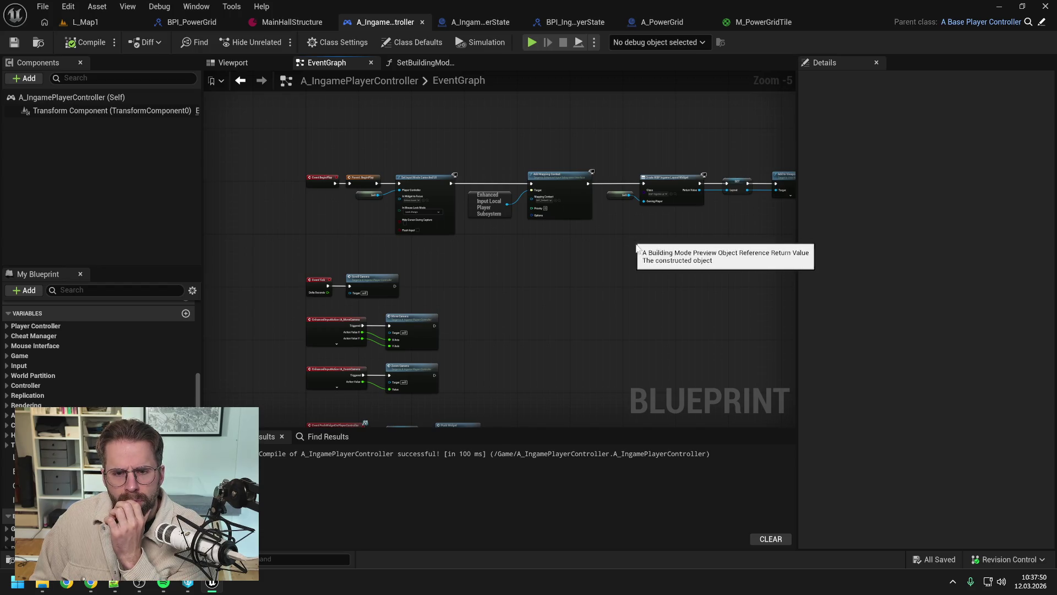
mouse_move(635, 244)
mouse_down()
mouse_move(567, 238)
mouse_move(609, 220)
mouse_up()
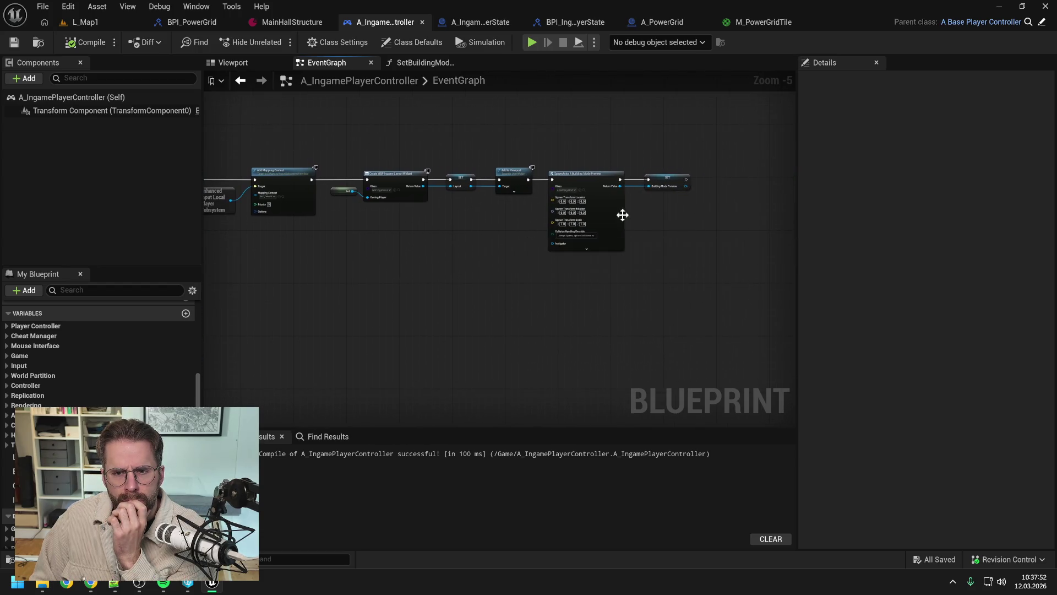
scroll(678, 200, up, 2)
drag(673, 242, 631, 245)
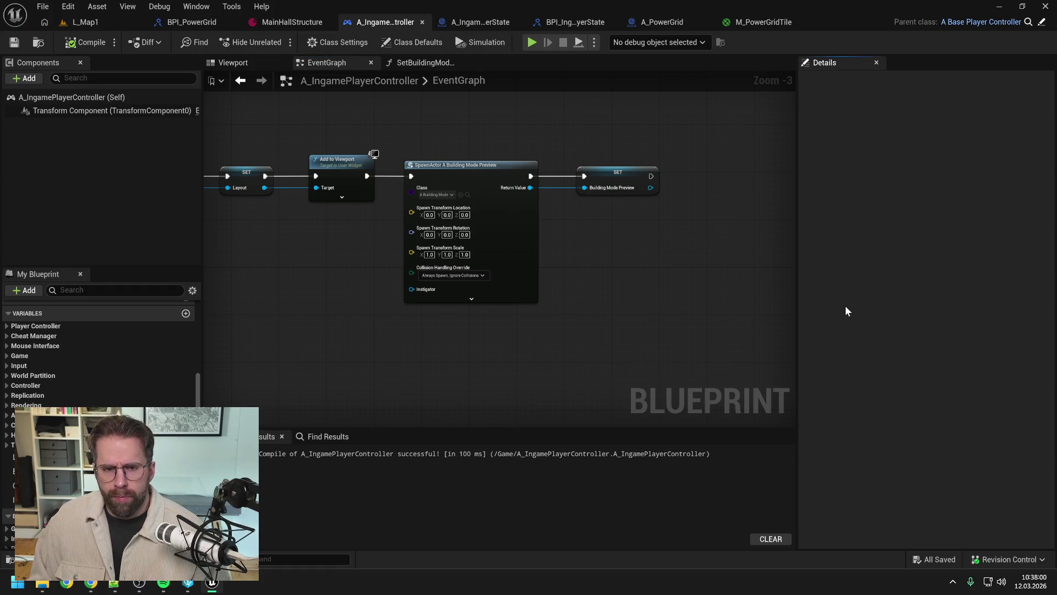
scroll(611, 279, down, 1)
scroll(617, 260, up, 1)
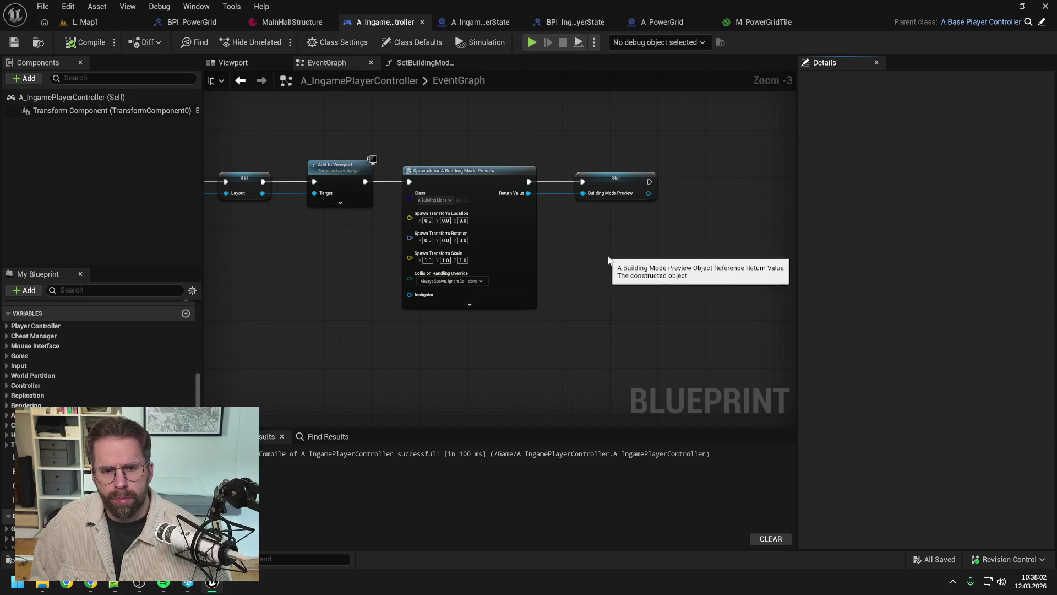
Inspect the SpawnActor Building Mode Preview node, then recompile and save the controller.
click(466, 173)
click(636, 256)
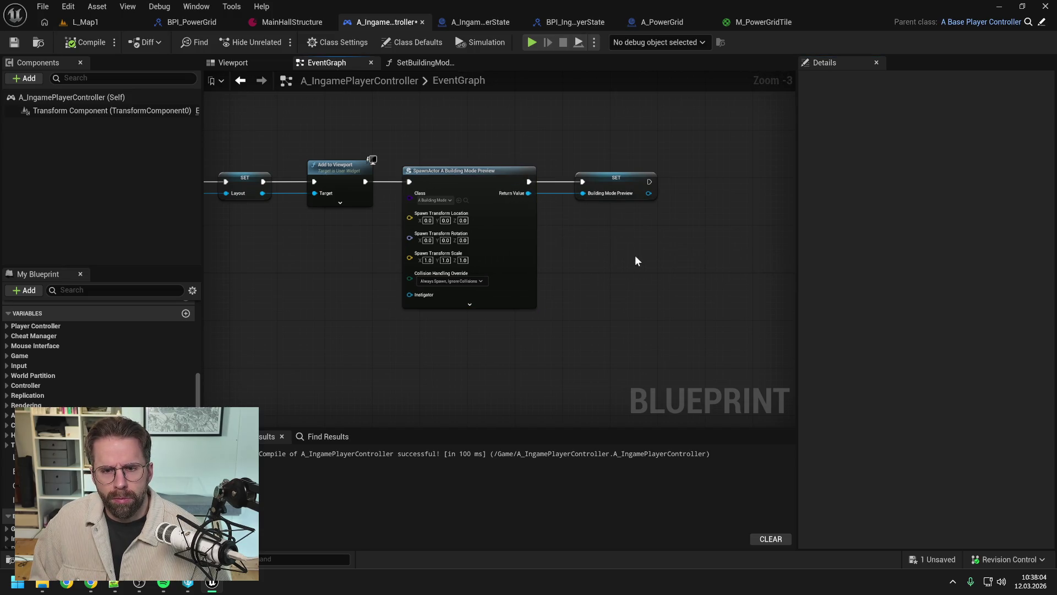
click(90, 45)
key(ctrl+s)
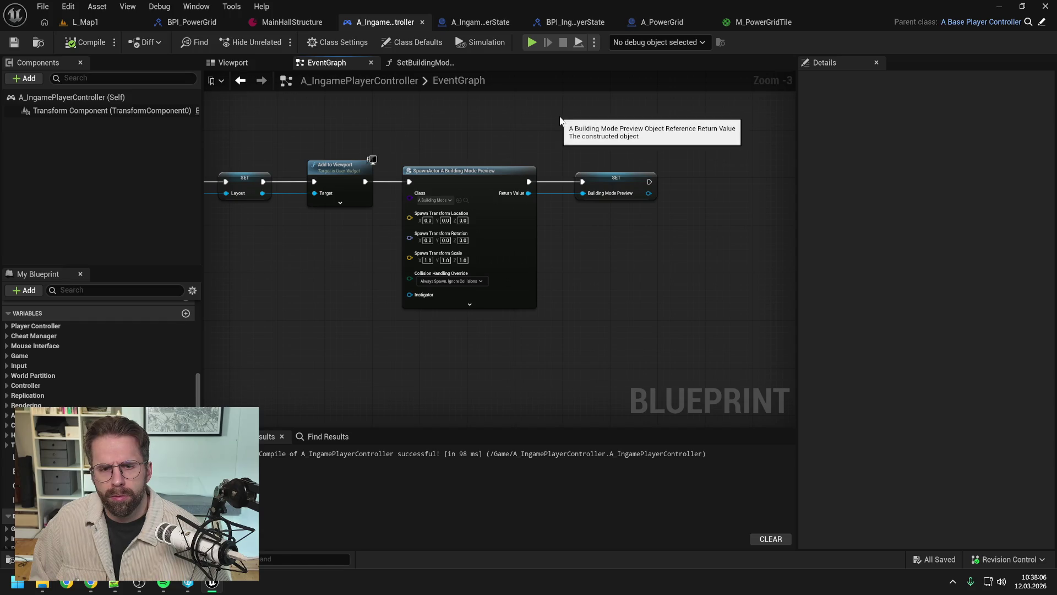
scroll(559, 117, down, 5)
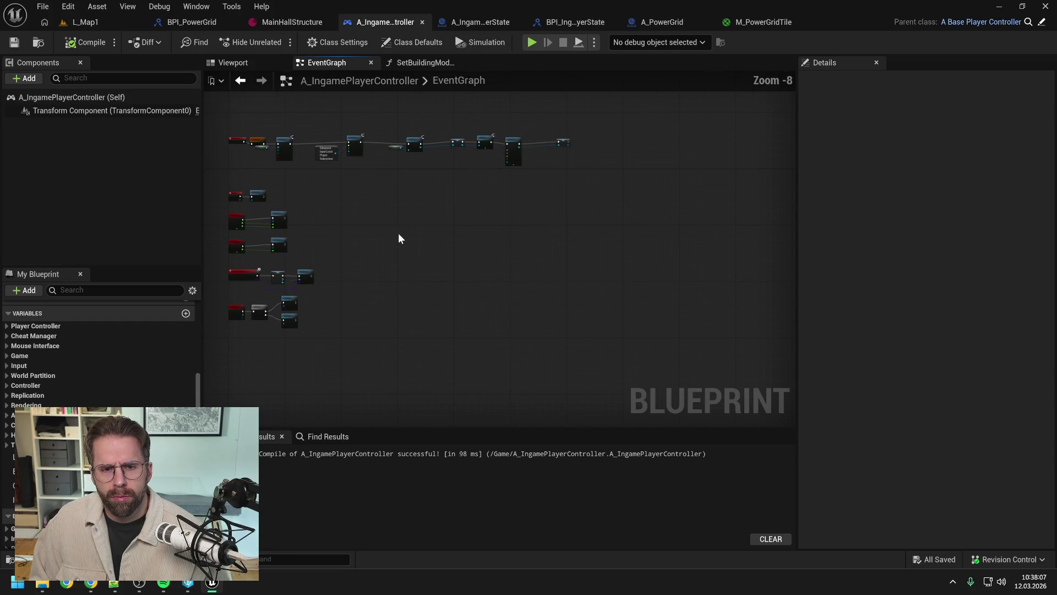
Delete the stray reroute node in SetBuildingModeEnabled, check its inputs, and return to the EventGraph.
click(422, 63)
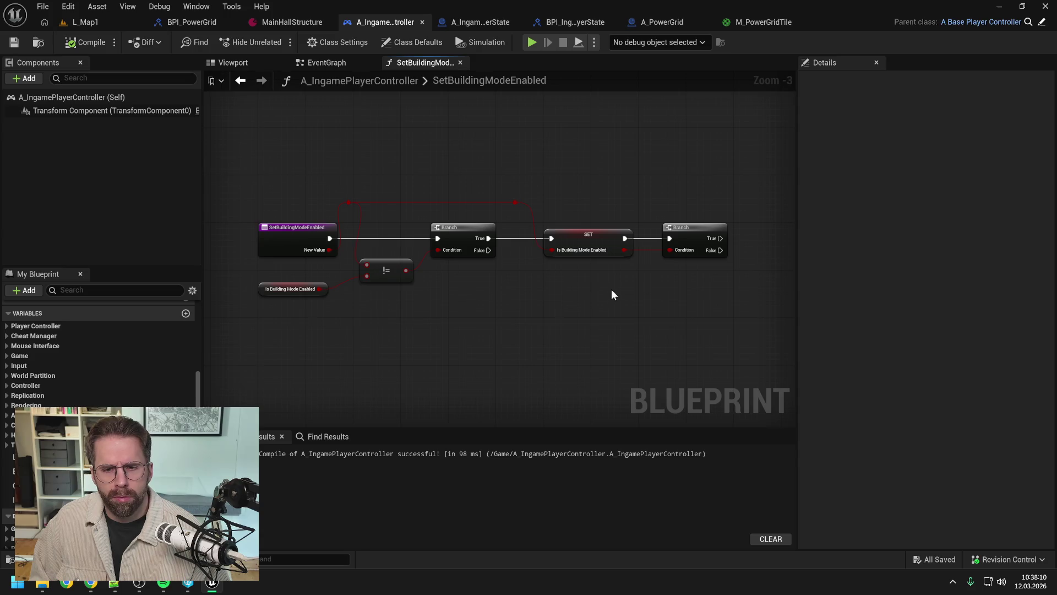
drag(611, 290, 548, 293)
key(Delete)
drag(410, 169, 527, 163)
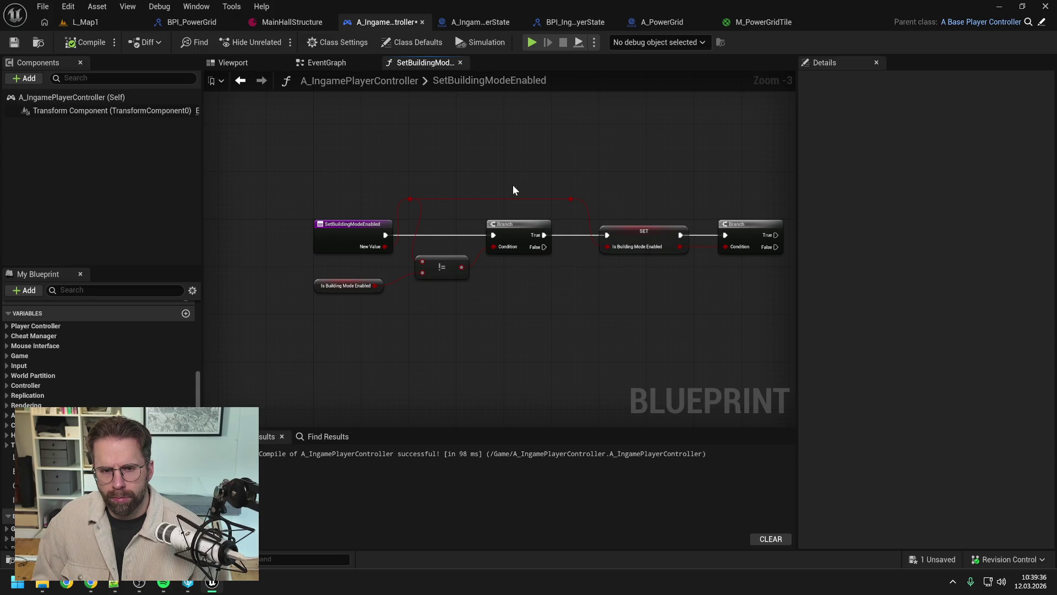
click(342, 237)
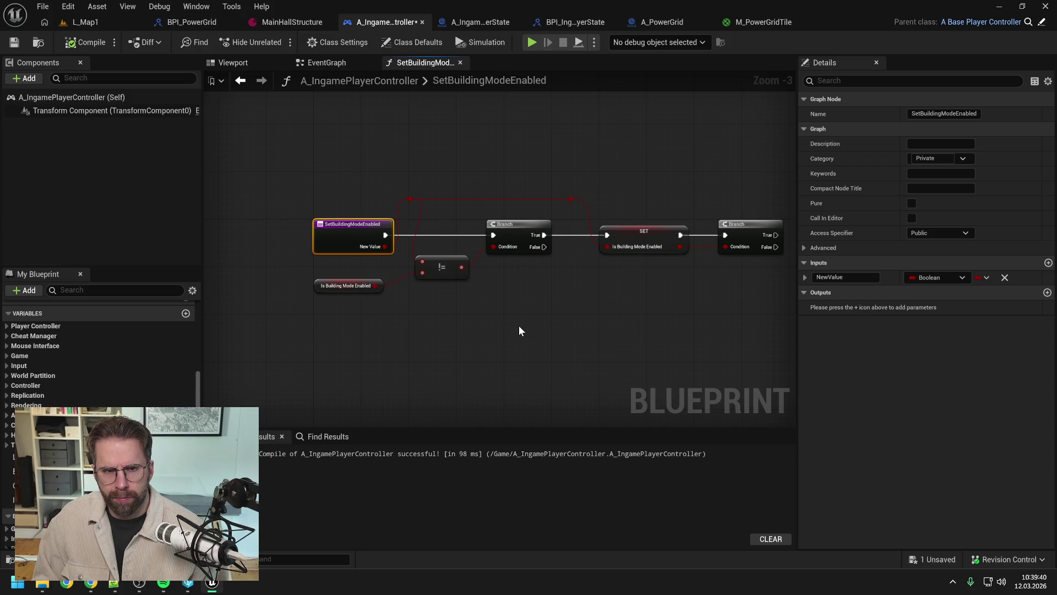
click(345, 62)
drag(362, 241, 524, 243)
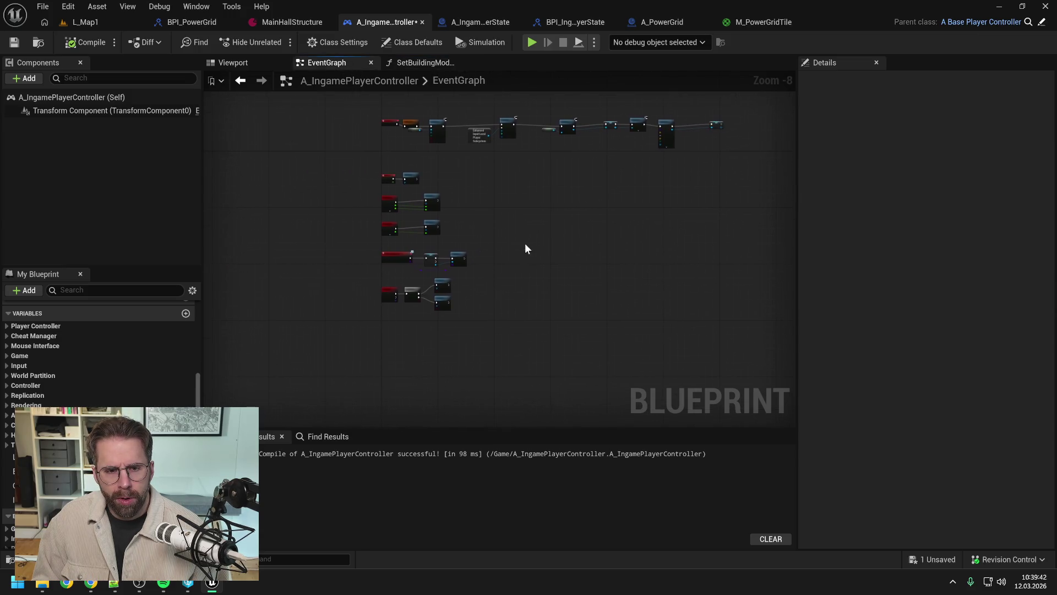
Zoom to the F key Flip Flop nodes and select the top Set Building Mode Enabled call.
scroll(440, 275, up, 2)
scroll(420, 299, up, 1)
drag(341, 229, 403, 235)
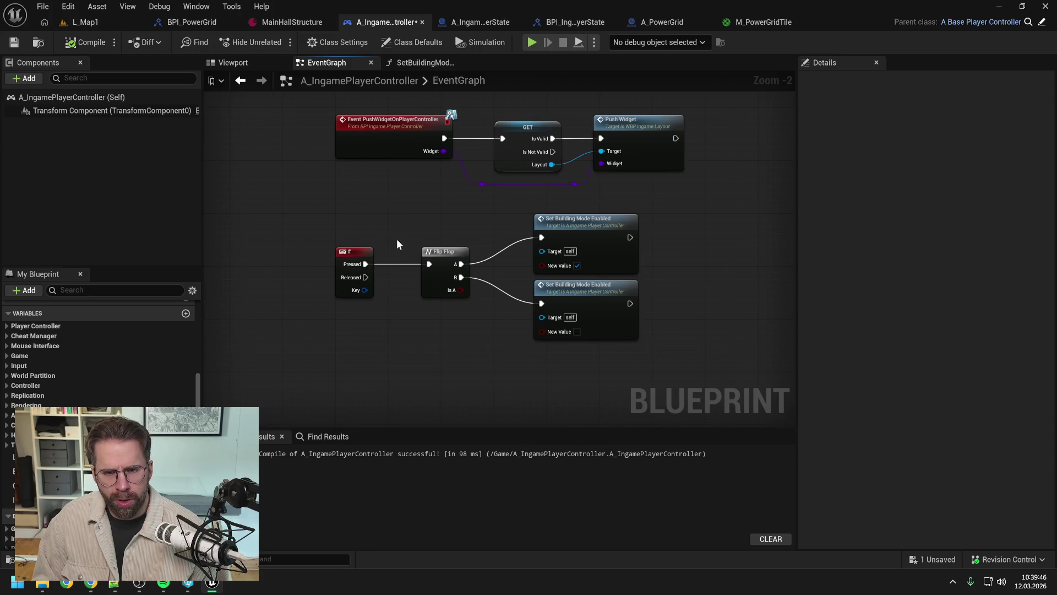
drag(397, 239, 361, 233)
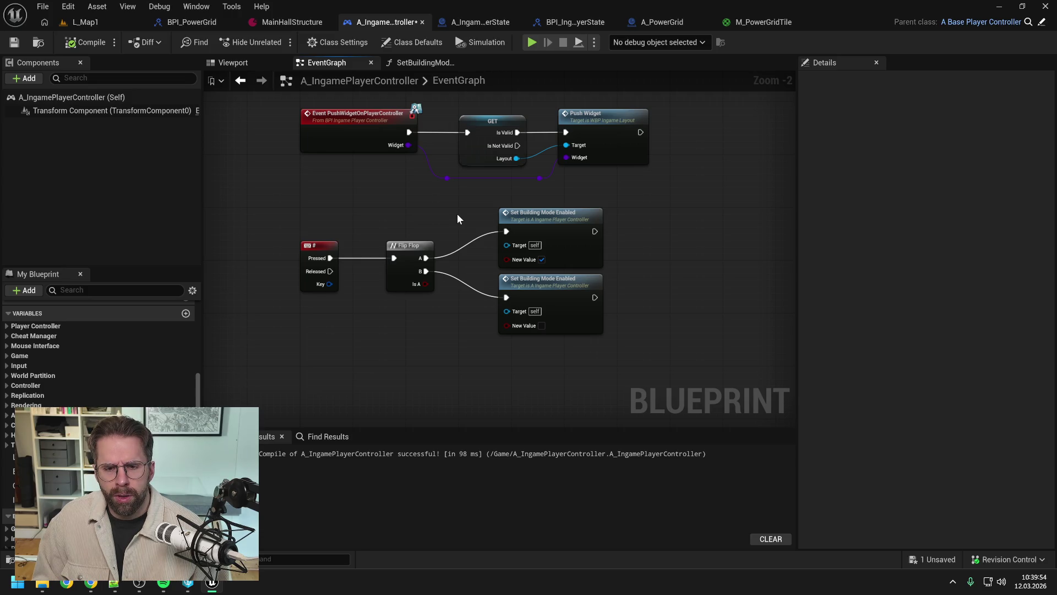
click(577, 244)
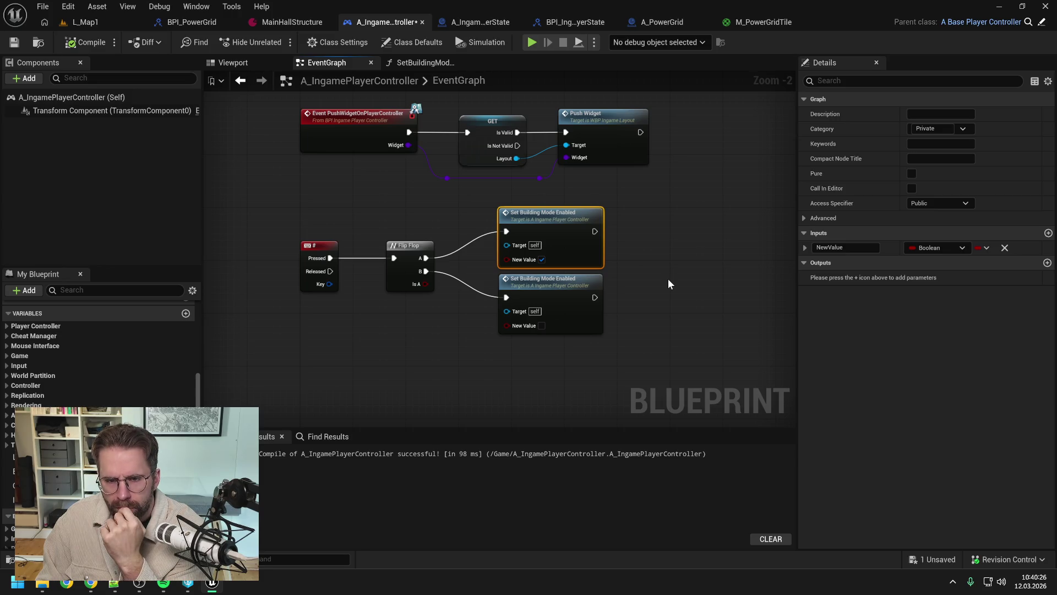
click(669, 280)
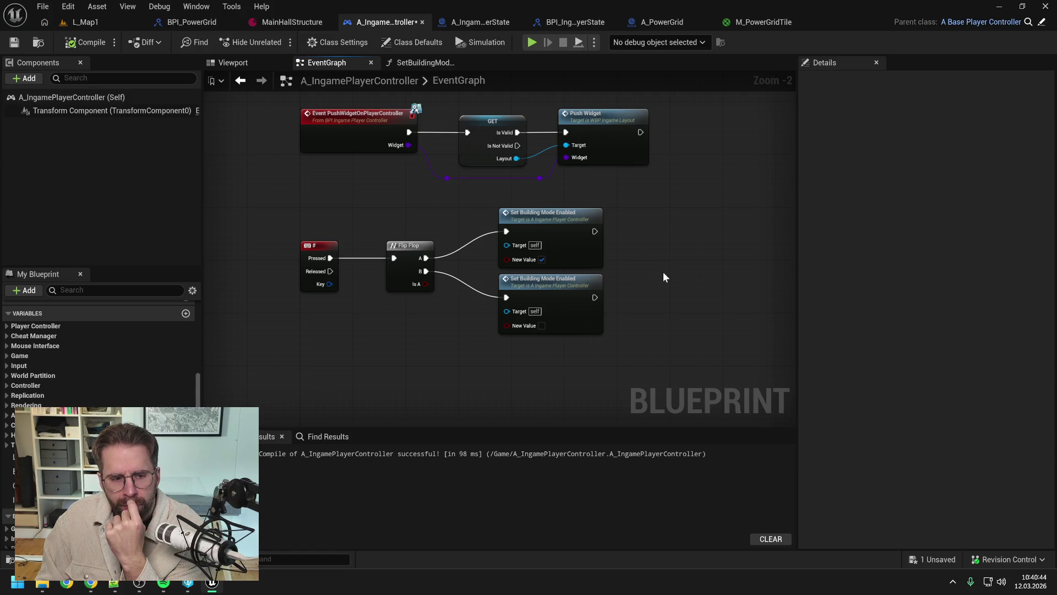
drag(662, 269, 617, 267)
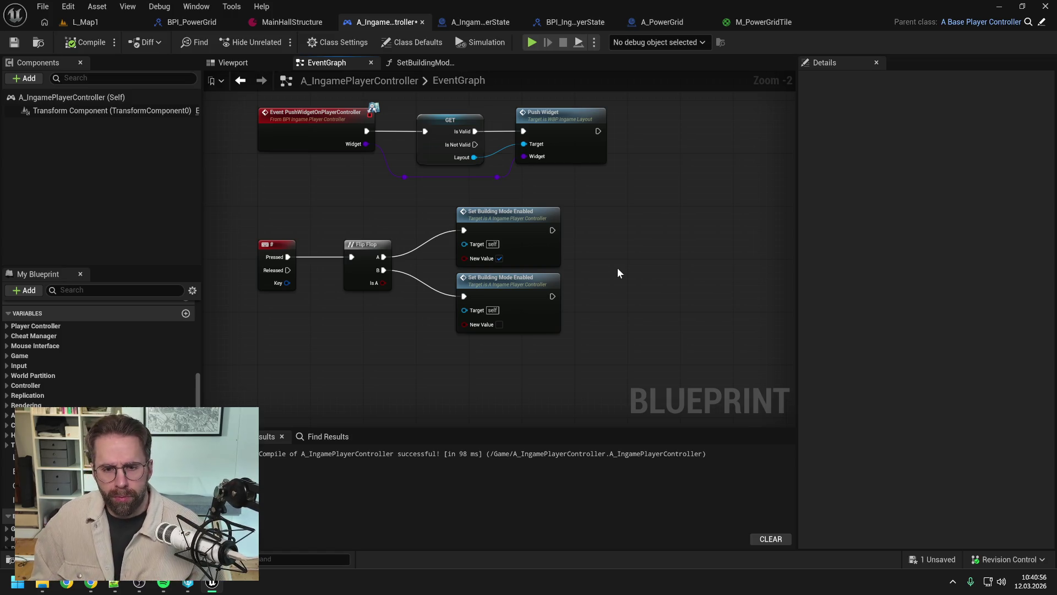
right_click(618, 272)
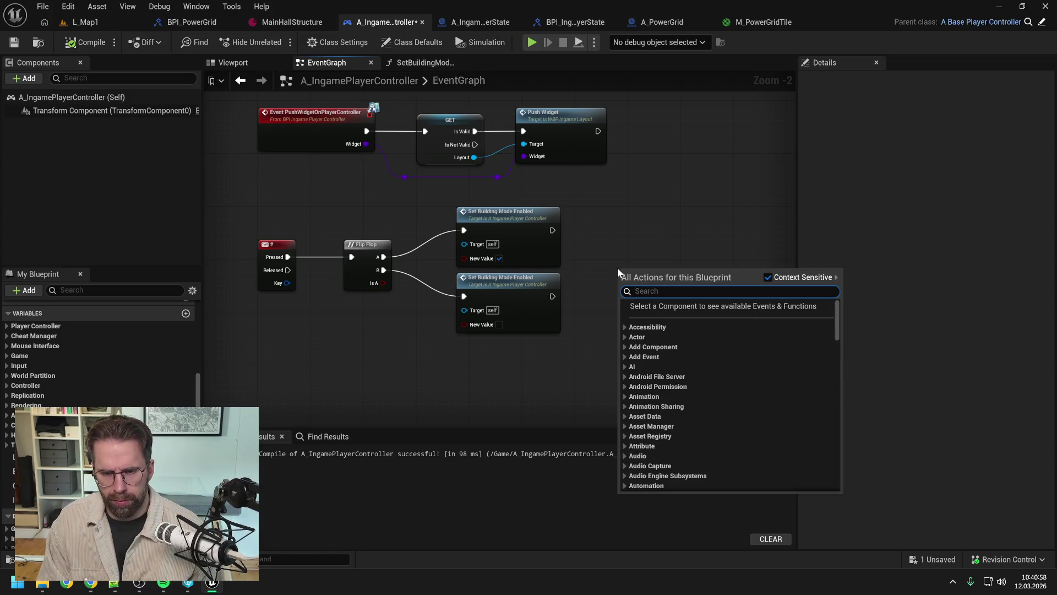
click(600, 243)
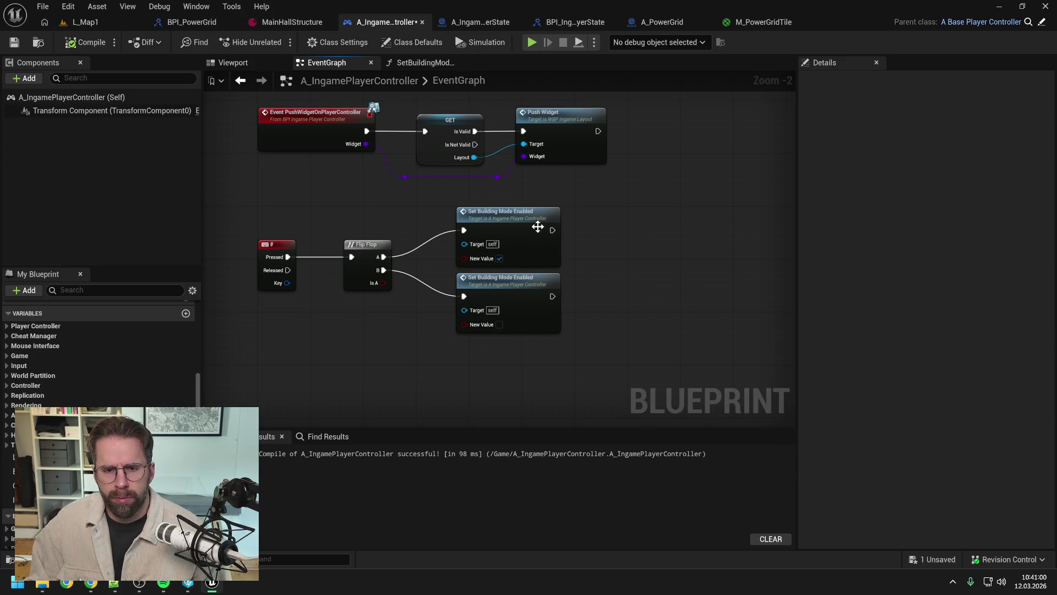
click(526, 220)
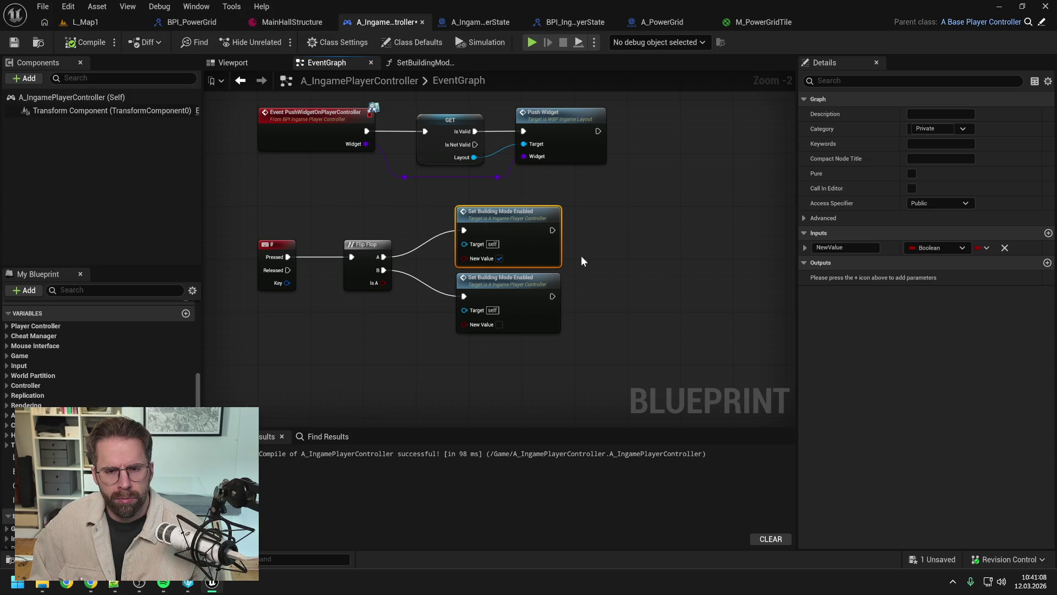
Add a StructureData input of type DA Structure object reference to Set Building Mode Enabled.
click(580, 255)
click(535, 253)
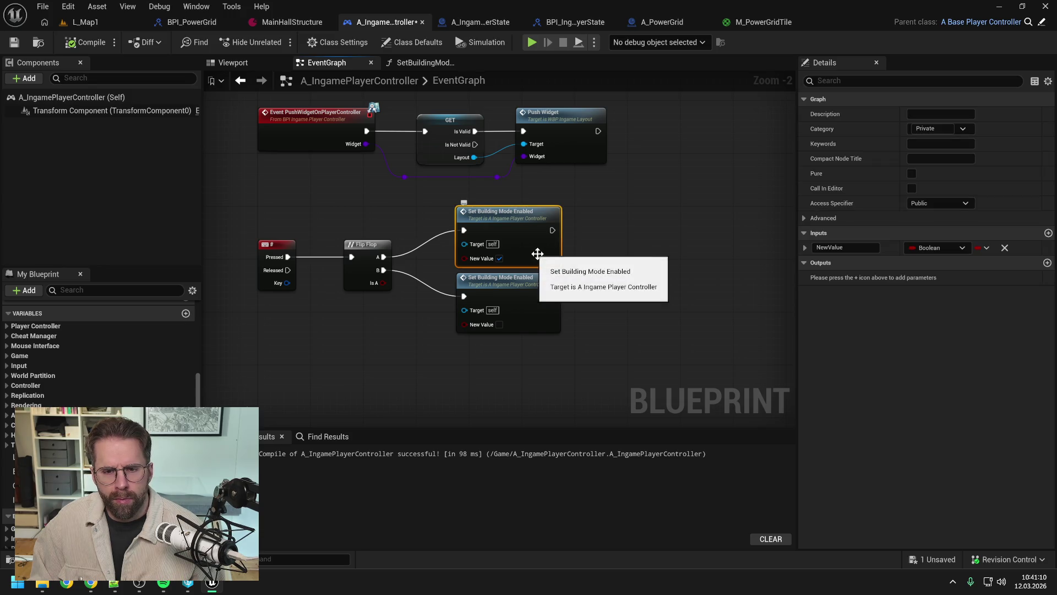
click(1048, 233)
click(925, 262)
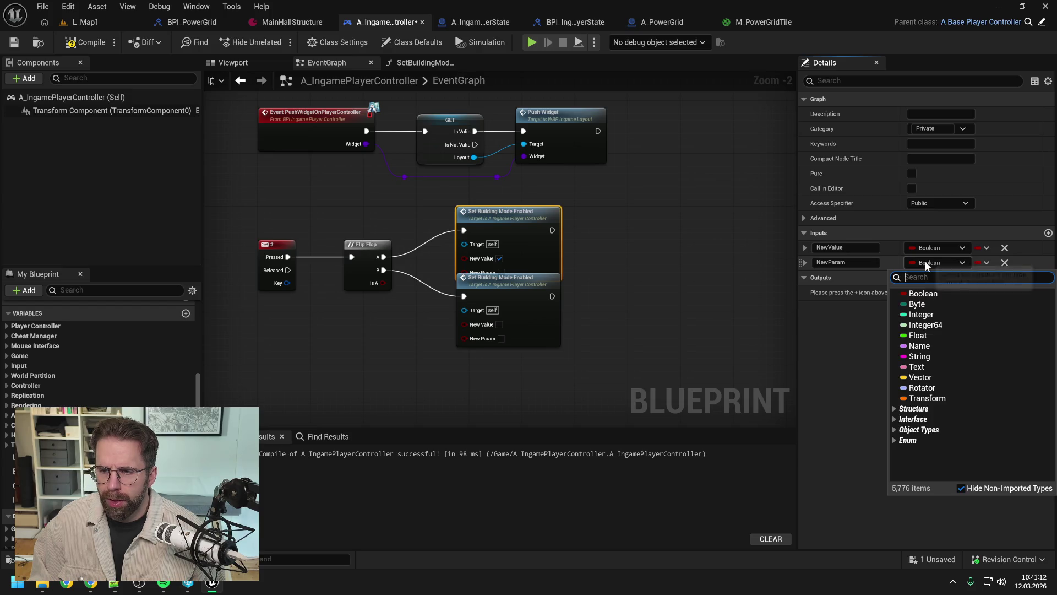
text(da_struc)
mouse_move(940, 302)
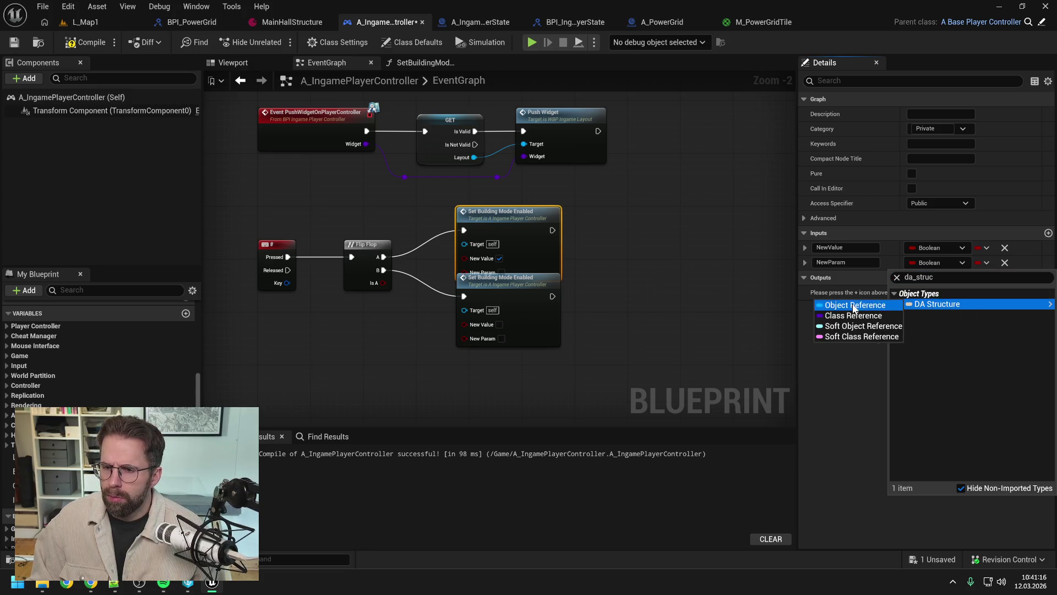
click(853, 306)
double_click(842, 262)
text(S)
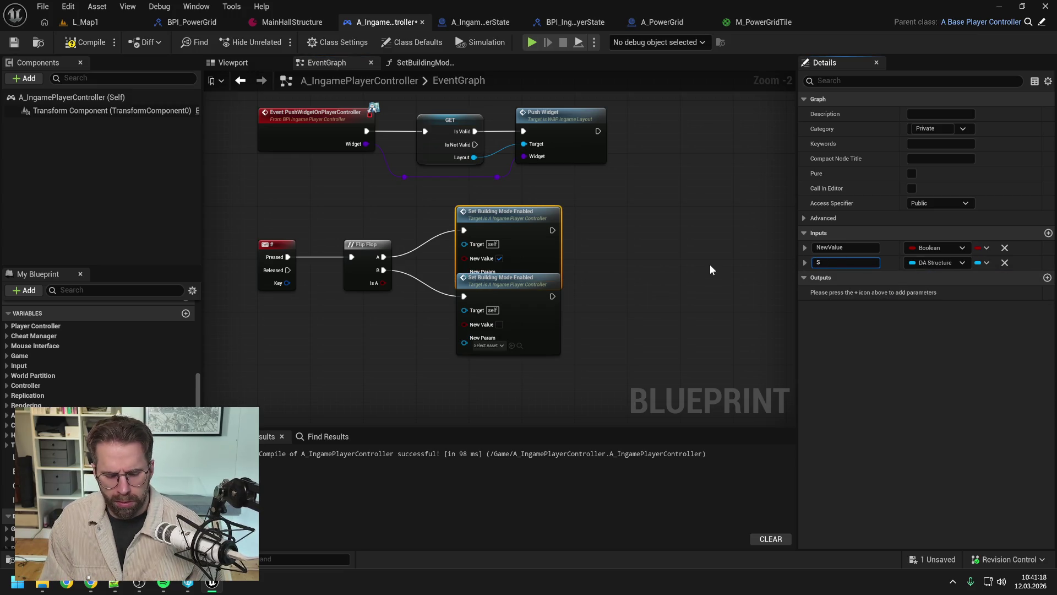
text(tructureData)
key(Return)
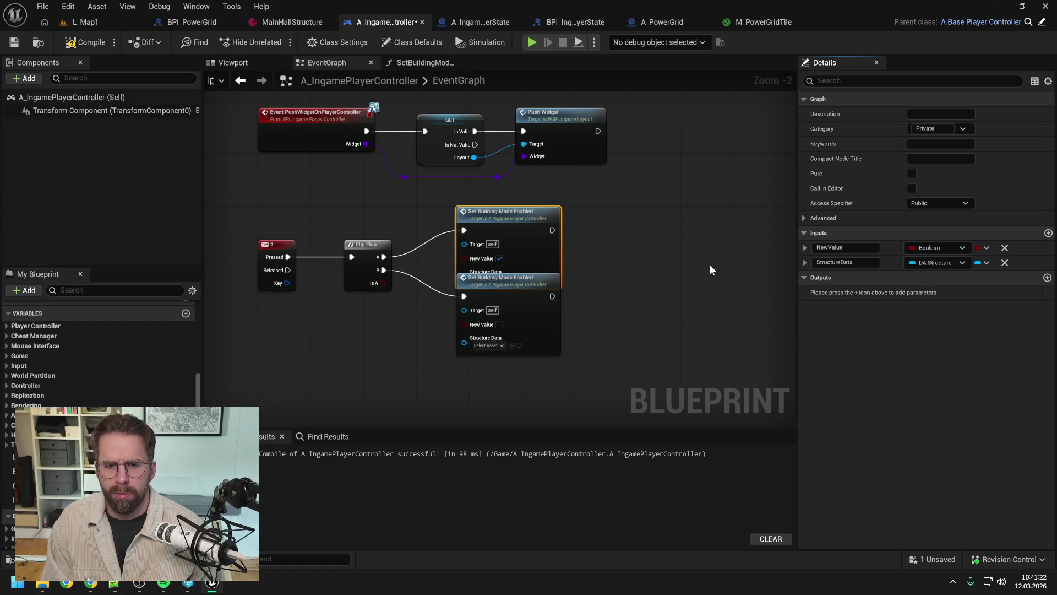
Move the overlapping call below the first, then save and compile the controller.
key(ctrl+s)
drag(546, 323, 542, 354)
click(628, 326)
key(ctrl+s)
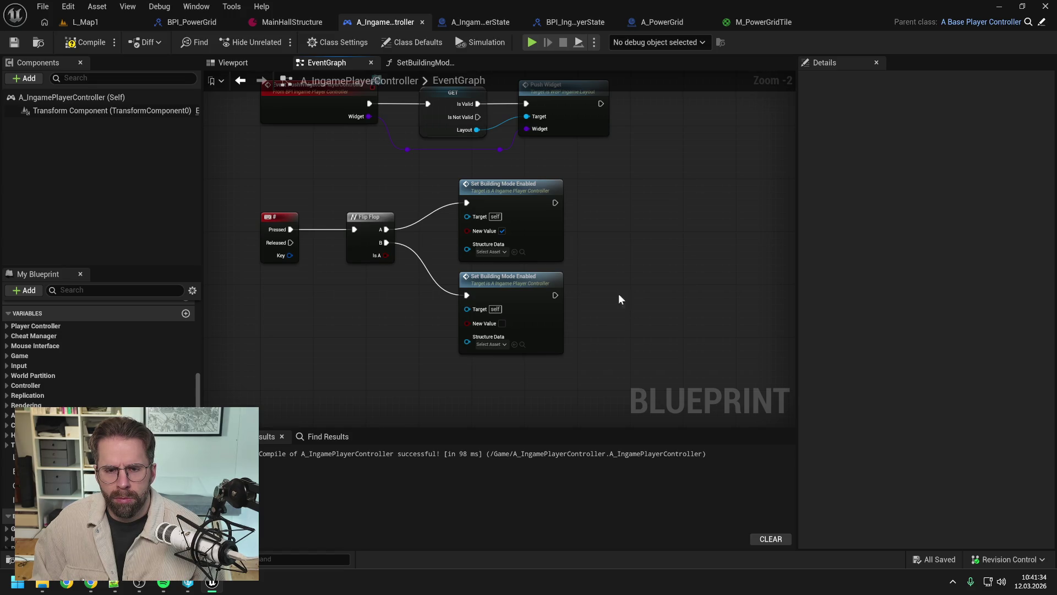
click(85, 42)
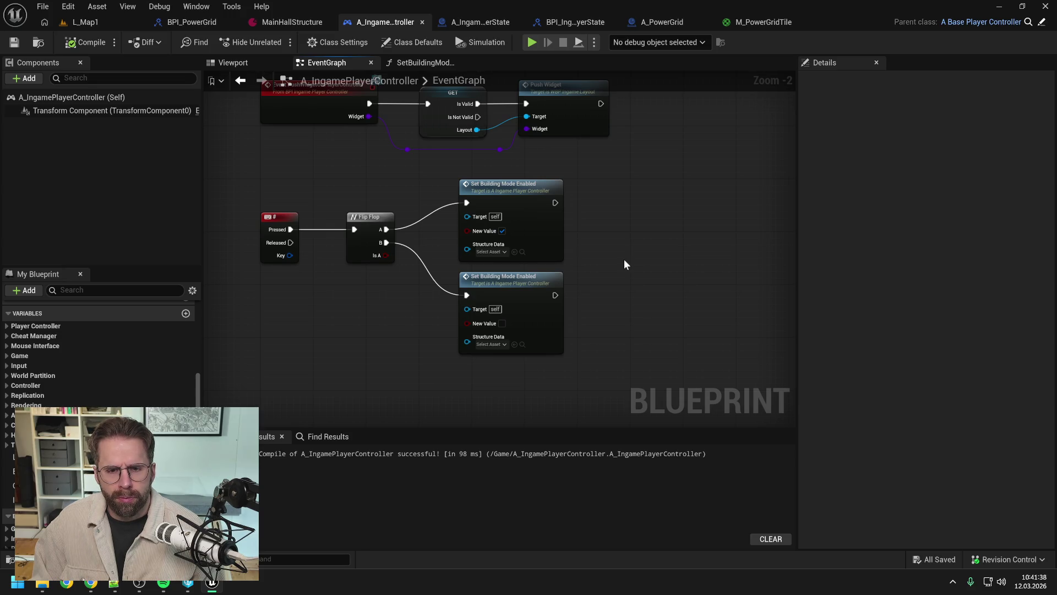
Check the Structure Data asset choices, then bring up the Content Drawer.
click(494, 252)
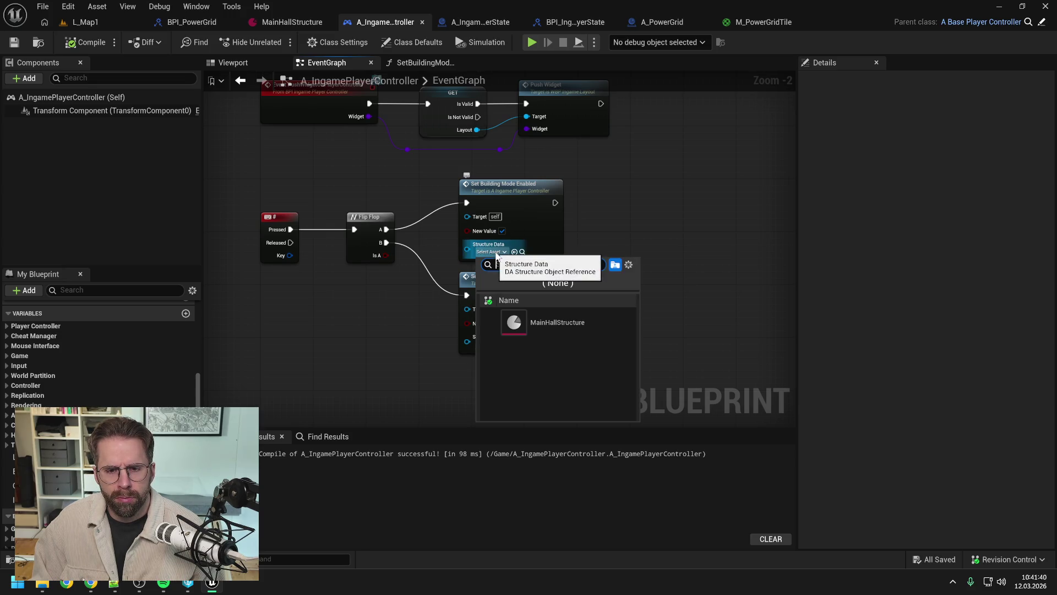
click(665, 233)
key(ctrl+space)
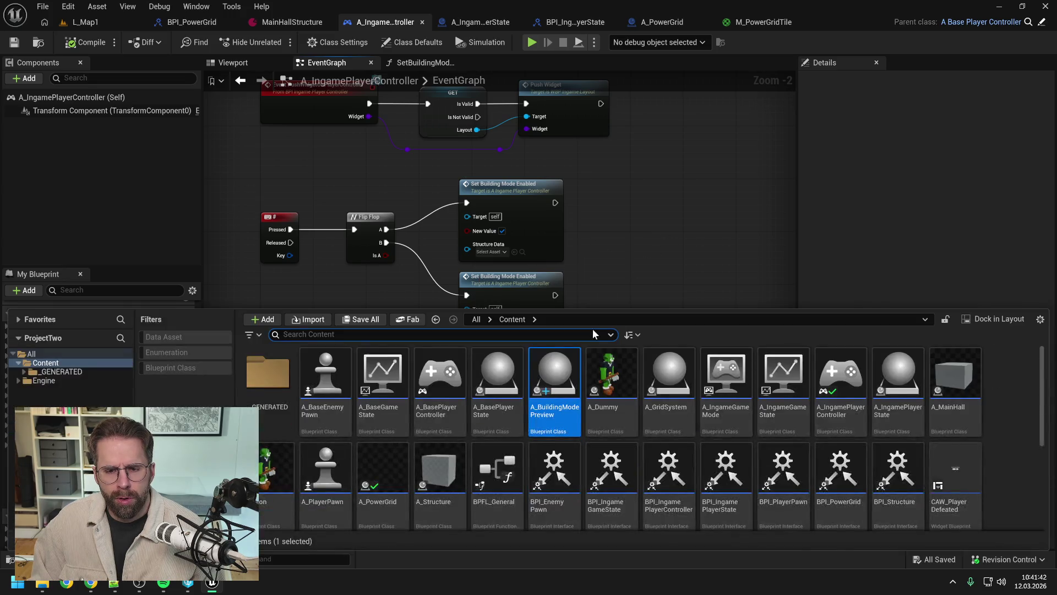
scroll(716, 468, down, 3)
Create a DA_Structure data asset named PowerGridGeneratorStructure in Content.
right_click(775, 492)
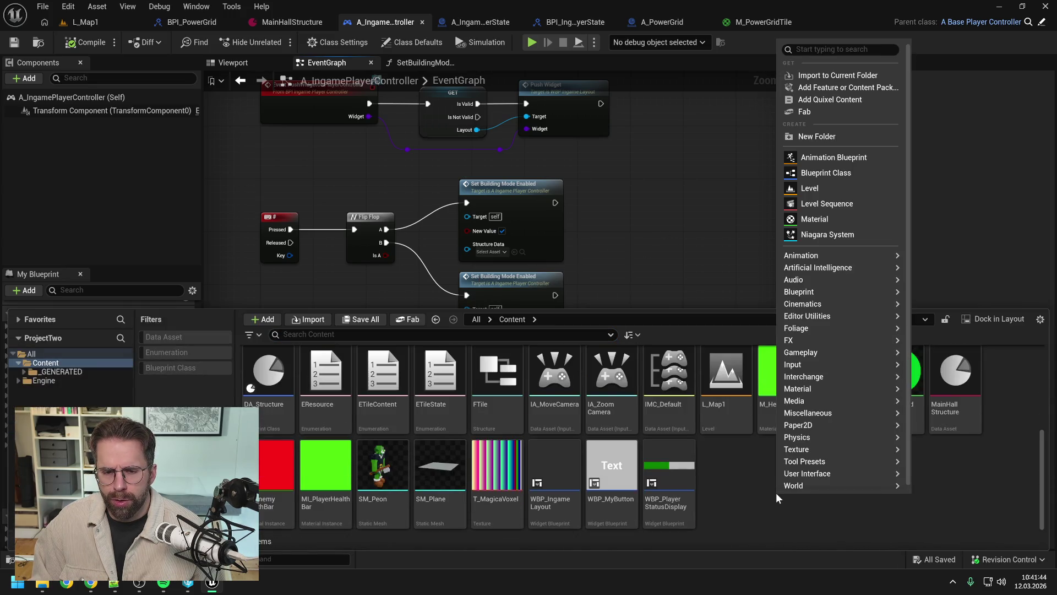
mouse_move(825, 415)
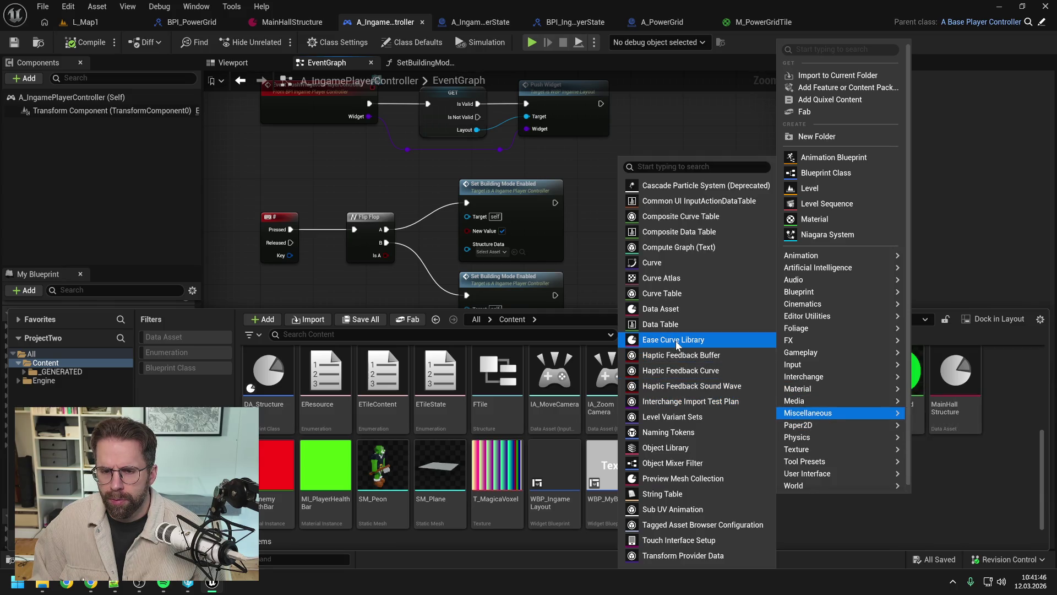
click(671, 310)
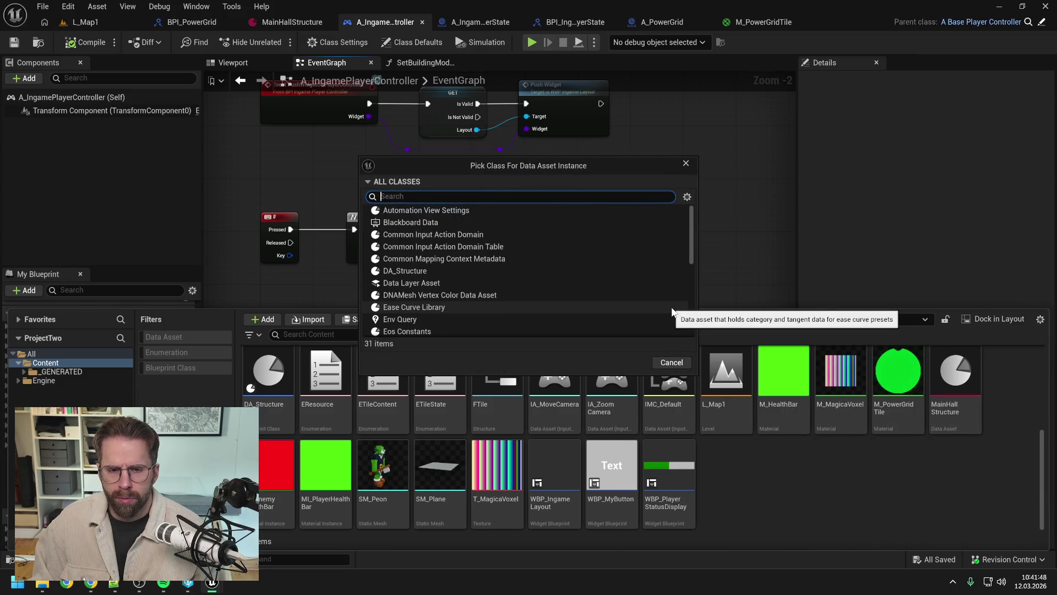
text(streuc)
key(BackSpace)
key(BackSpace)
key(BackSpace)
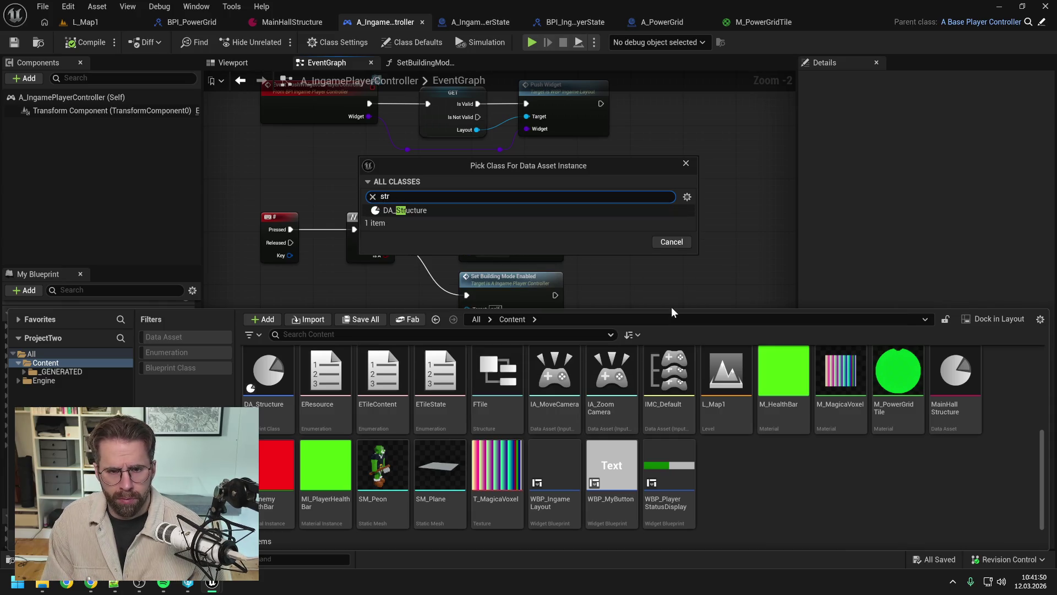
click(511, 210)
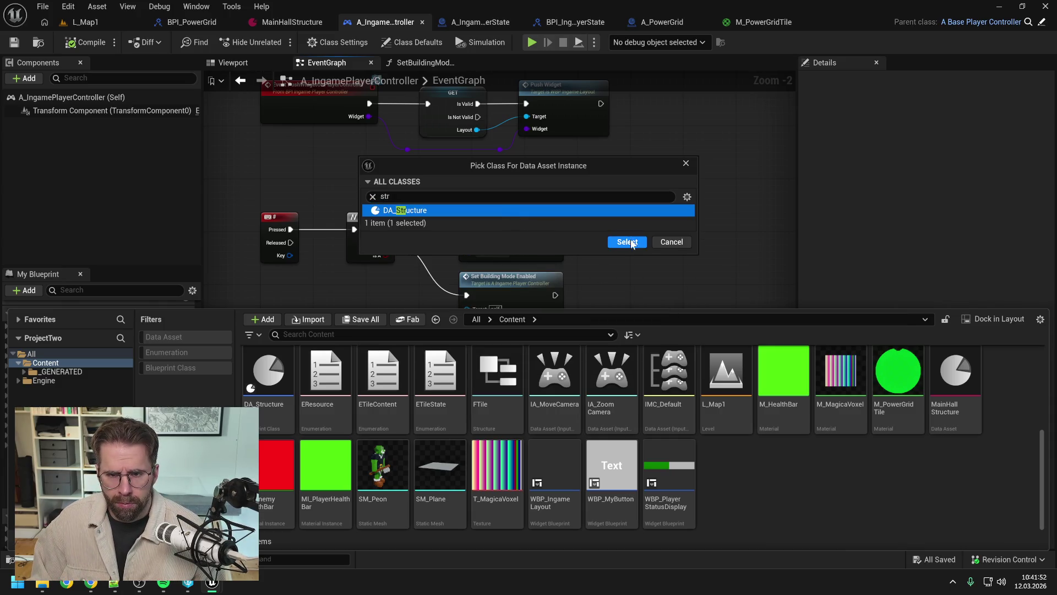
click(628, 243)
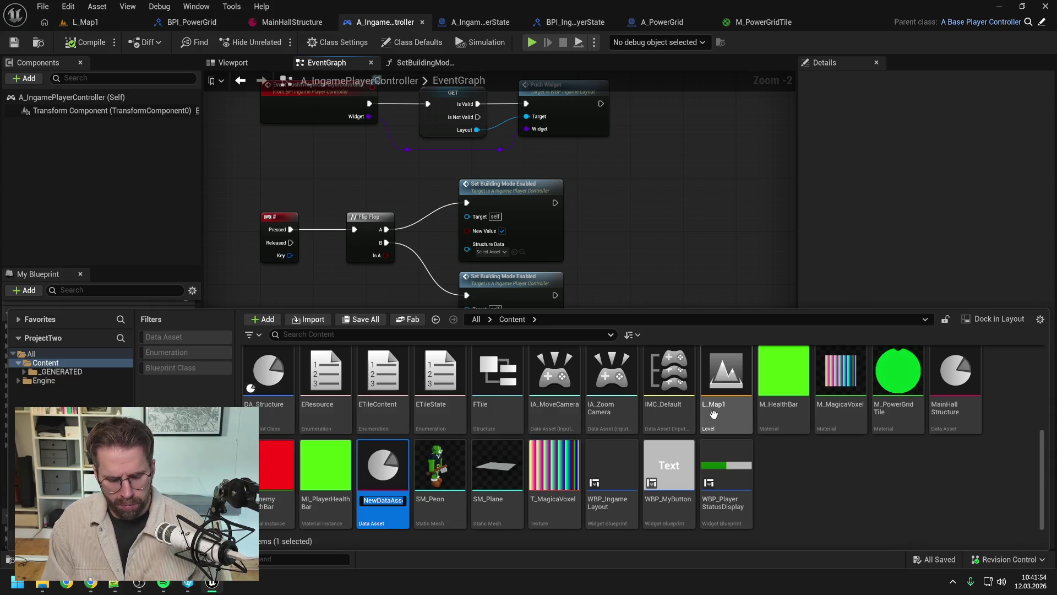
text(PowerGr)
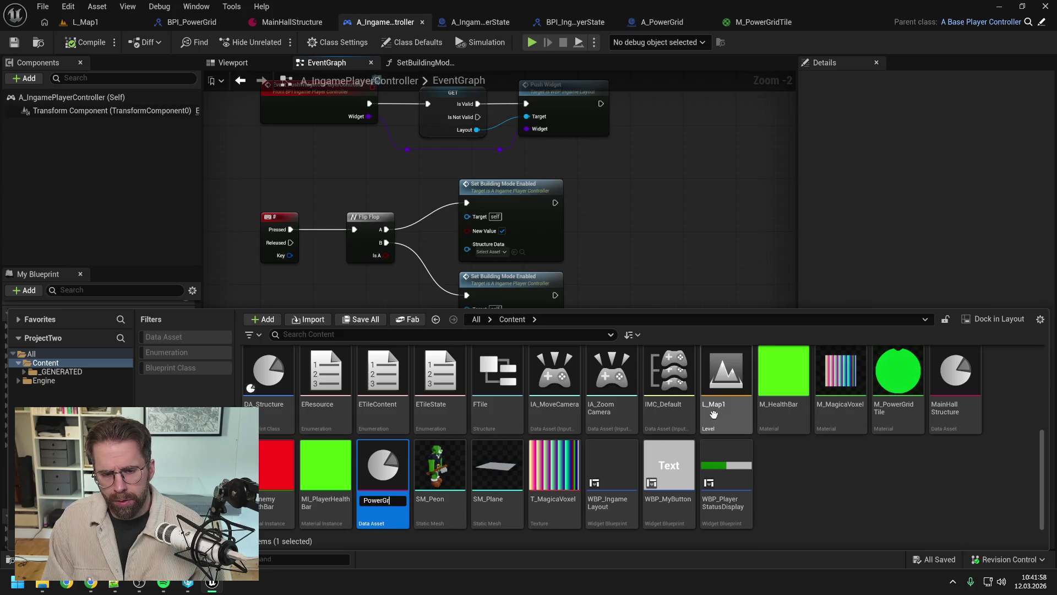
text(rGridGenerat)
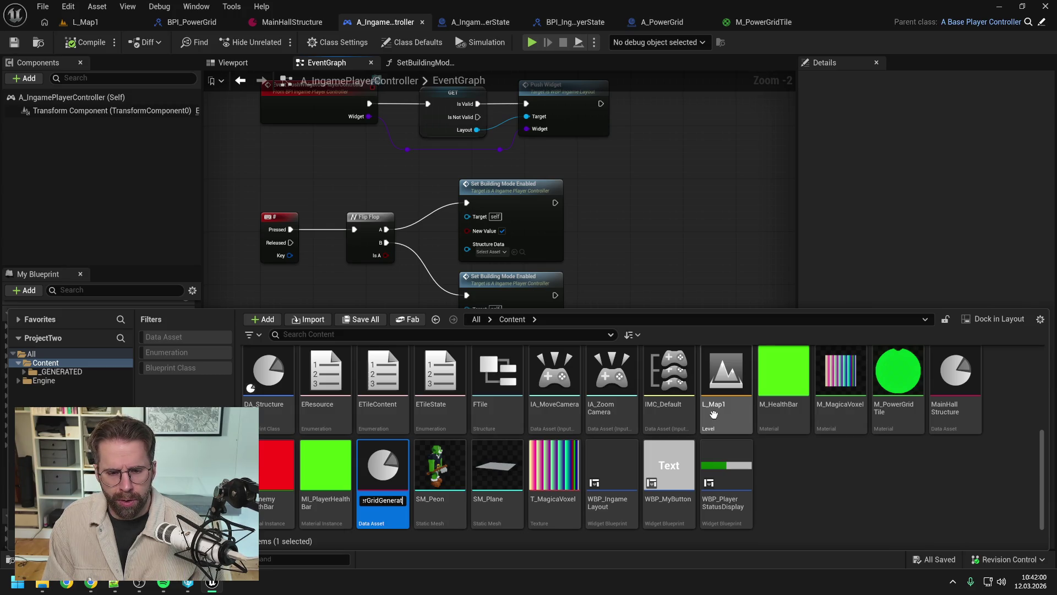
text(Structure)
key(Return)
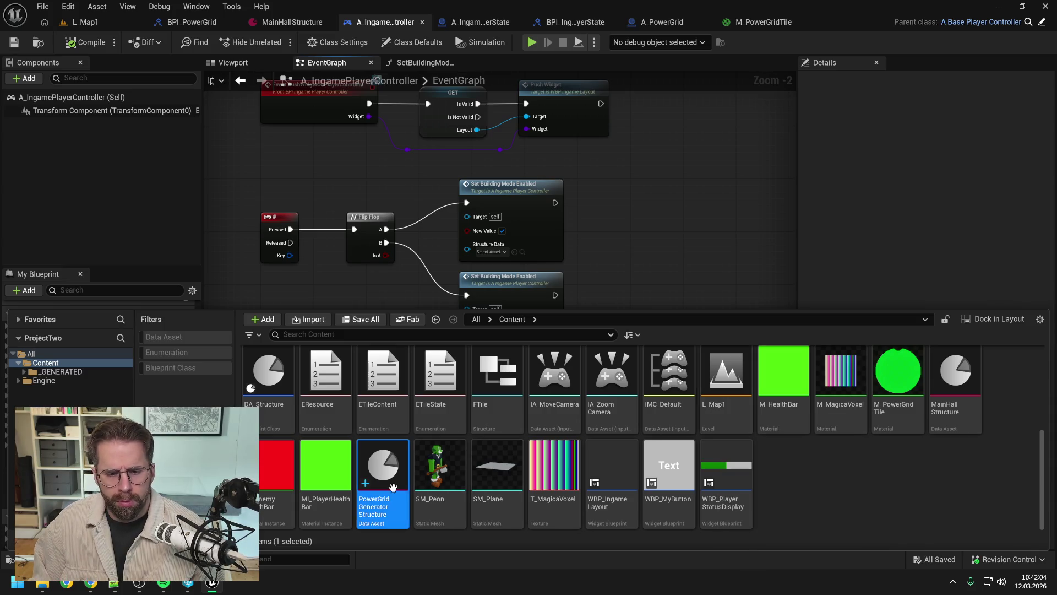
click(653, 253)
click(500, 251)
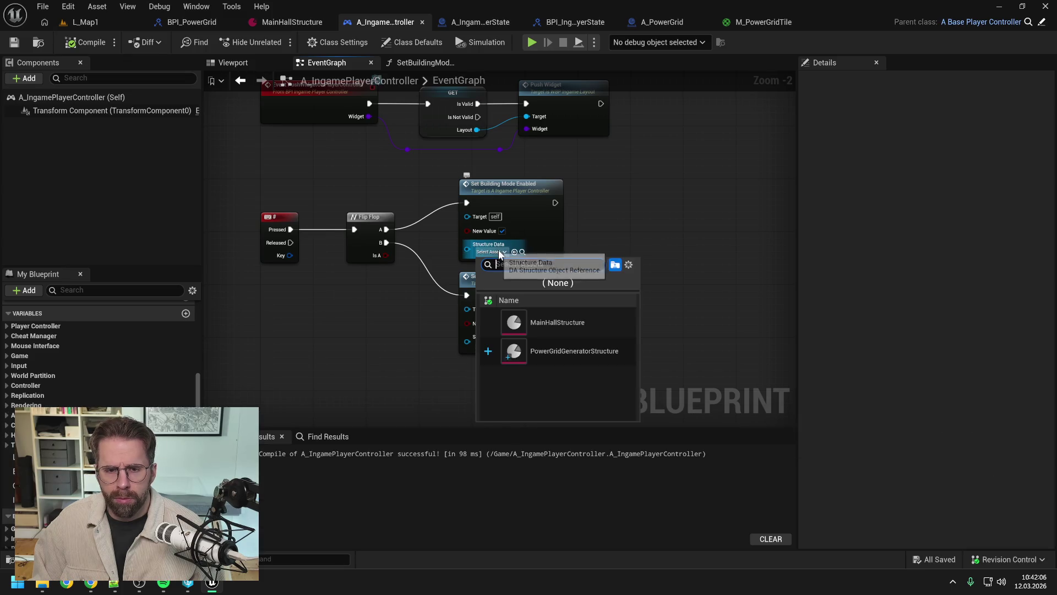
Pass PowerGridGeneratorStructure as the upper call's Structure Data, recompile, and open that asset.
click(559, 353)
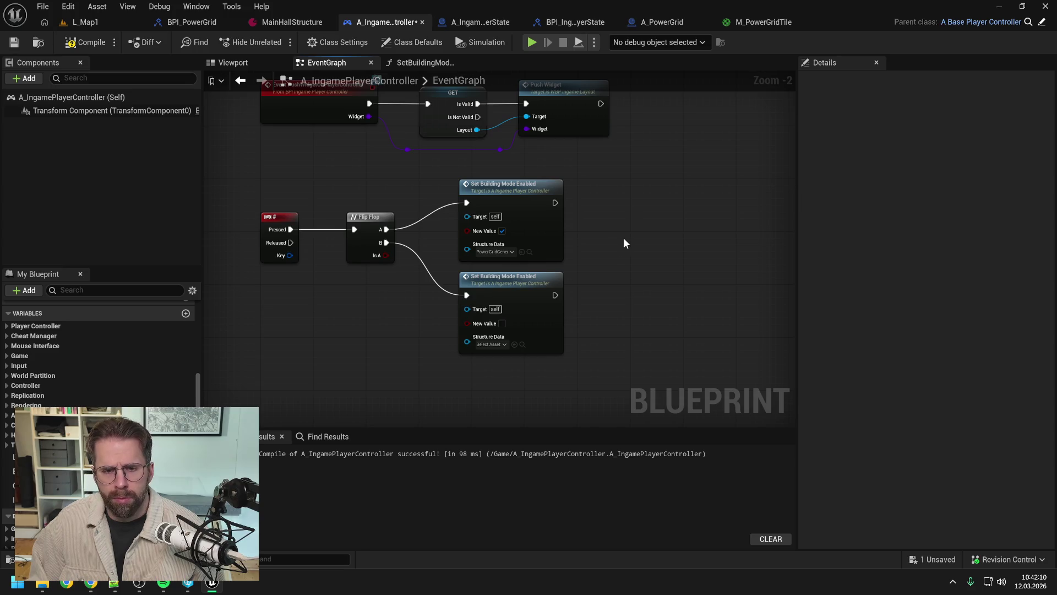
click(86, 42)
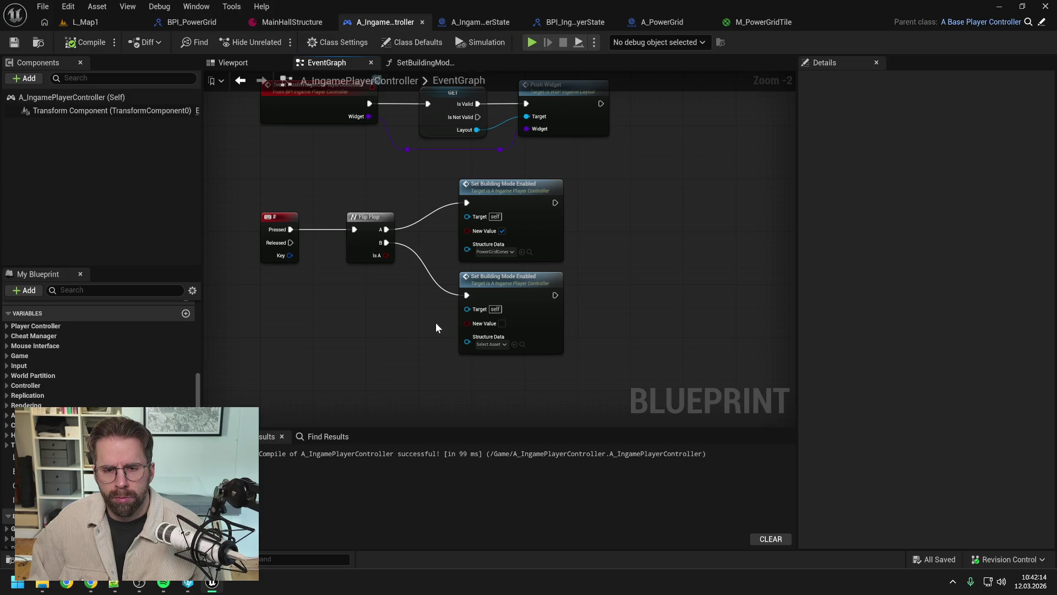
key(ctrl+space)
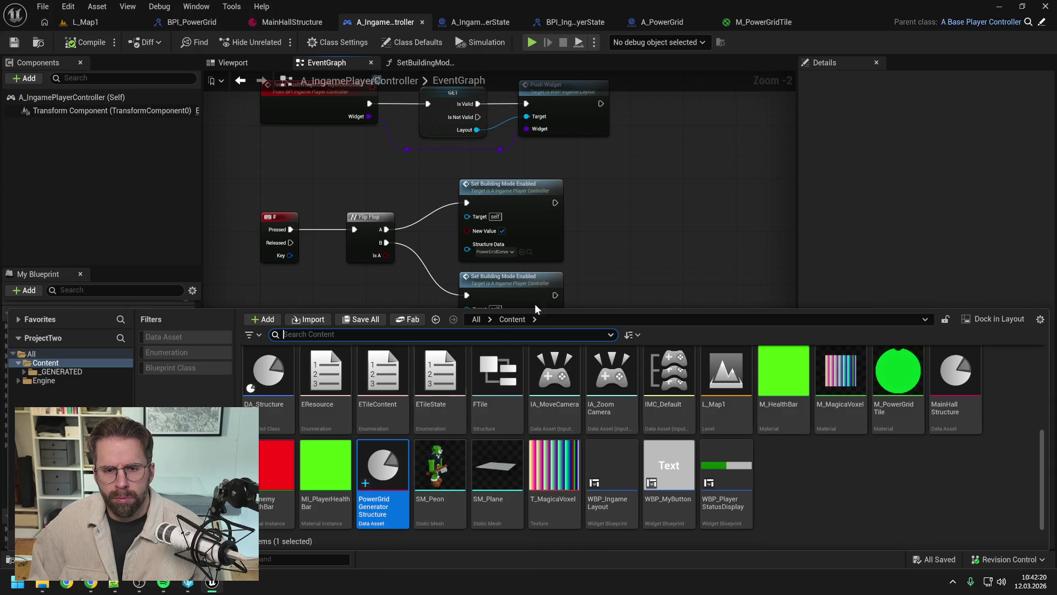
click(662, 240)
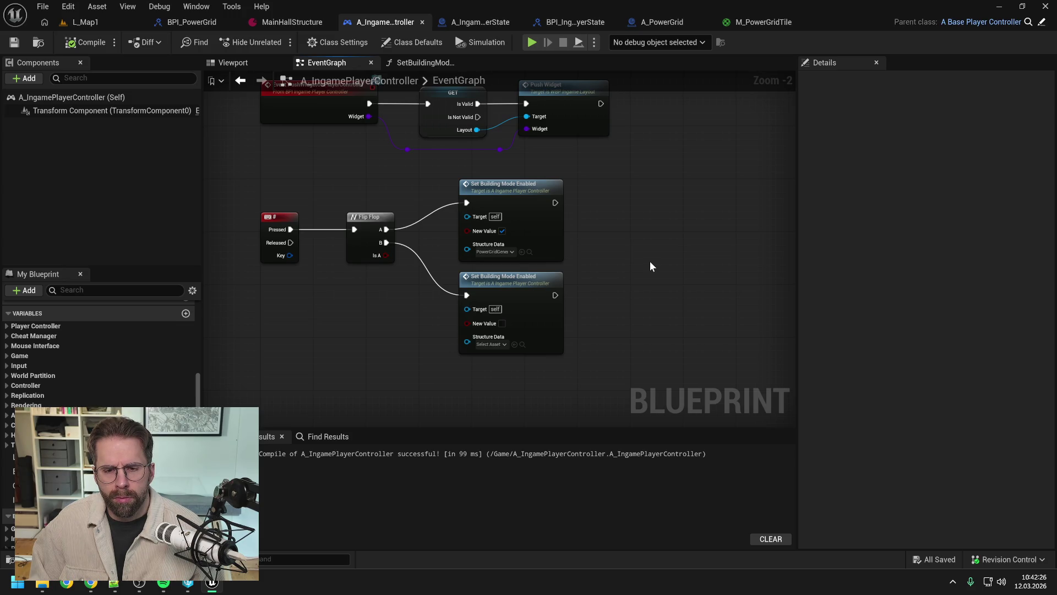
click(539, 229)
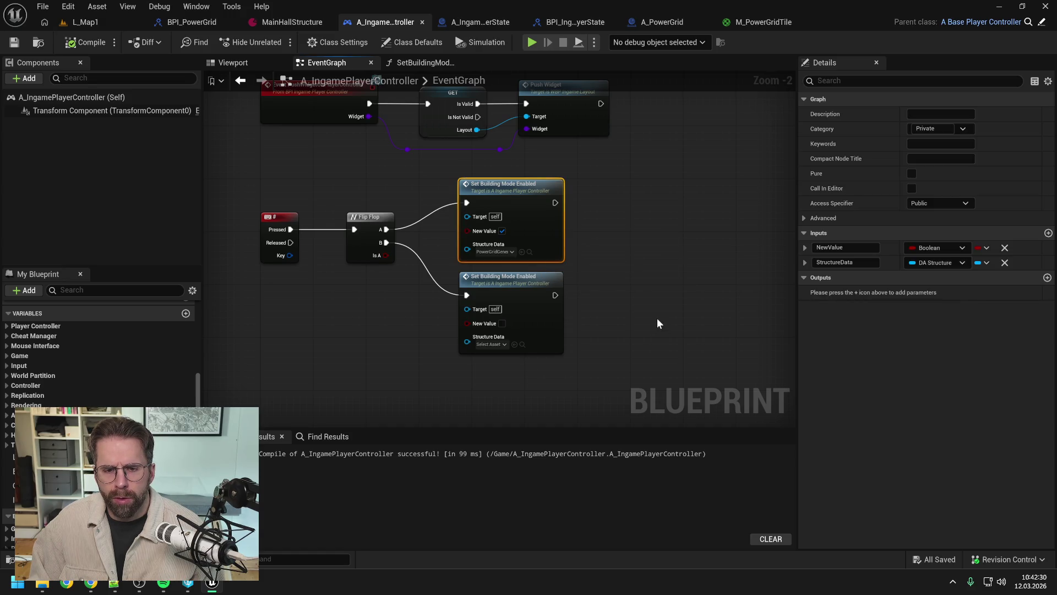
key(ctrl+space)
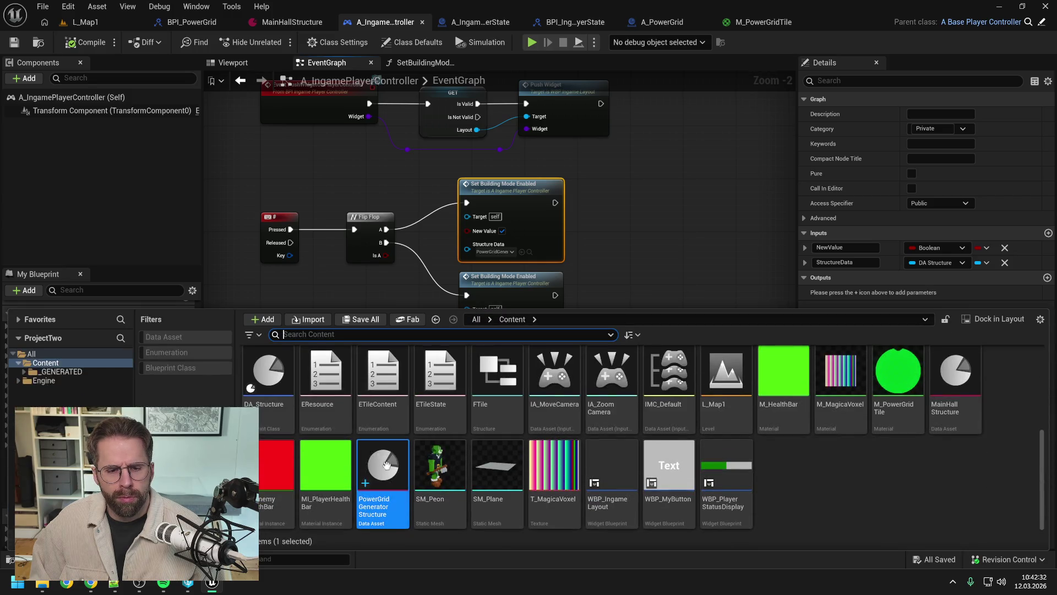
double_click(385, 465)
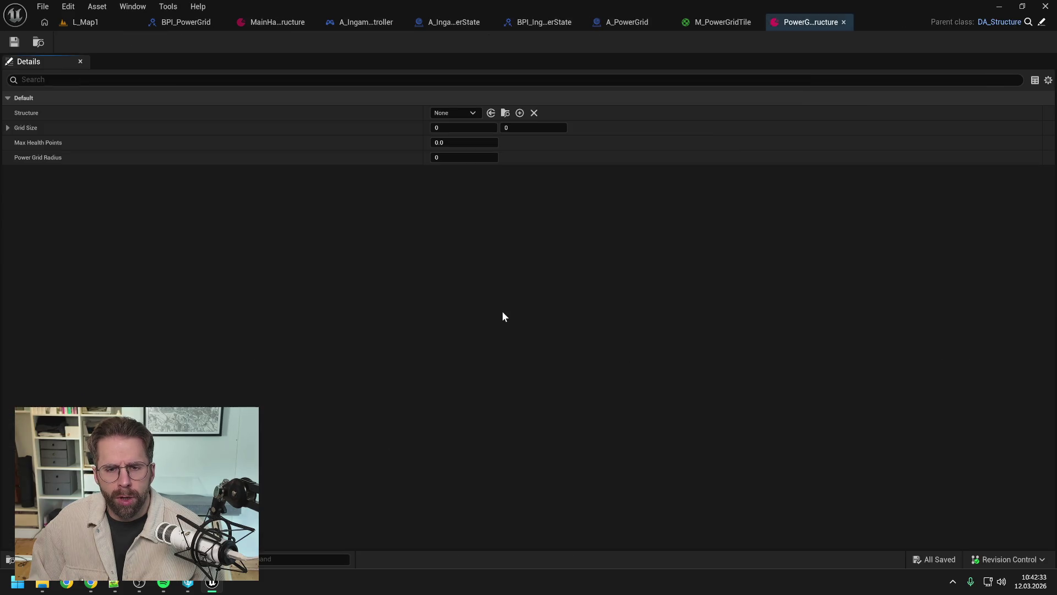
Create A_PowerGridGenerator as a child blueprint class of A_Structure.
click(447, 113)
key(Escape)
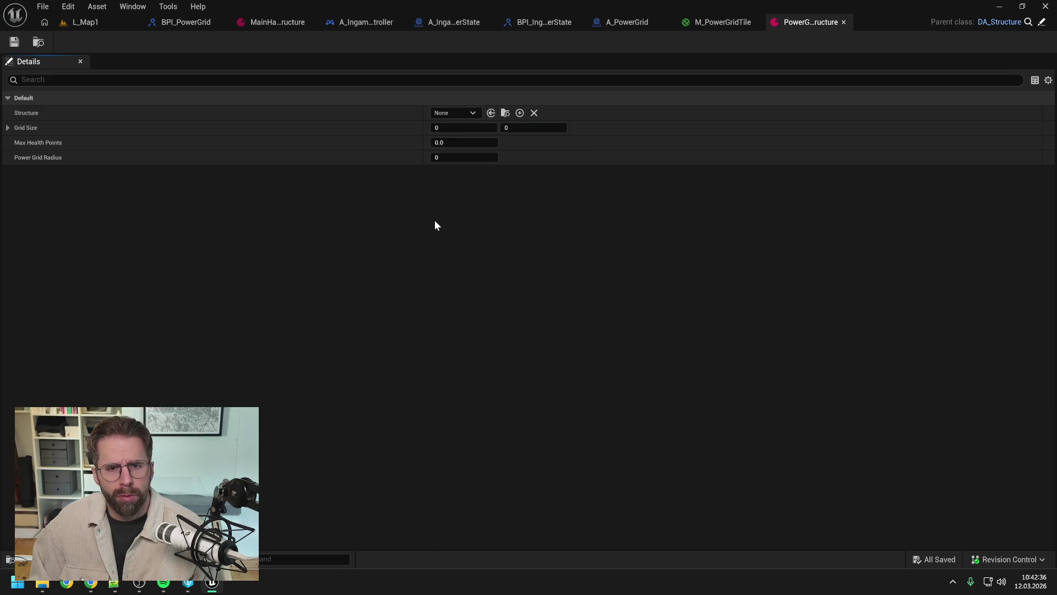
key(ctrl+space)
scroll(477, 487, up, 1)
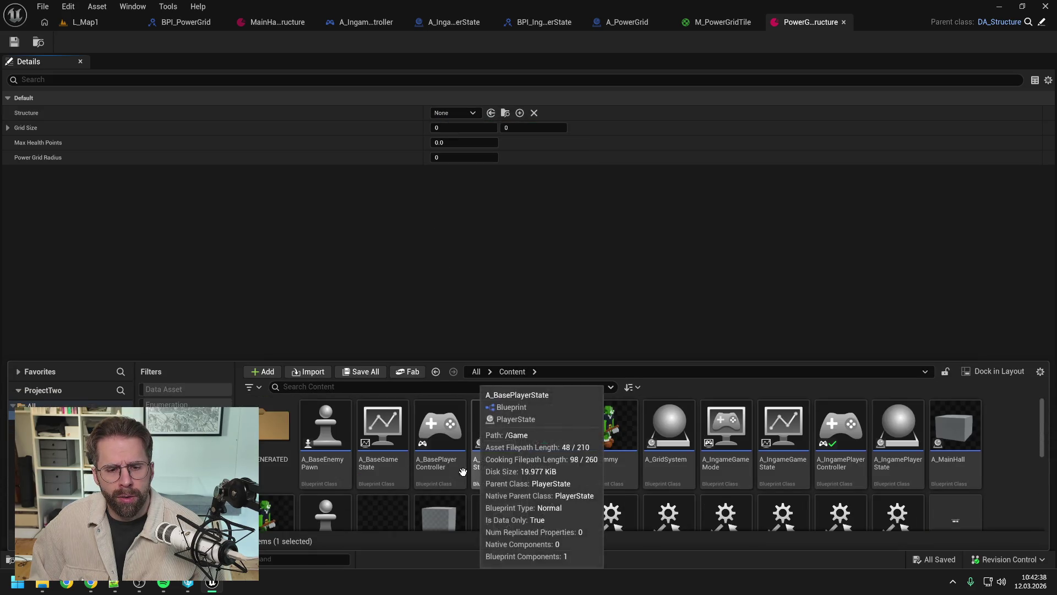
text(struc)
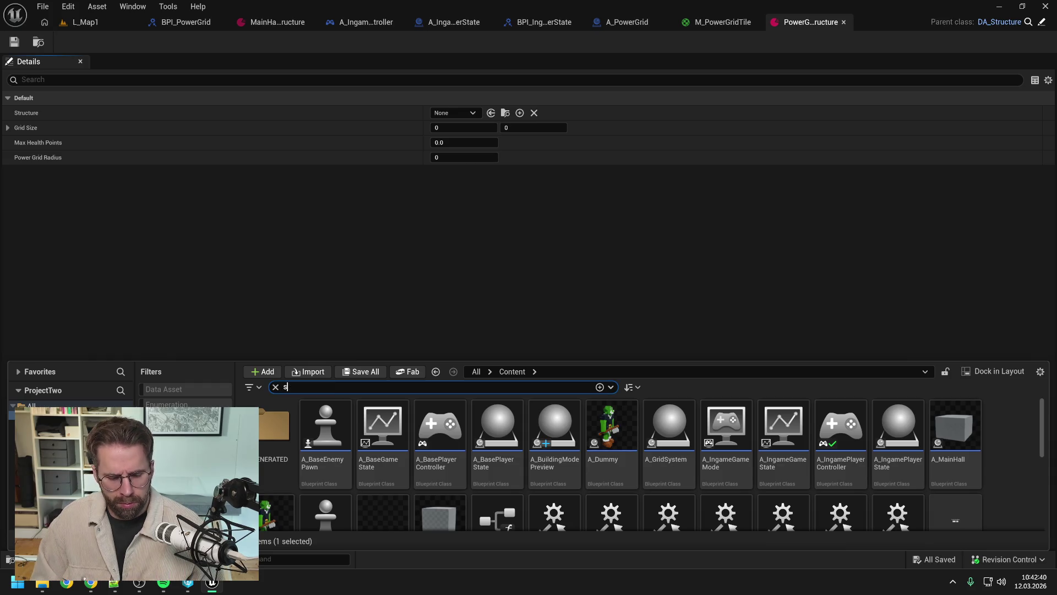
click(495, 520)
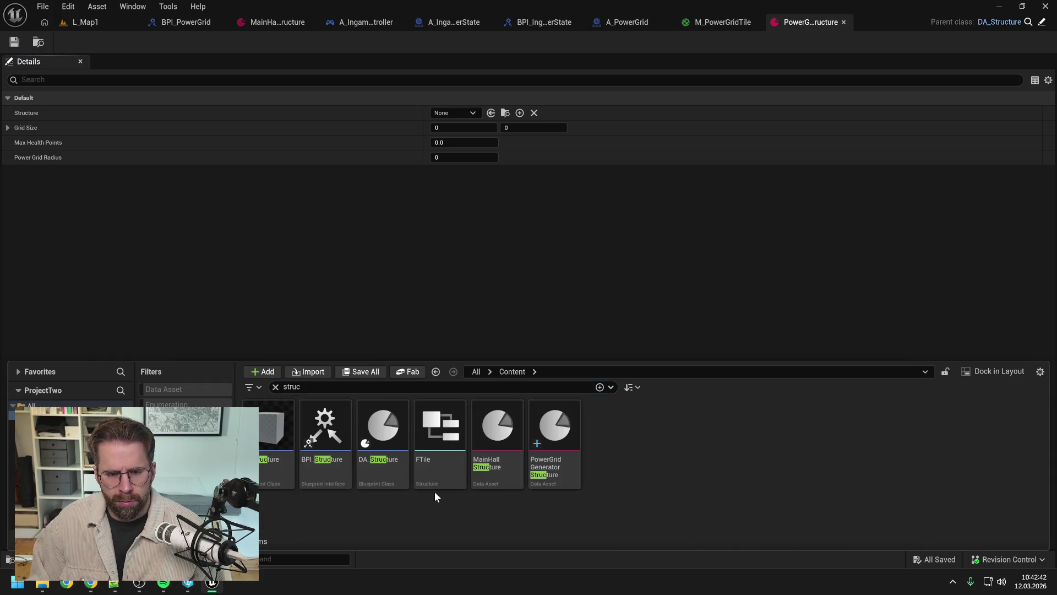
right_click(262, 473)
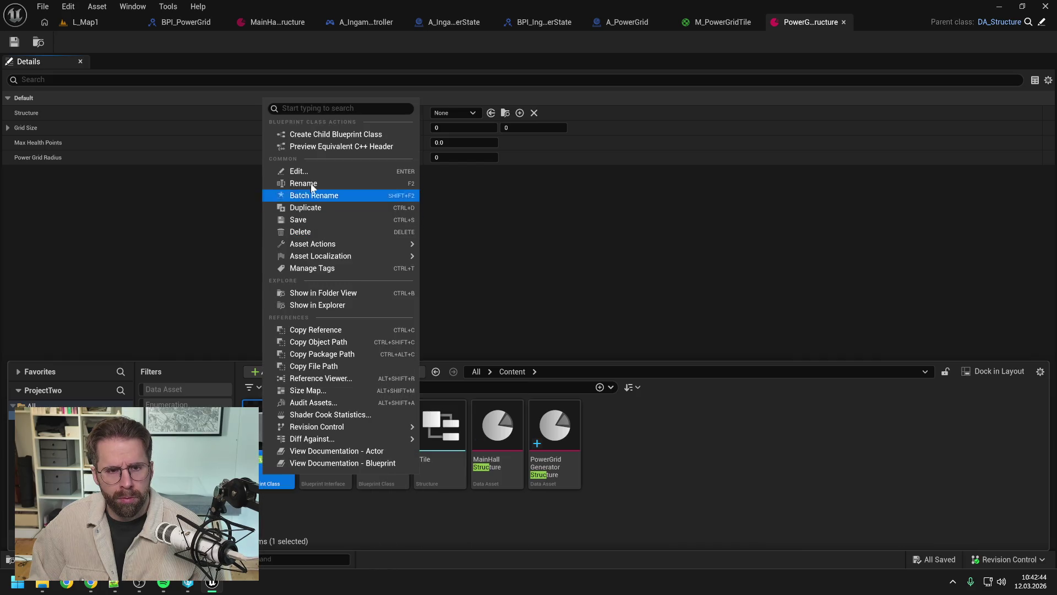
click(331, 134)
text(A_)
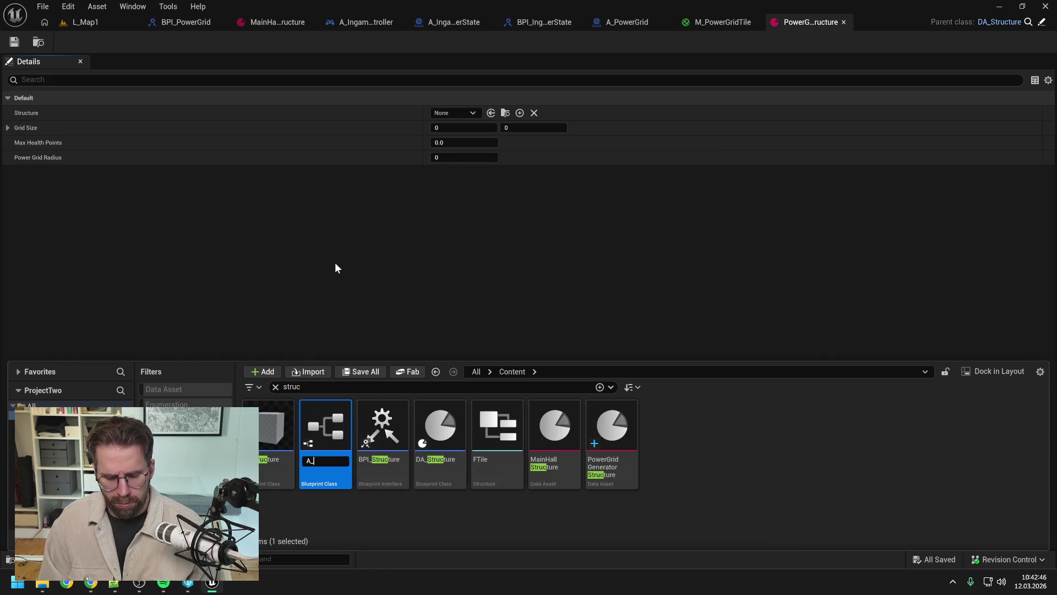
text(Grid)
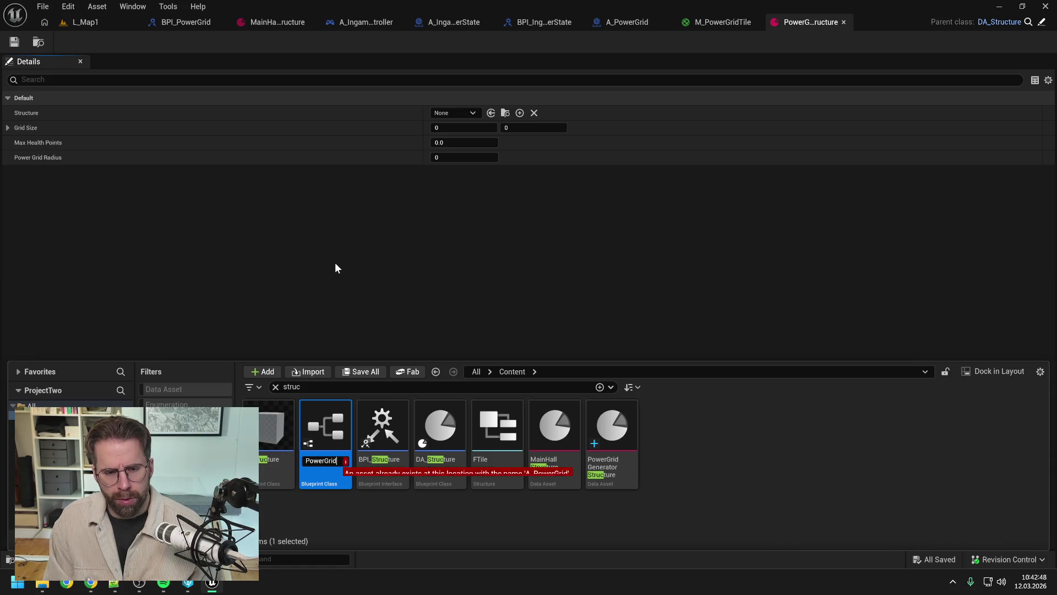
text(Gator)
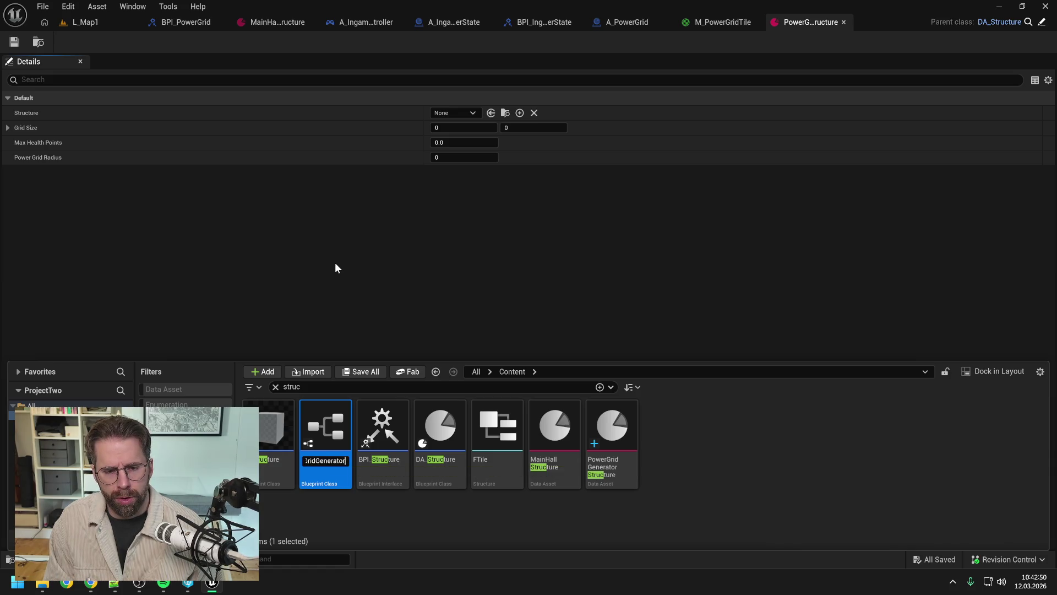
key(Return)
click(455, 113)
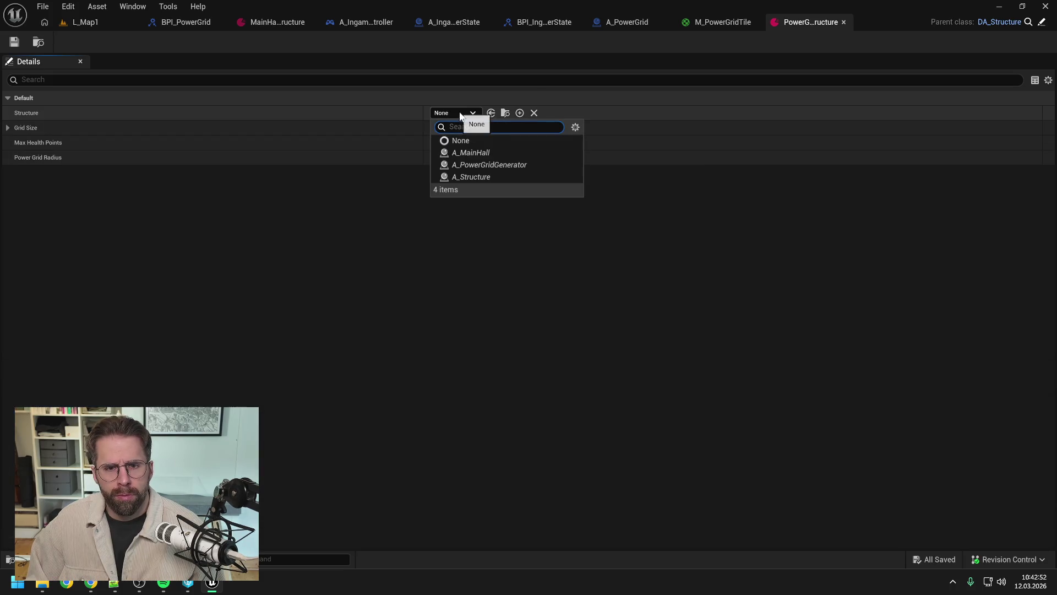
Set Structure A_PowerGridGenerator, Grid Size 1×1, Max Health Points 10, Power Grid Radius 8; save.
click(474, 162)
click(456, 127)
text(1)
key(Tab)
text(1)
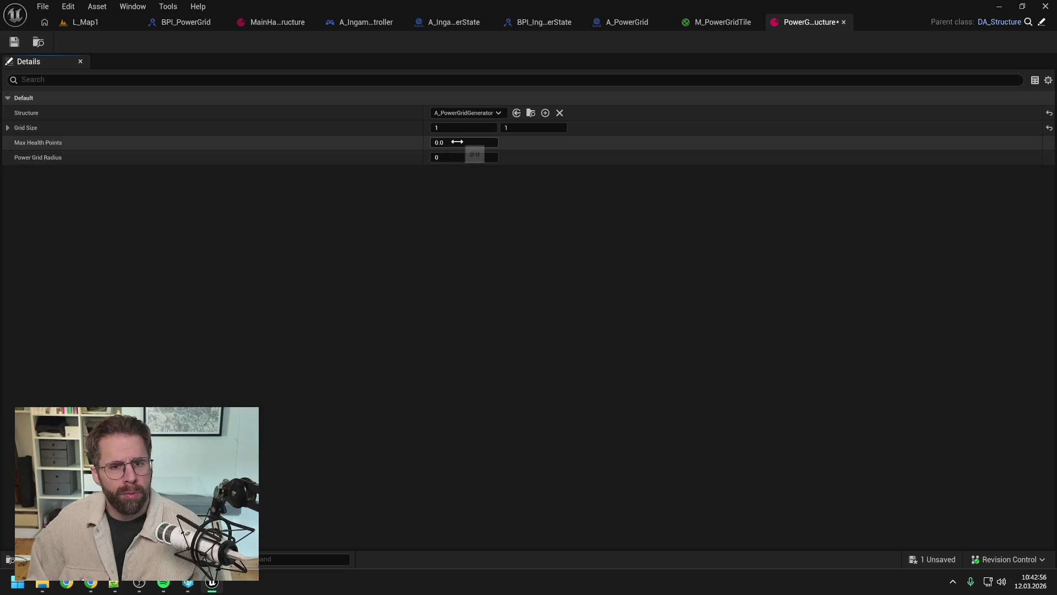
click(457, 142)
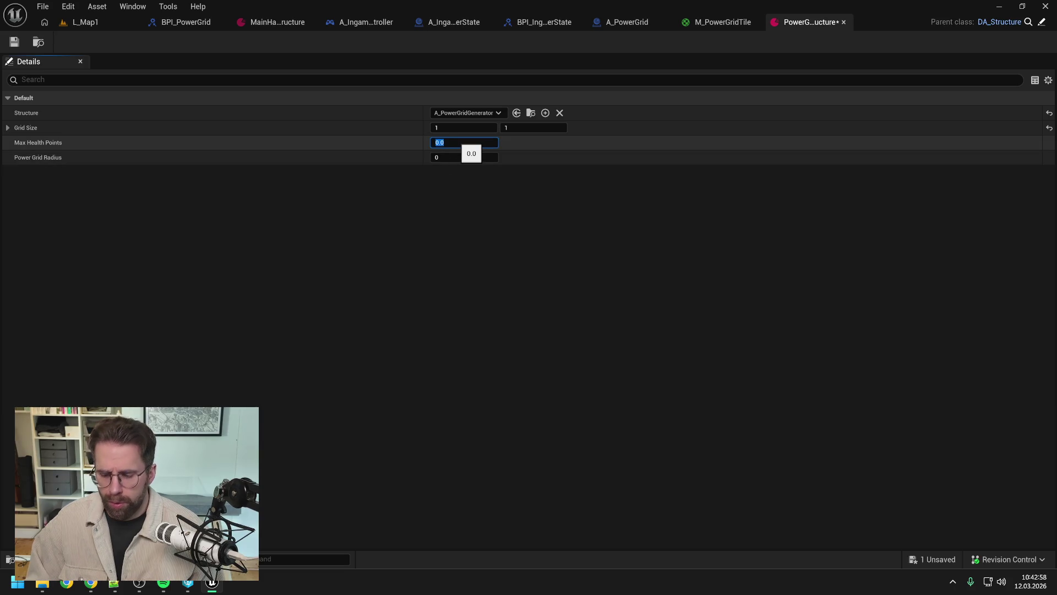
text(10)
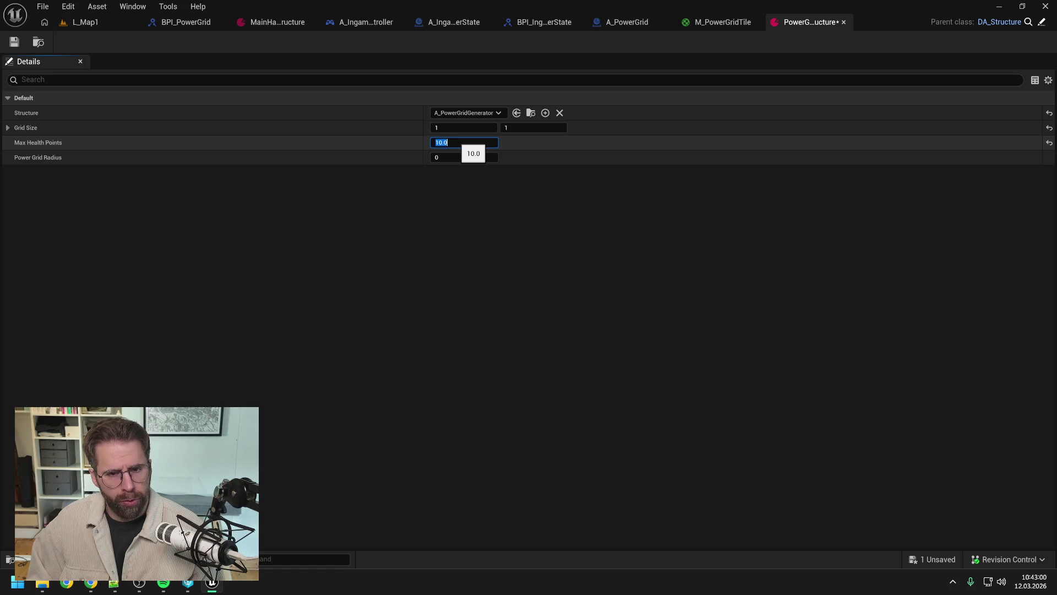
key(Return)
click(457, 158)
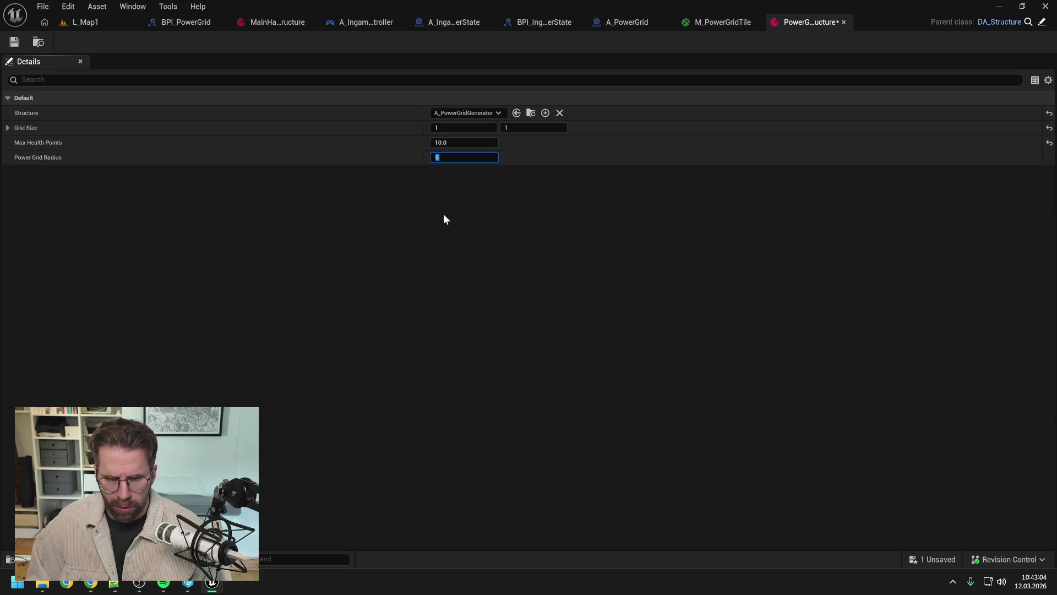
text(8)
key(Return)
click(12, 39)
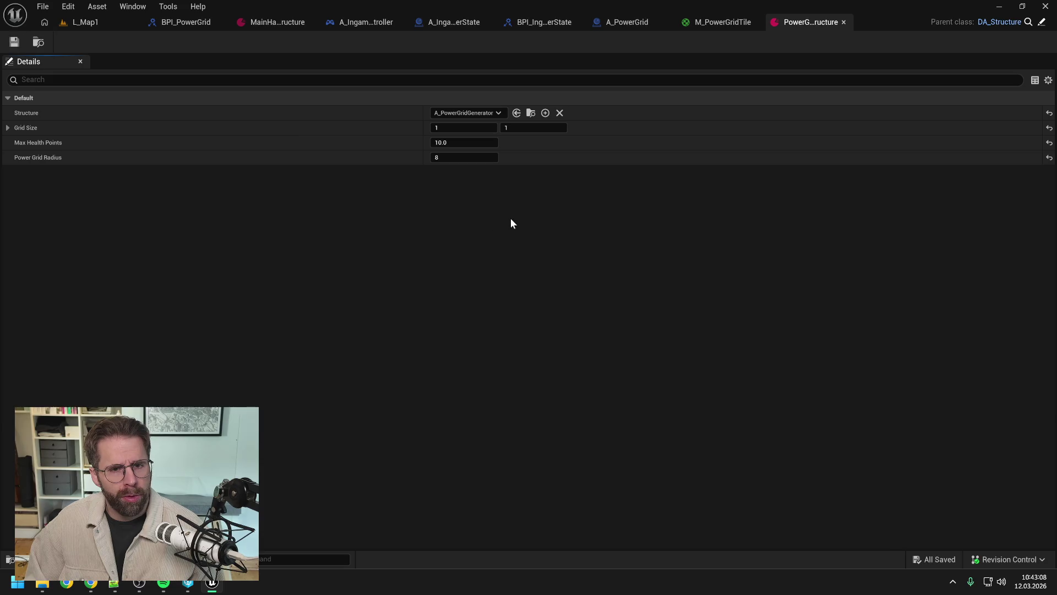
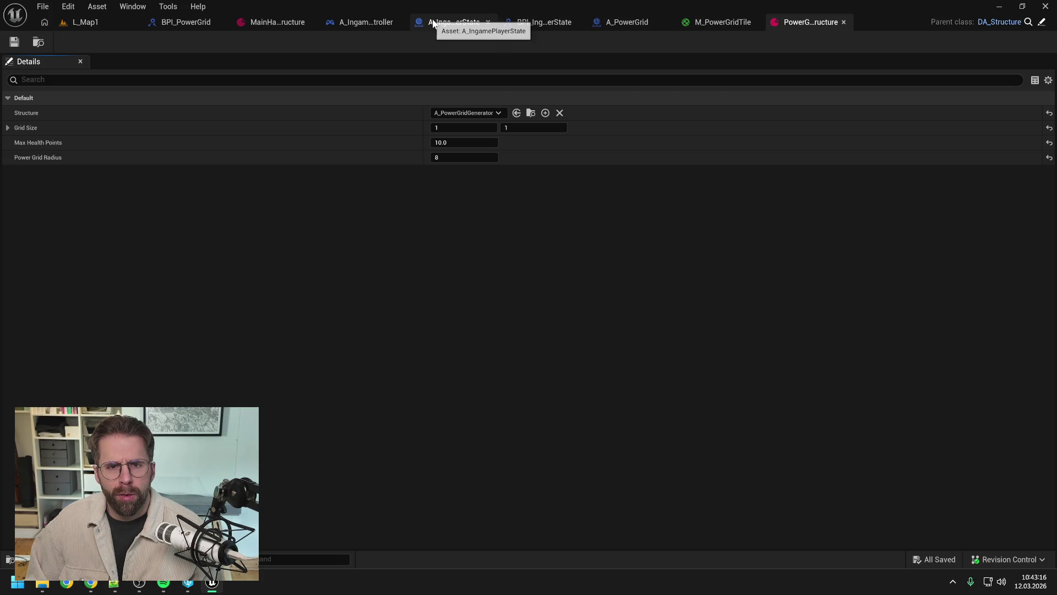
Rename the player controller's SetBuildingModeEnabled function to EnableBuildingMode.
click(364, 23)
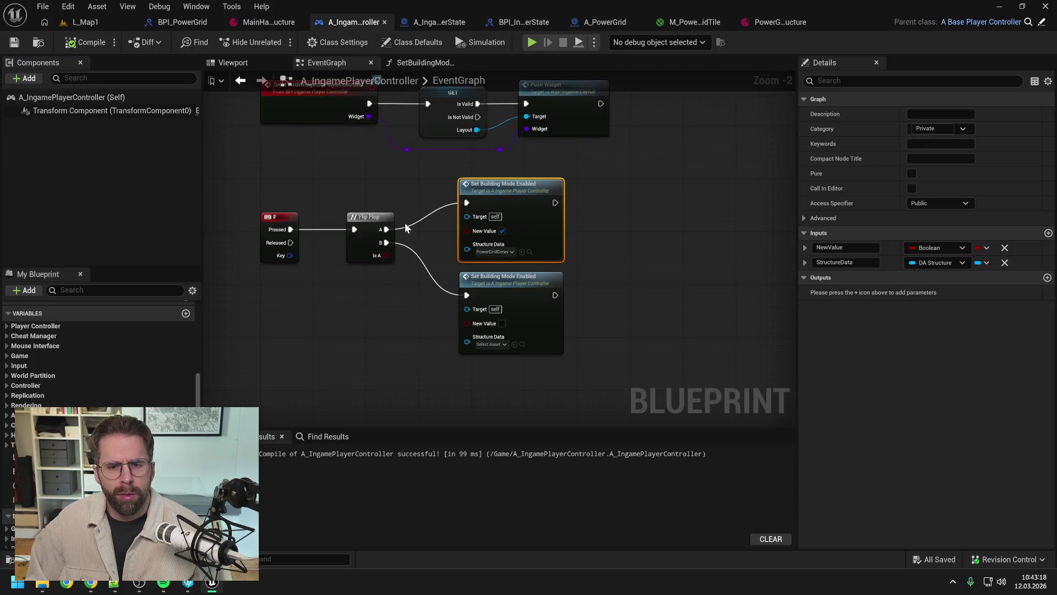
scroll(135, 406, up, 5)
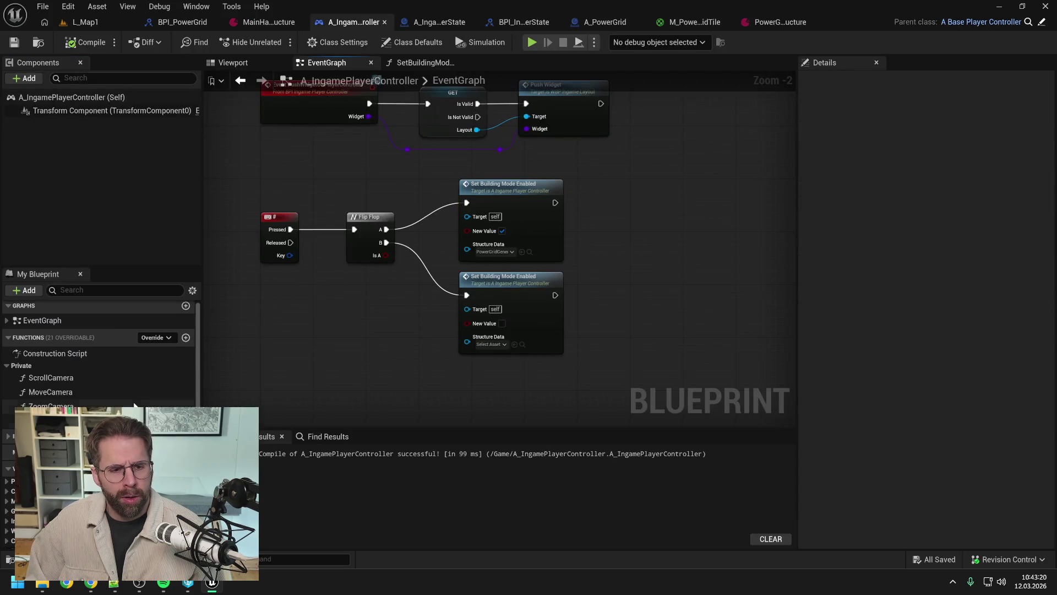
click(135, 420)
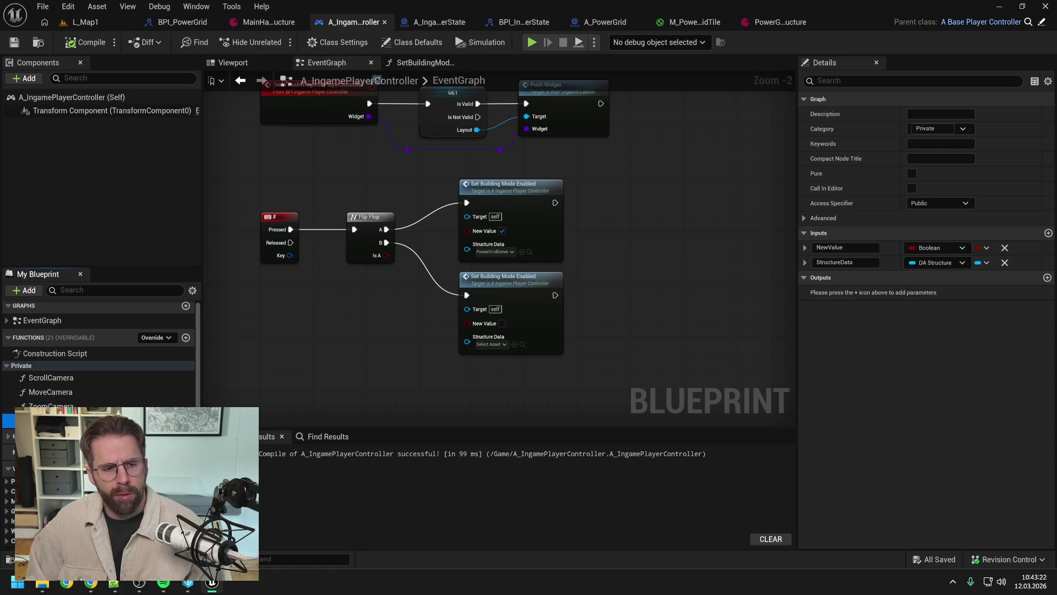
click(417, 338)
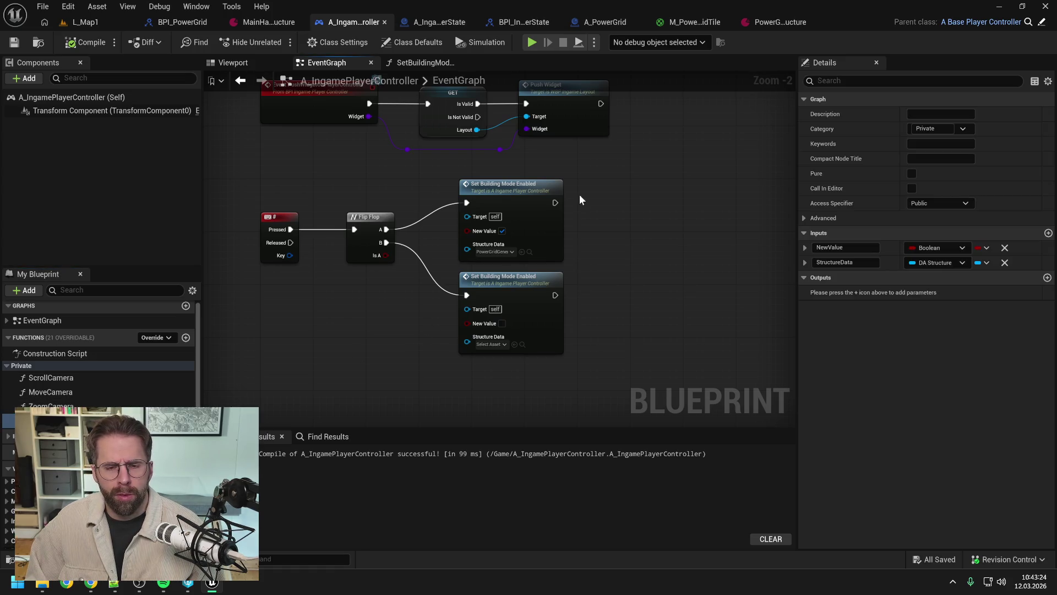
click(522, 230)
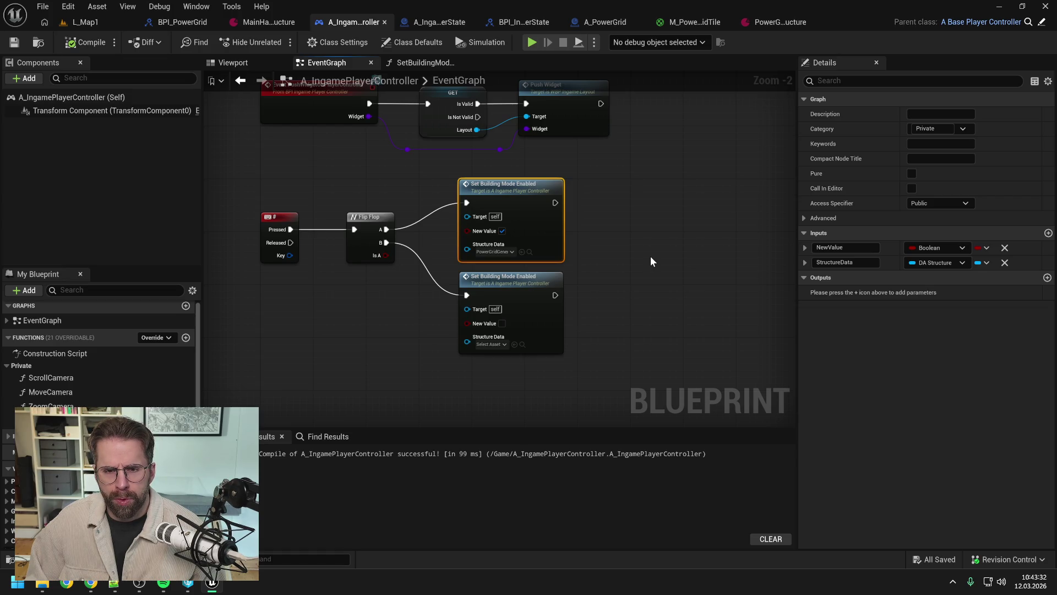
click(49, 421)
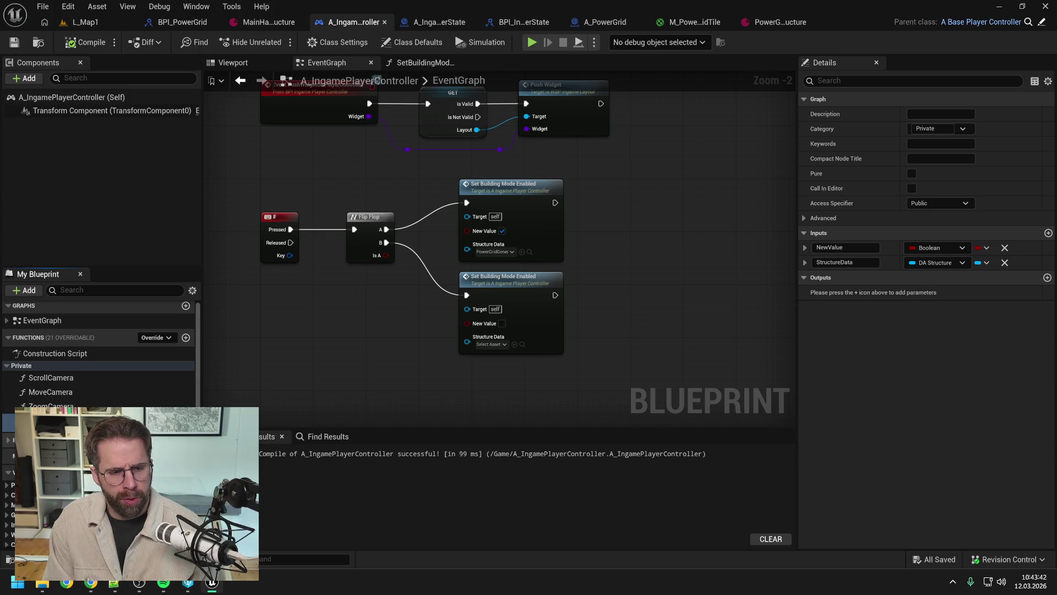
key(Return)
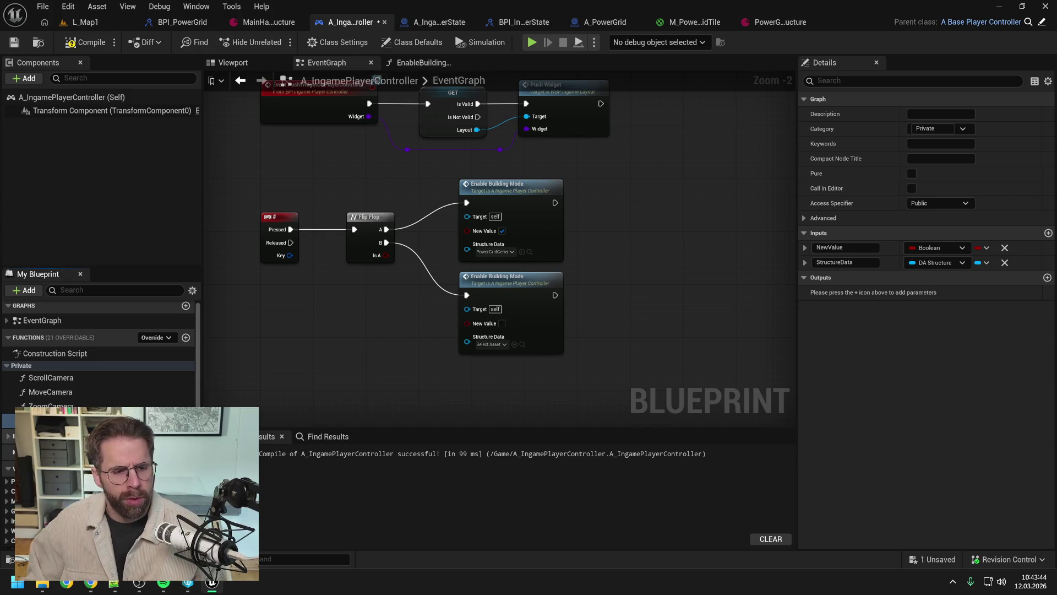
Add a DisableBuildingMode function and move it into the Private category.
click(185, 337)
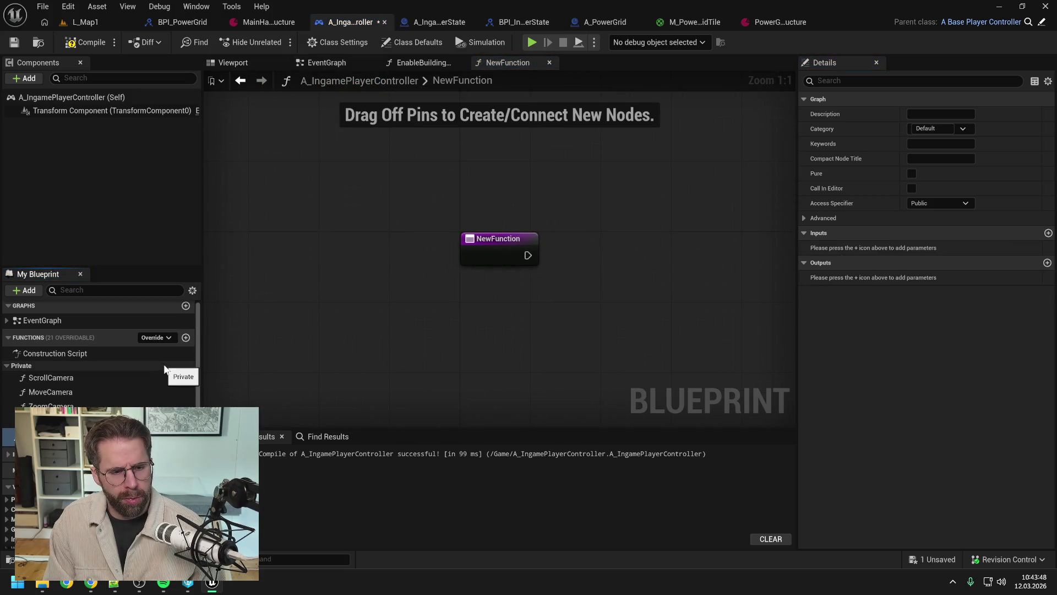
key(Return)
key(ctrl+s)
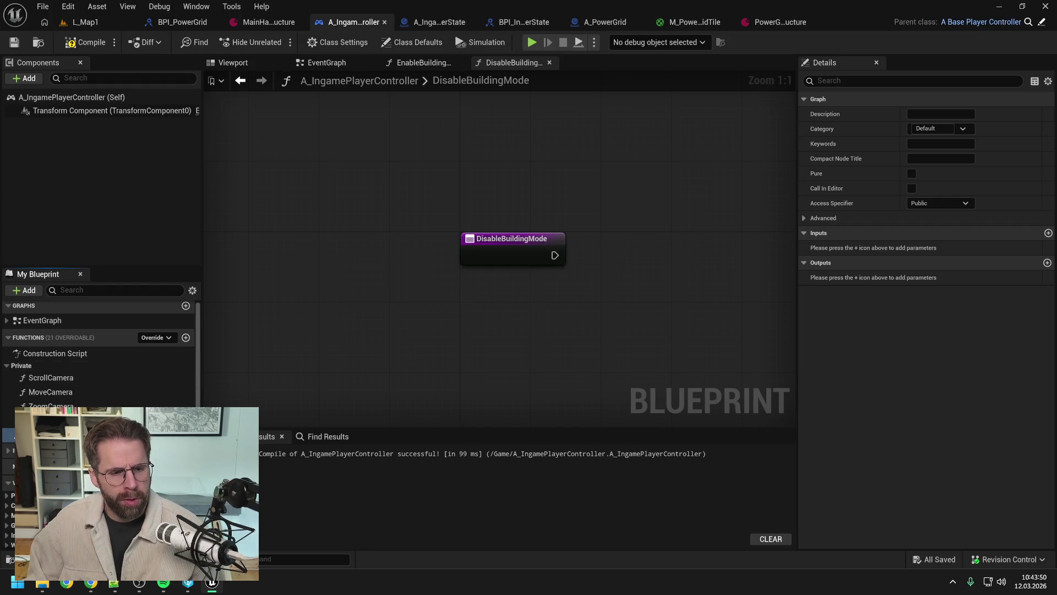
drag(33, 435, 22, 365)
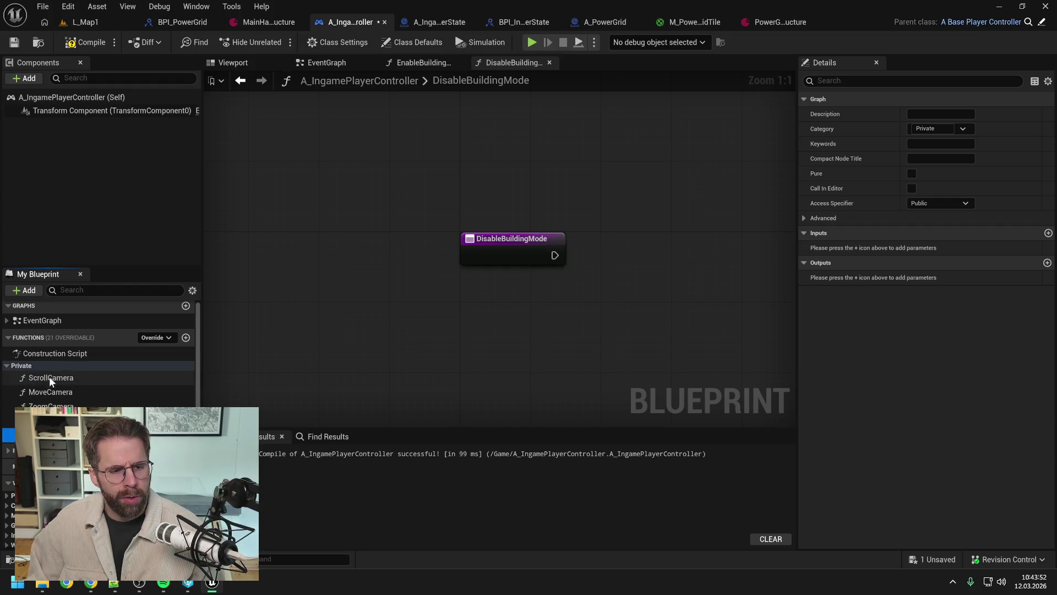
Remove EnableBuildingMode's NewValue input and call it from Flip Flop A with PowerGridGeneratorStructure.
double_click(49, 420)
key(ctrl+s)
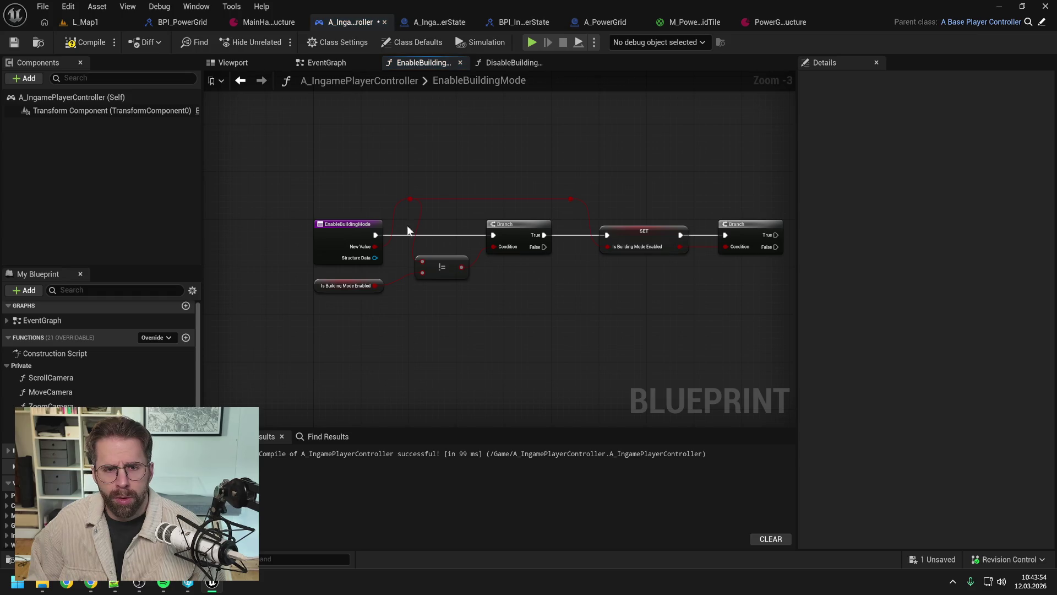
click(341, 65)
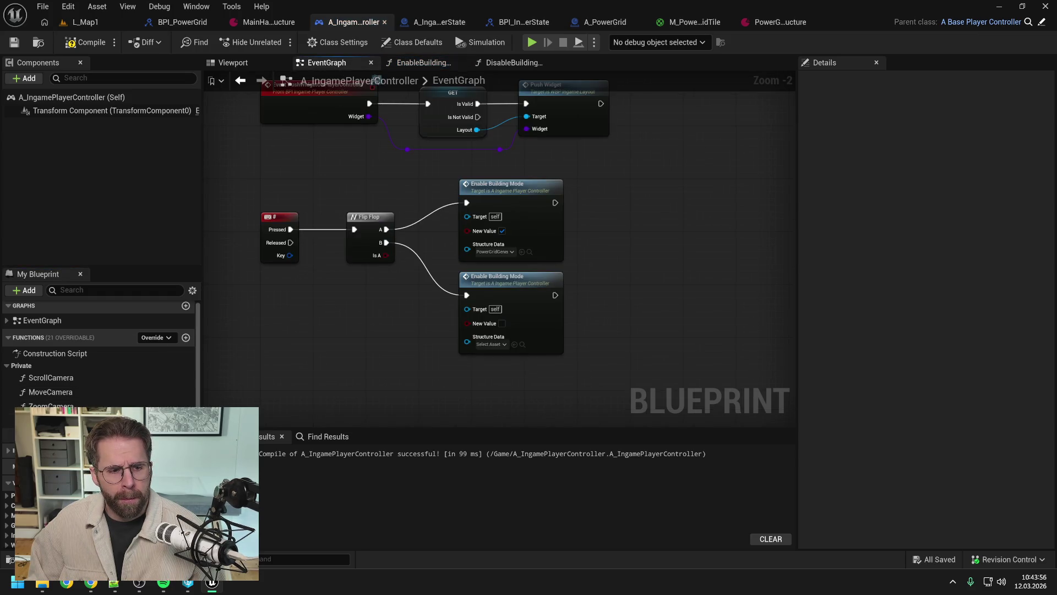
drag(50, 420, 620, 170)
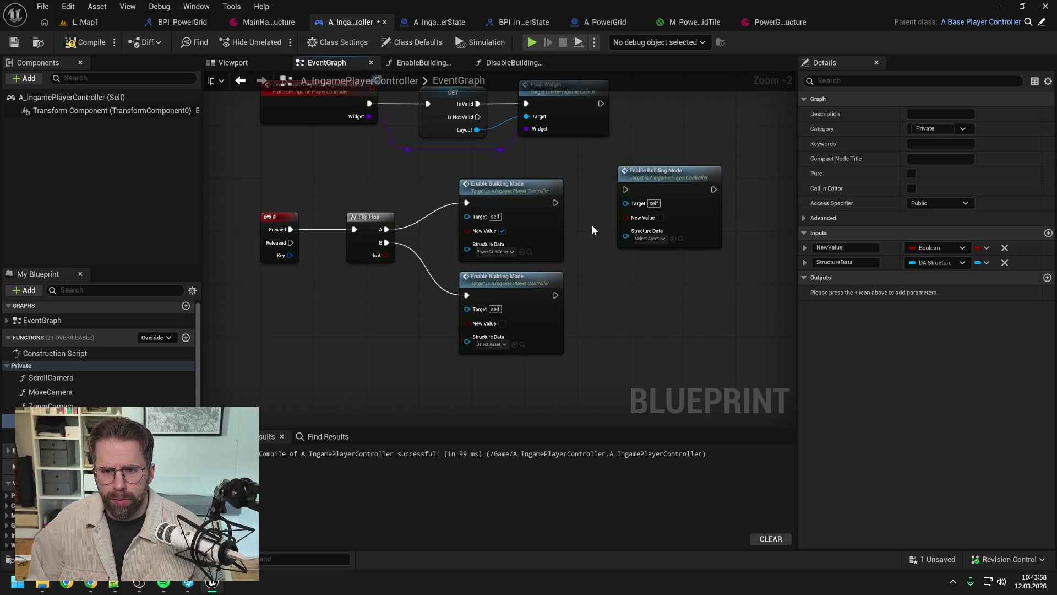
click(1005, 247)
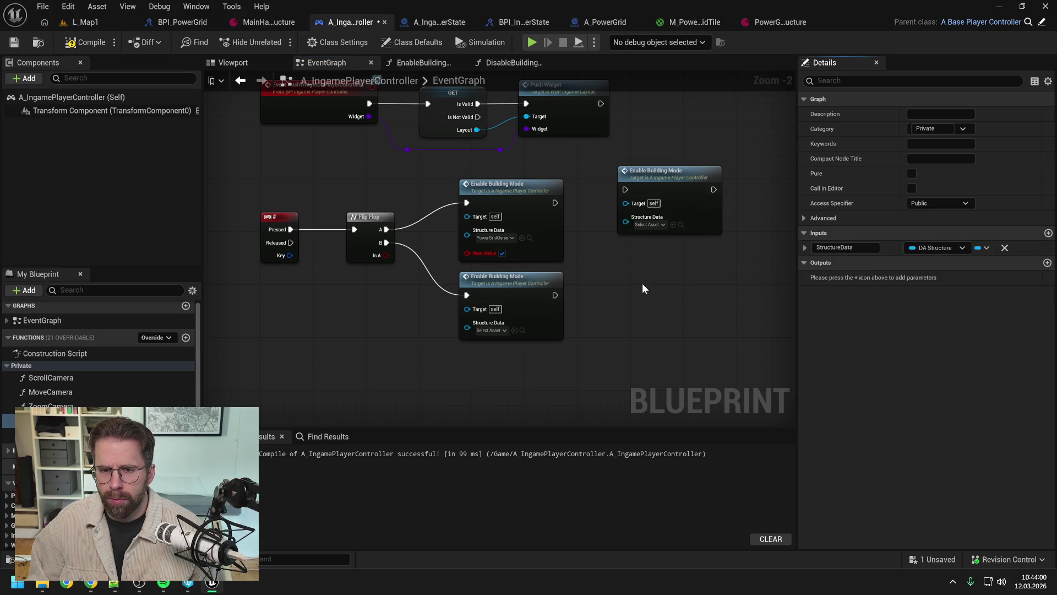
click(516, 224)
key(Delete)
mouse_move(386, 229)
mouse_down()
mouse_move(625, 190)
mouse_move(514, 210)
mouse_up()
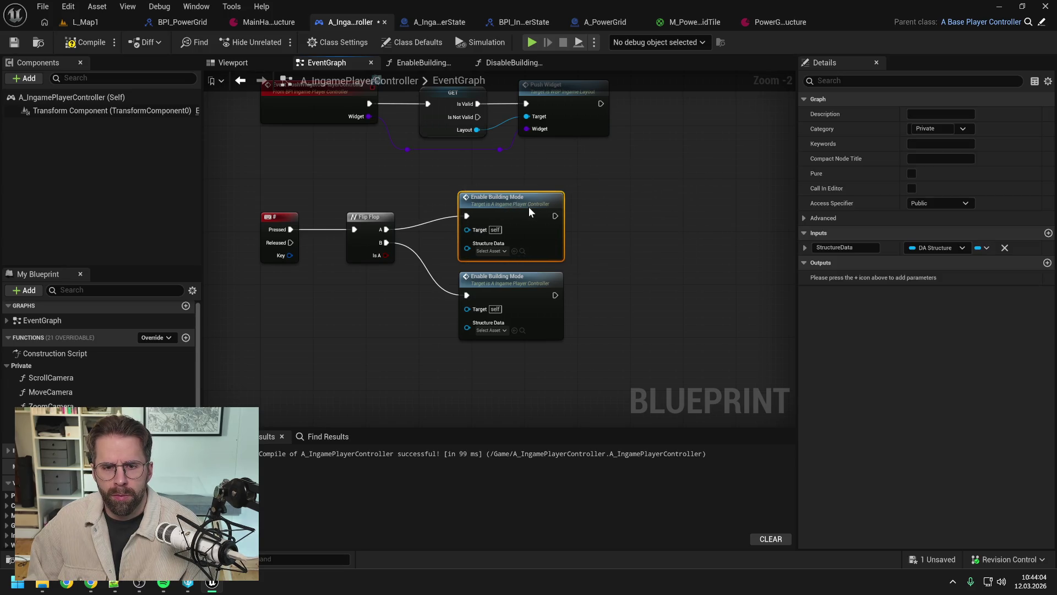
click(492, 253)
click(567, 350)
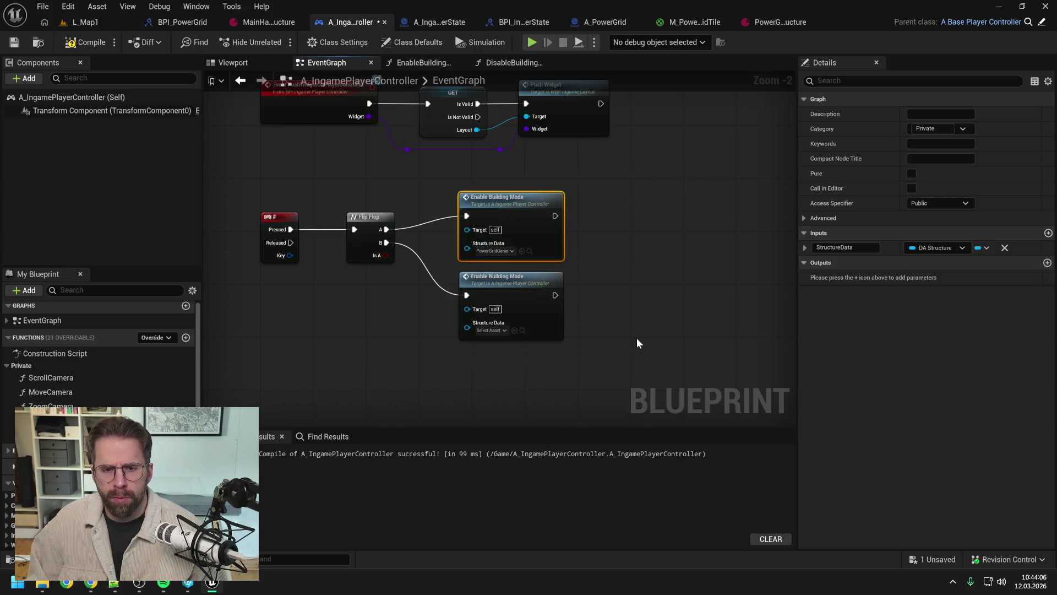
click(319, 375)
Replace the lower call with Disable Building Mode on Flip Flop B, then compile and save.
drag(49, 435, 468, 367)
click(462, 298)
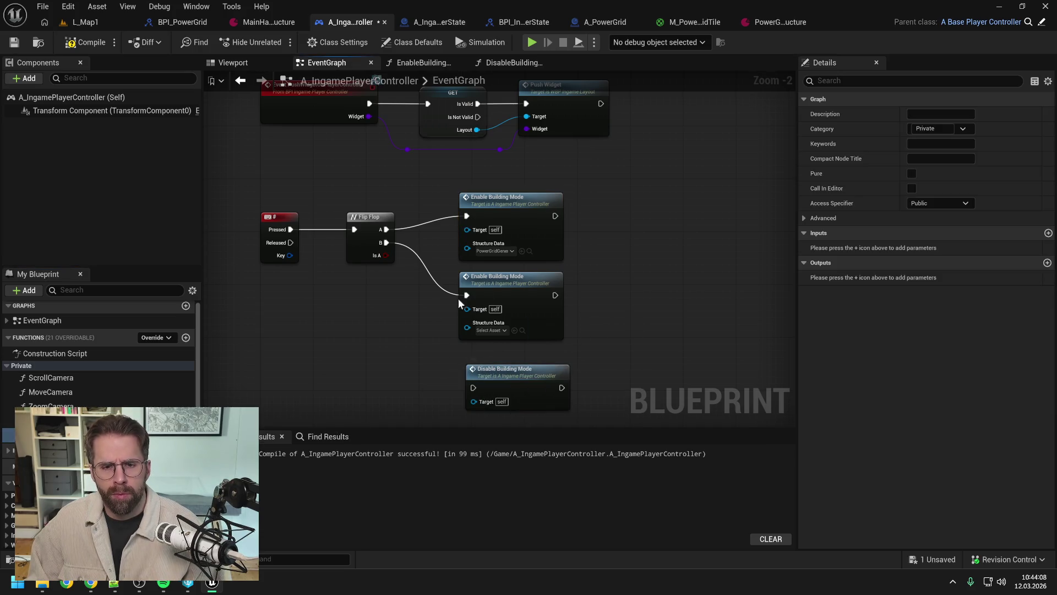
key(Delete)
mouse_move(386, 242)
mouse_down()
mouse_move(473, 388)
mouse_move(499, 282)
mouse_up()
click(616, 270)
click(85, 43)
key(ctrl+s)
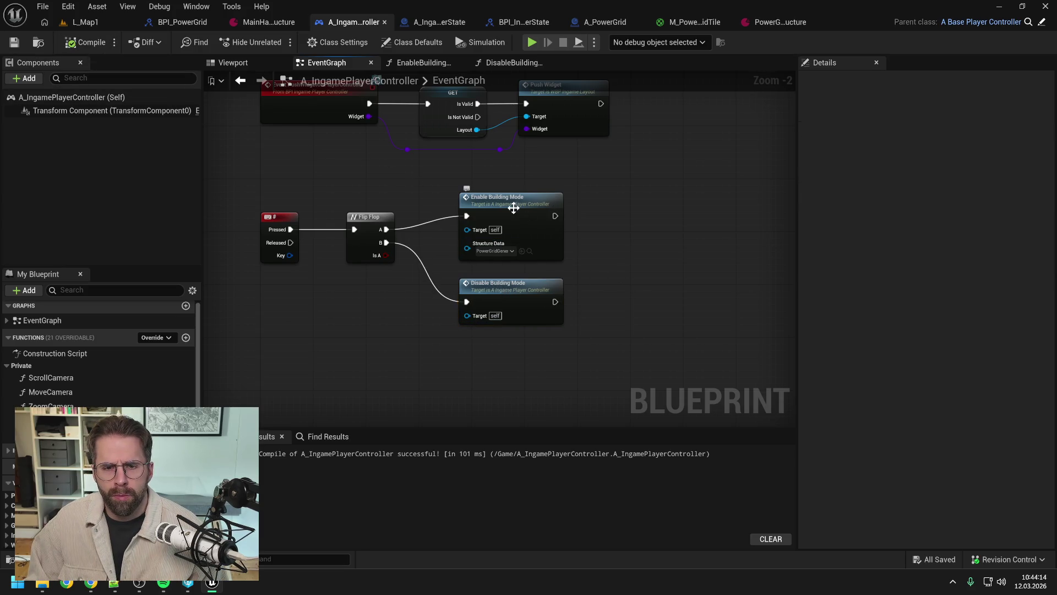
double_click(512, 207)
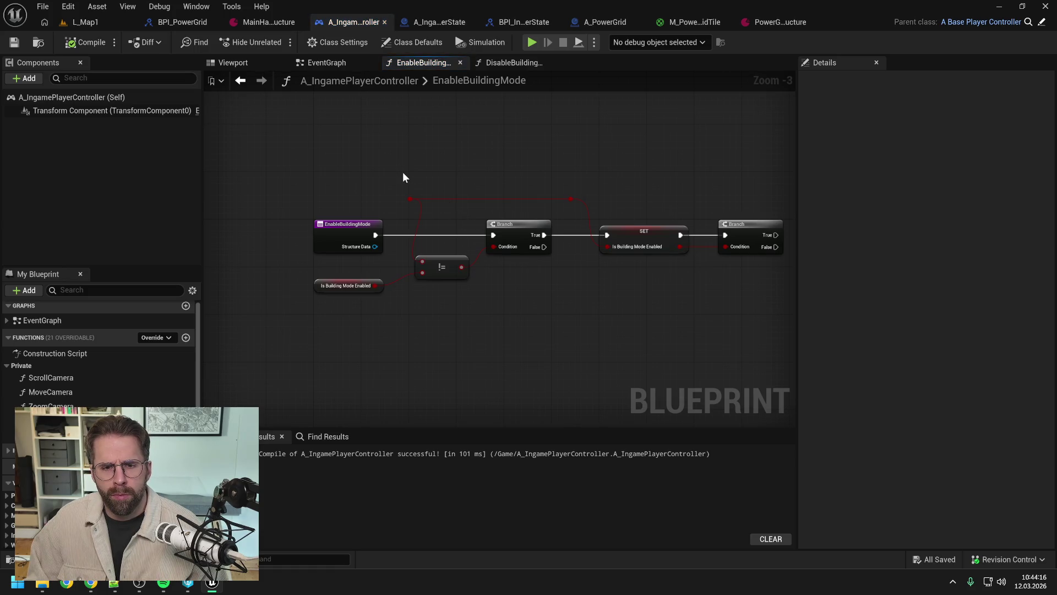
Delete the Branch, SET and comparison nodes and the IsBuildingModeEnabled variable, then compile.
mouse_move(637, 236)
mouse_down()
mouse_move(559, 297)
mouse_move(515, 284)
mouse_up()
mouse_move(366, 160)
mouse_down()
mouse_move(732, 292)
mouse_move(721, 291)
mouse_up()
key(Delete)
click(325, 268)
key(Delete)
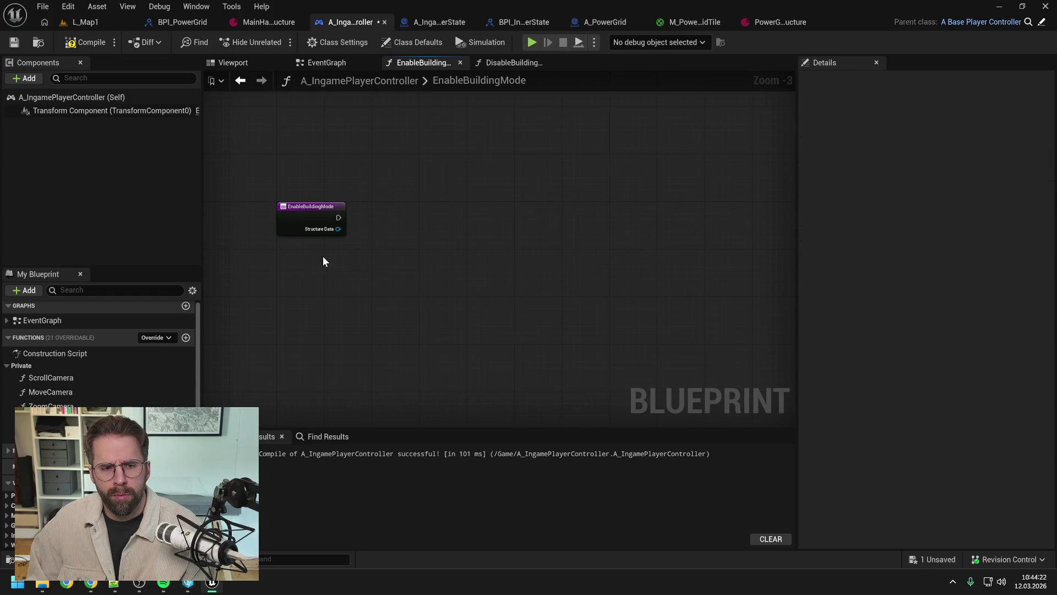
click(88, 42)
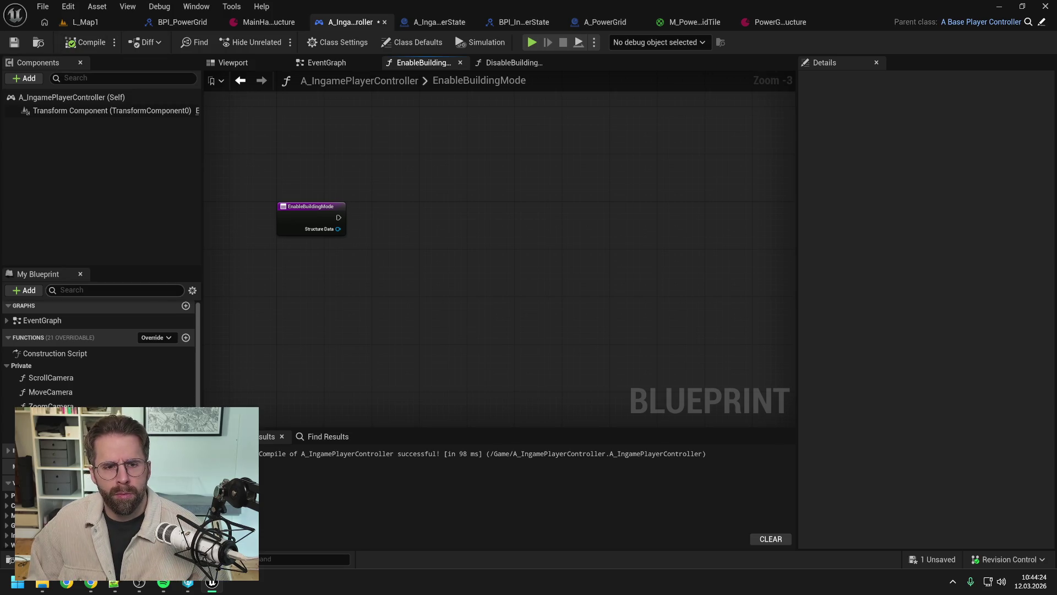
scroll(136, 395, down, 5)
click(146, 468)
key(Delete)
click(88, 42)
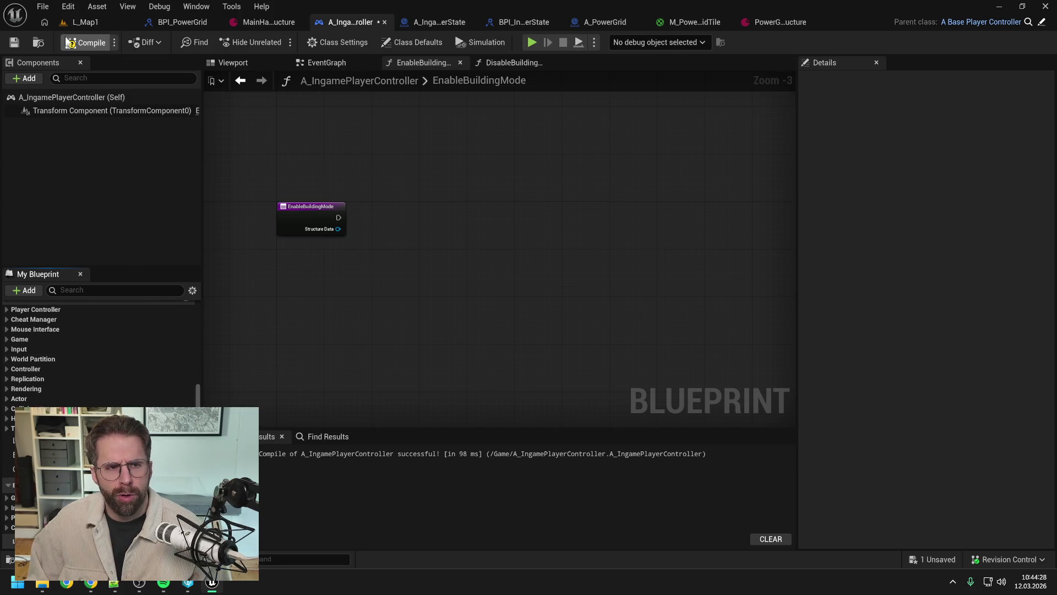
Add an Is Valid check on Structure Data whose Is Not Valid calls Disable Building Mode; compile and save.
drag(338, 229, 389, 240)
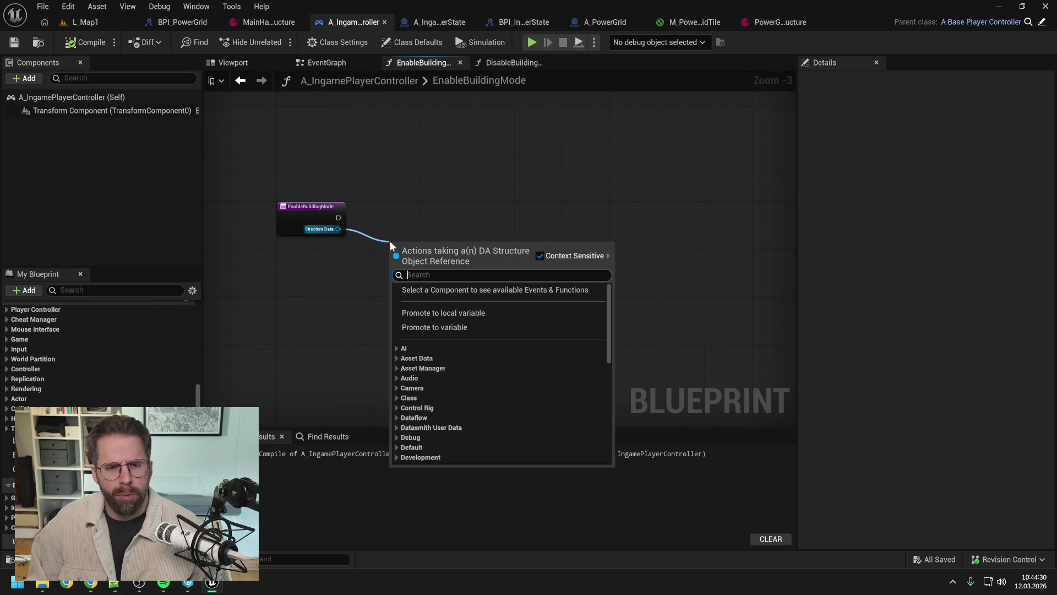
text(is valid)
key(Down)
key(Return)
drag(415, 252, 403, 217)
click(457, 255)
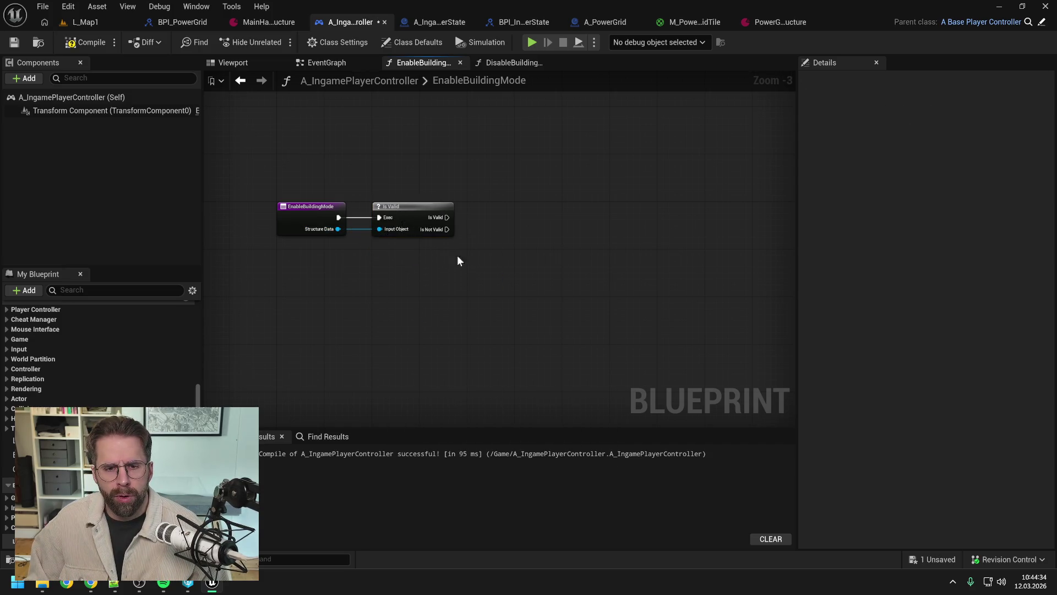
right_click(484, 260)
text(disable)
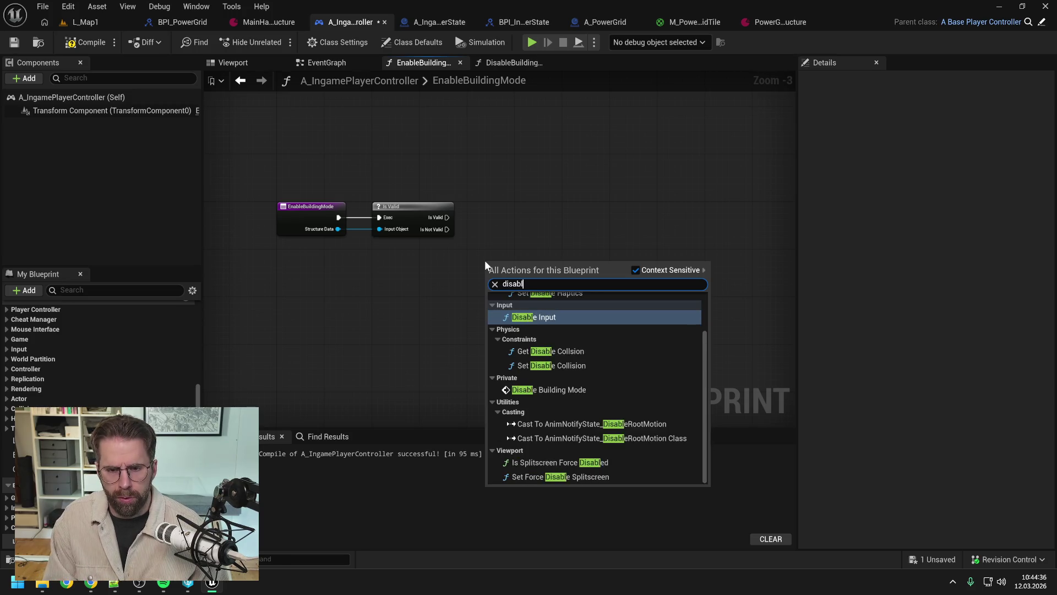
click(551, 389)
drag(447, 229, 491, 282)
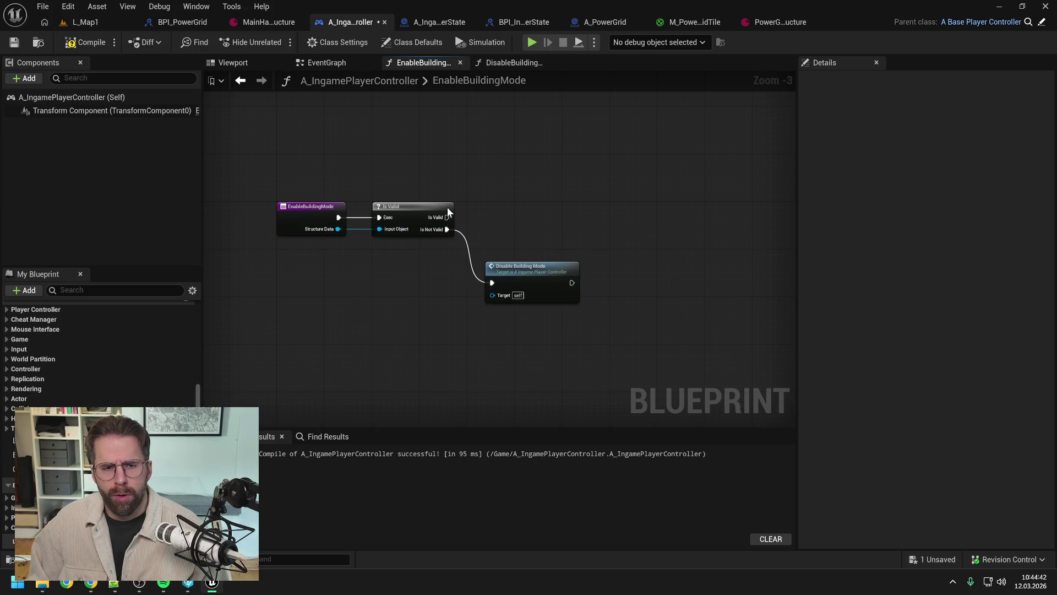
key(F7)
key(ctrl+s)
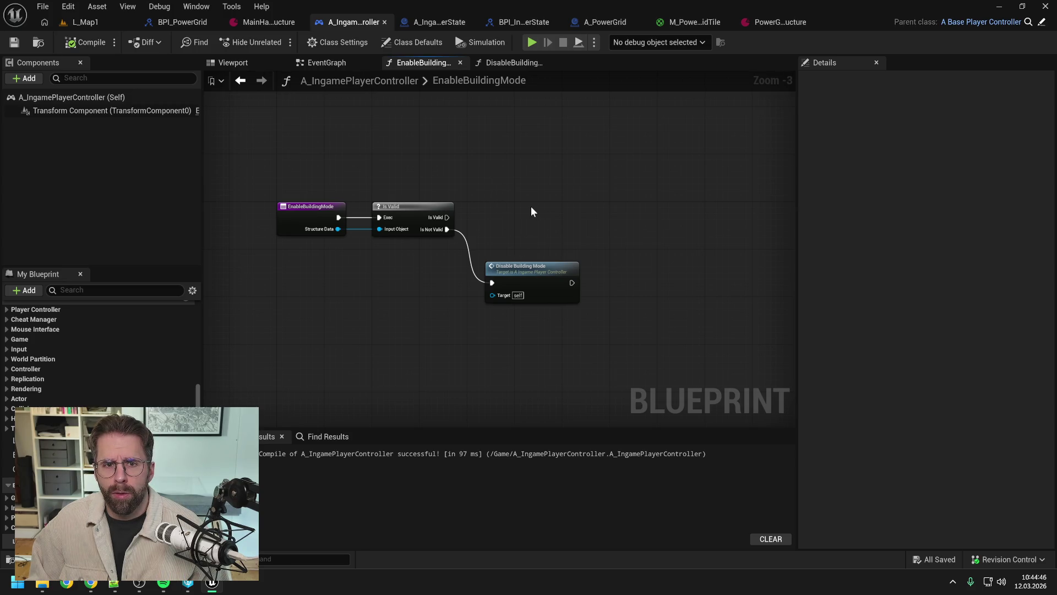
Add a validated GET of BuildingModePreview after the Is Valid output and save.
drag(99, 455, 500, 170)
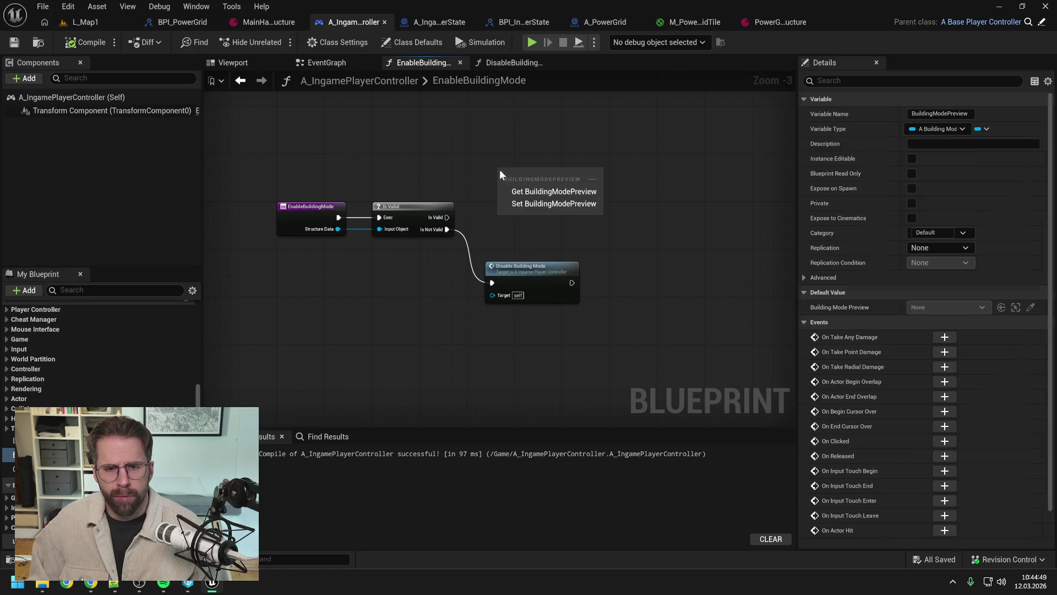
click(530, 191)
right_click(552, 172)
click(572, 294)
mouse_move(447, 217)
mouse_down()
mouse_move(504, 182)
mouse_move(519, 196)
mouse_up()
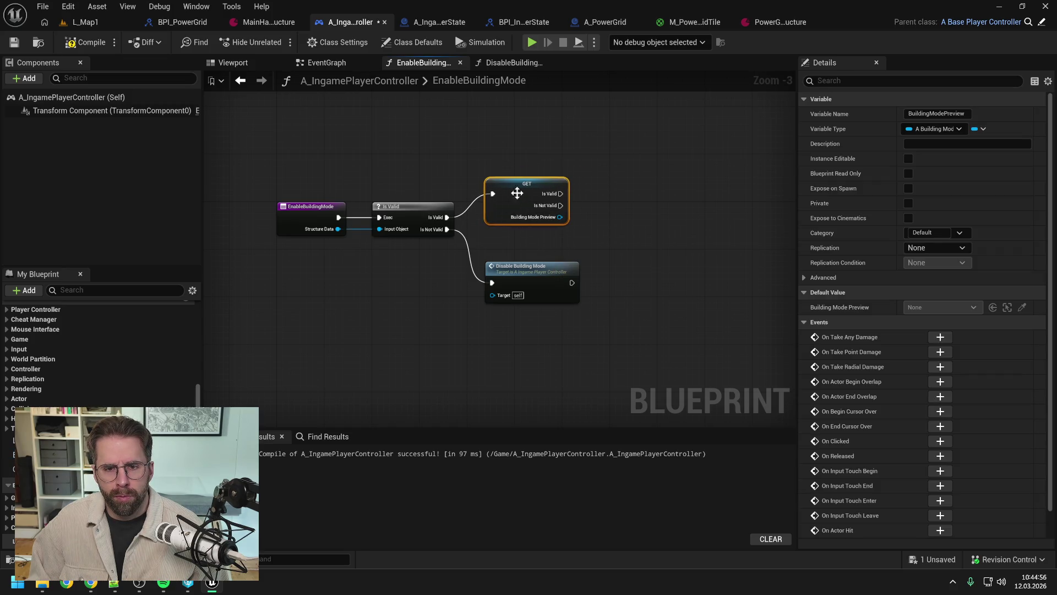
click(602, 198)
key(ctrl+s)
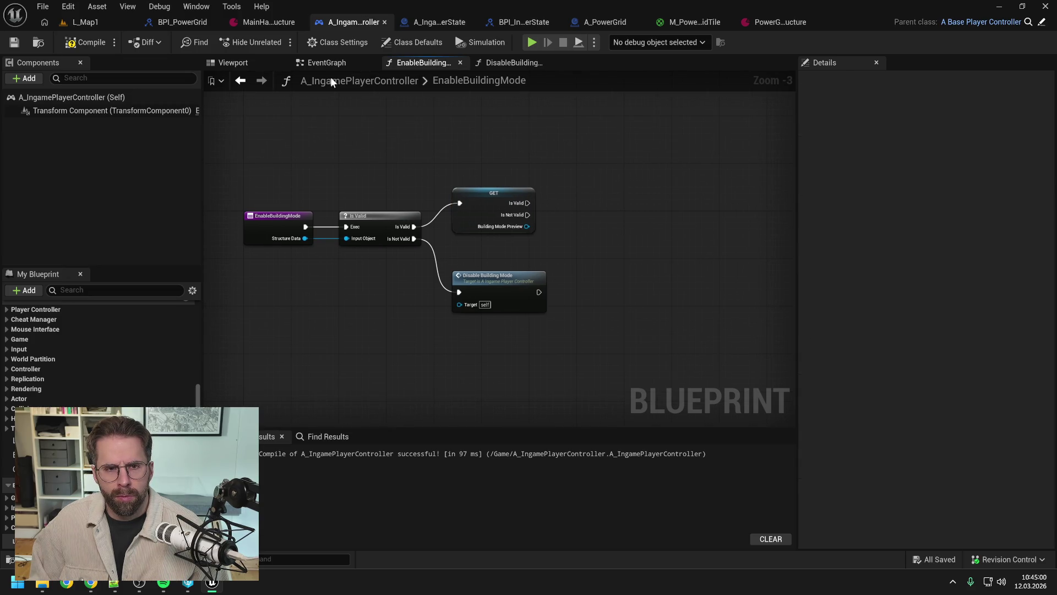
mouse_move(519, 219)
mouse_down()
mouse_move(625, 269)
mouse_move(601, 171)
mouse_up()
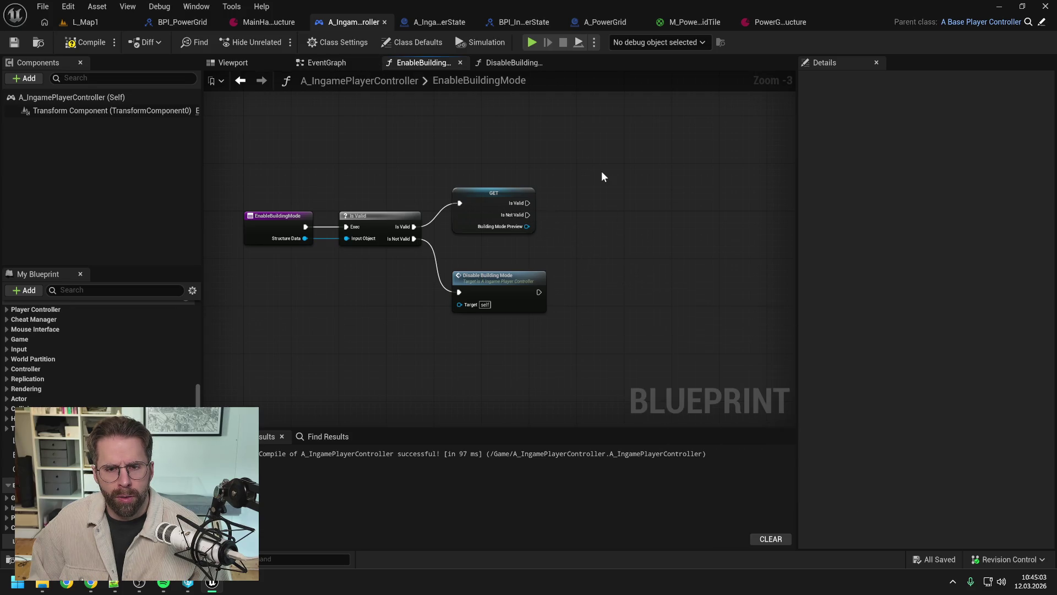
Review the event graph and DisableBuildingMode graph, then recompile the player controller.
click(331, 63)
scroll(564, 179, down, 5)
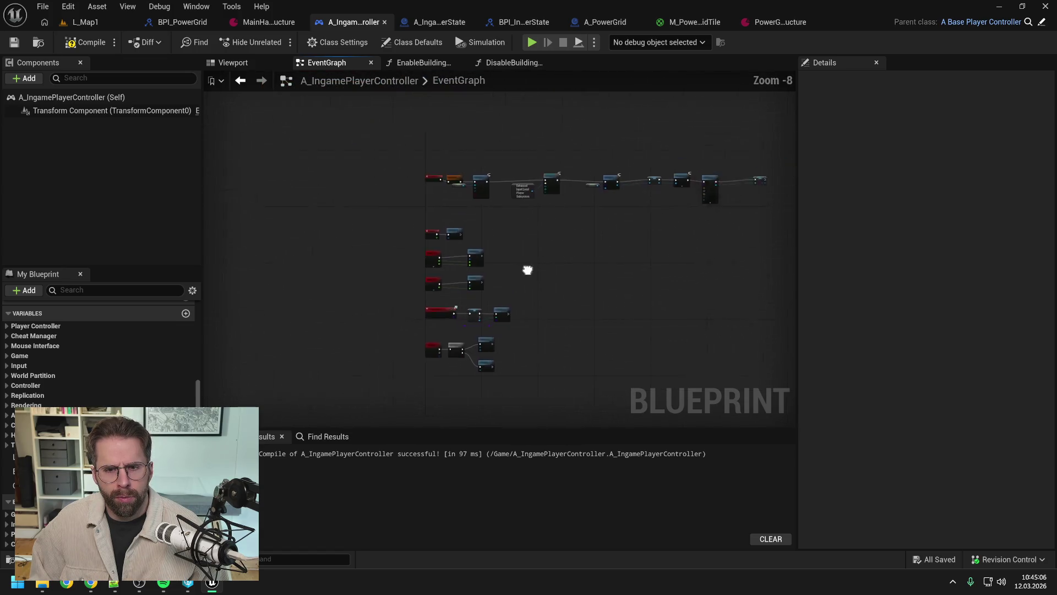
scroll(603, 175, up, 4)
click(531, 62)
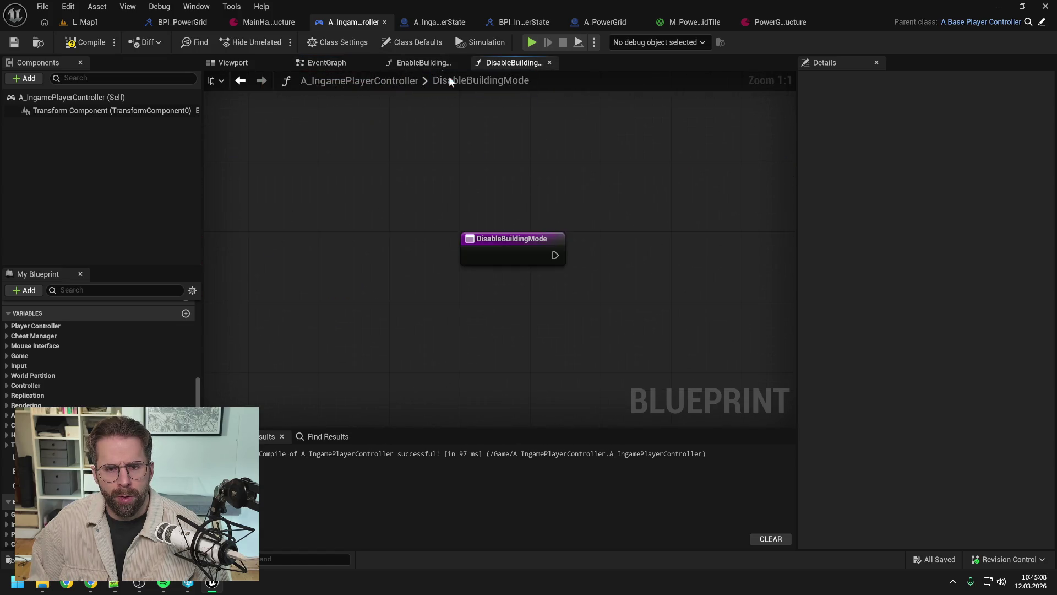
click(423, 63)
click(85, 42)
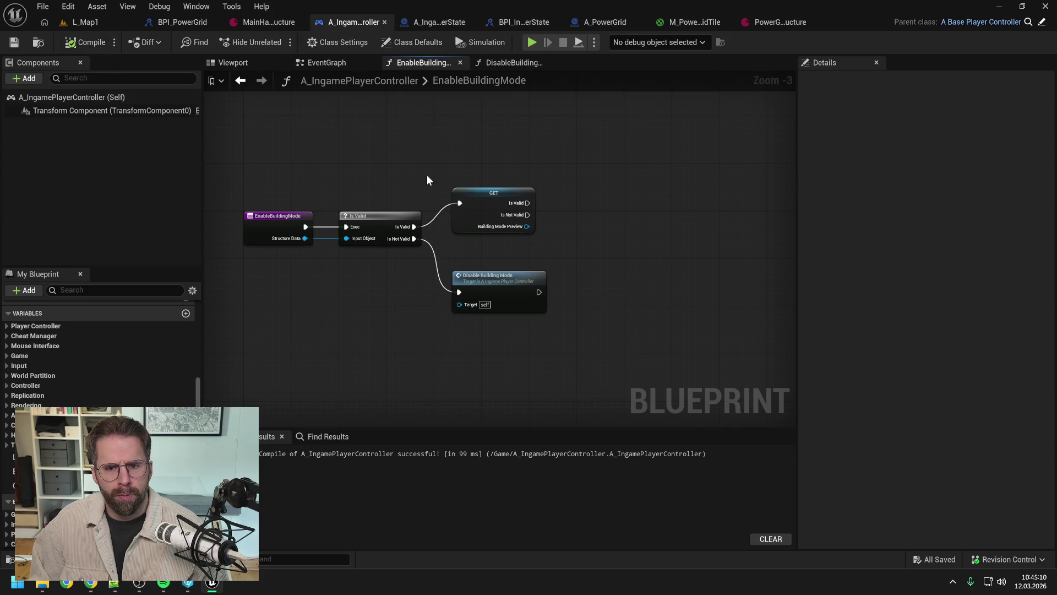
Route the GET's Is Not Valid pin through two reroute nodes into Disable Building Mode; compile and save.
mouse_move(528, 215)
mouse_down()
mouse_move(455, 293)
mouse_move(606, 272)
mouse_up()
double_click(503, 273)
drag(505, 273, 448, 284)
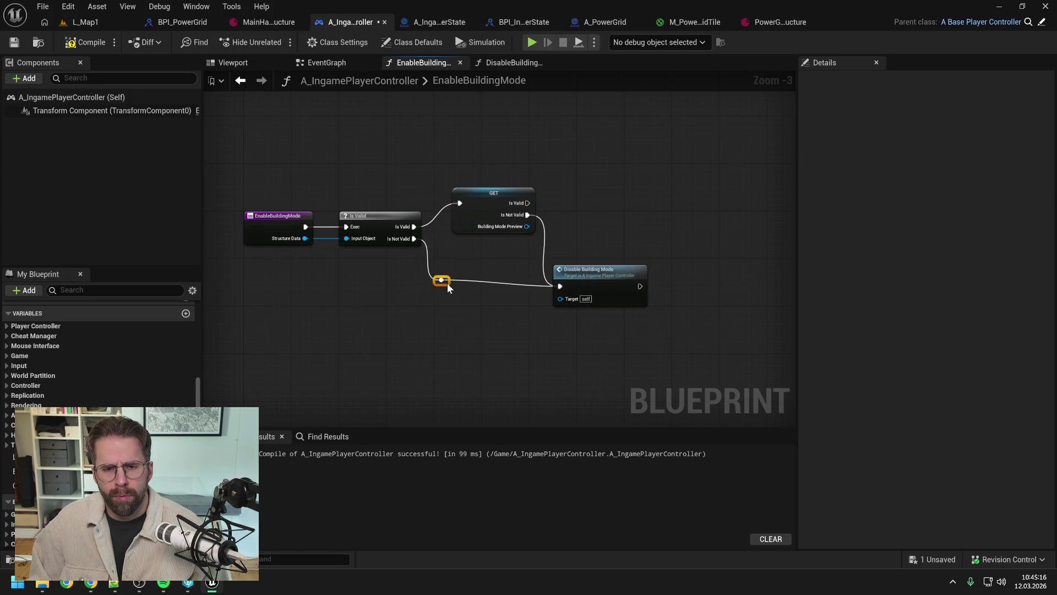
double_click(518, 282)
mouse_move(528, 215)
mouse_down()
mouse_move(530, 280)
mouse_move(606, 273)
mouse_up()
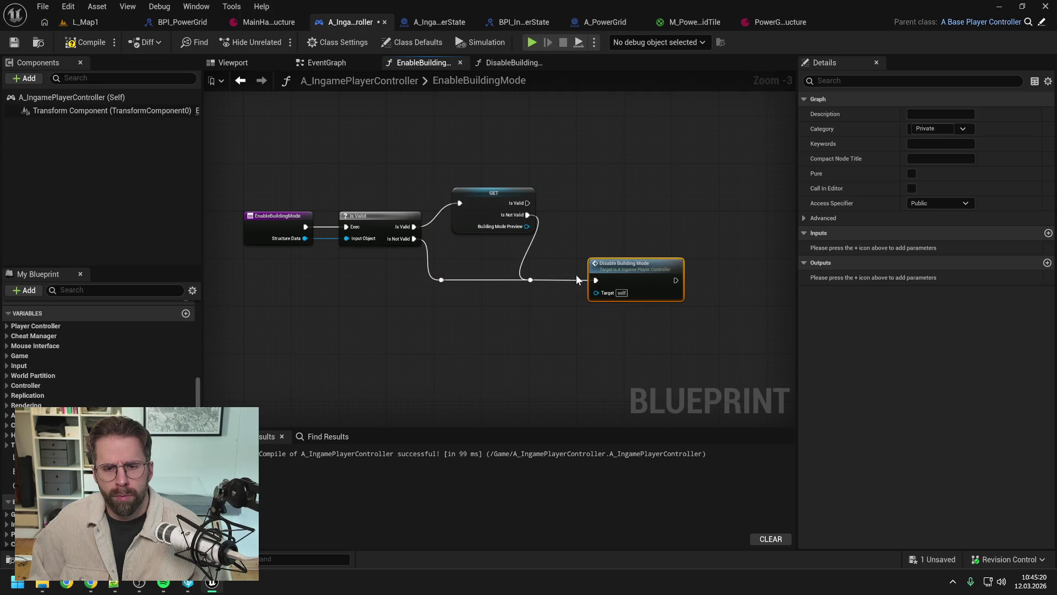
drag(530, 279, 547, 280)
click(536, 314)
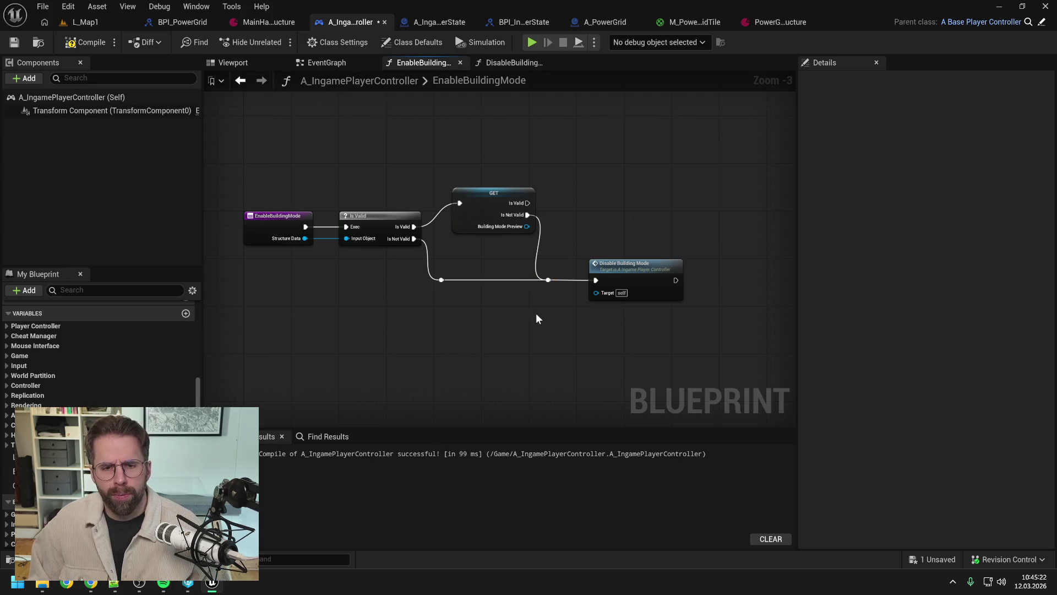
key(F7)
key(ctrl+s)
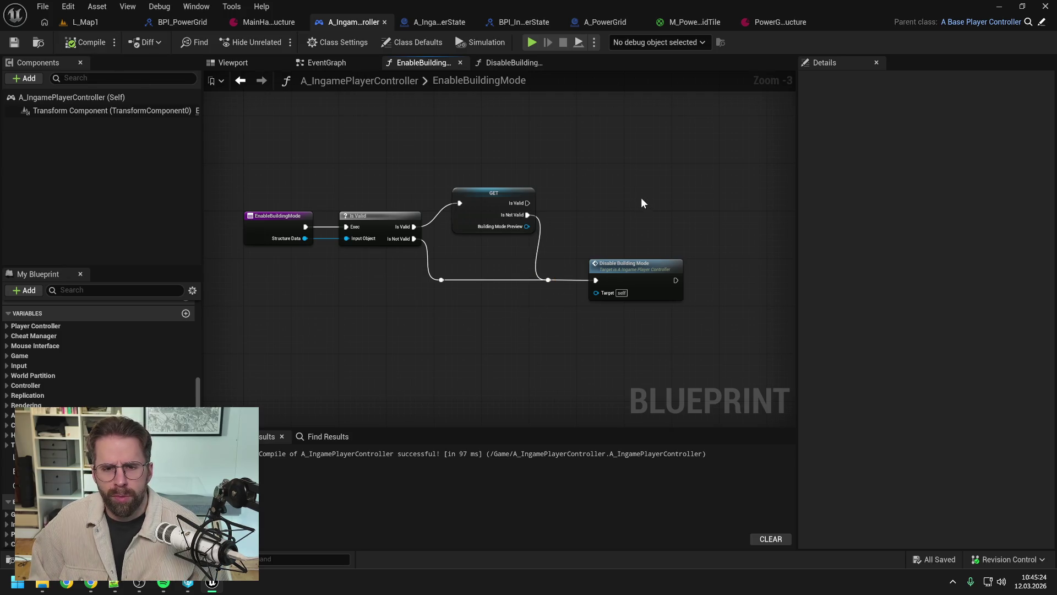
drag(641, 197, 590, 209)
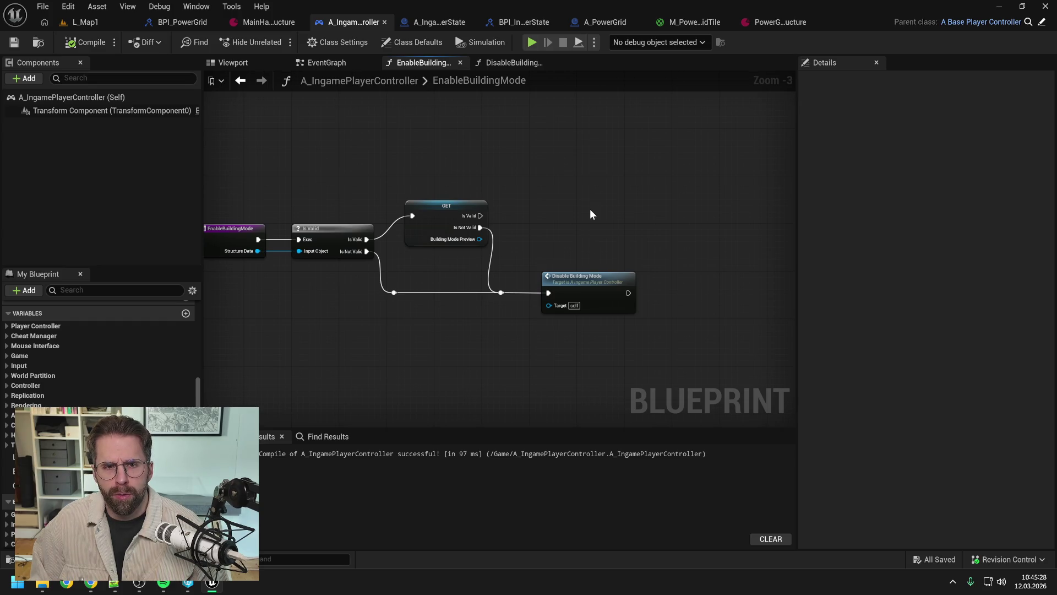
Search the Content Browser for 'building mode' and open A_BuildingModePreview.
key(ctrl+space)
key(ctrl+a)
text(building mod)
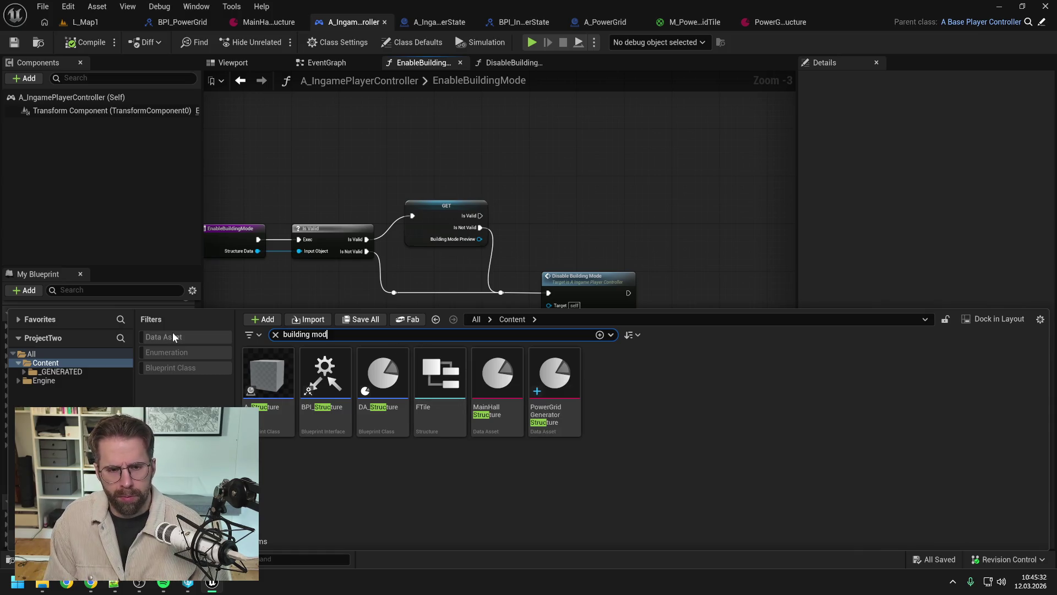
text(e)
key(Return)
click(261, 376)
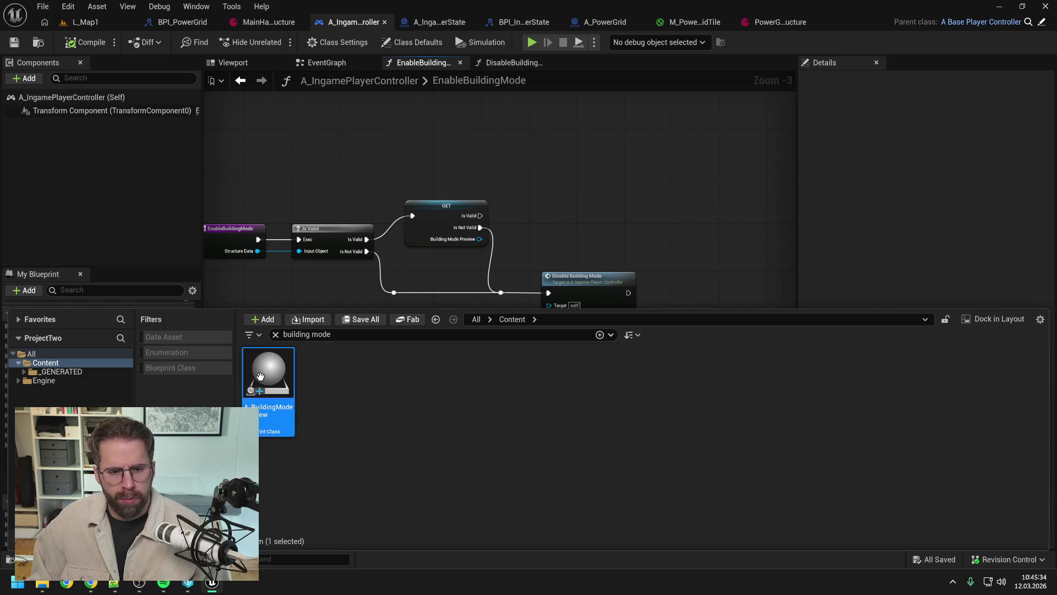
double_click(260, 376)
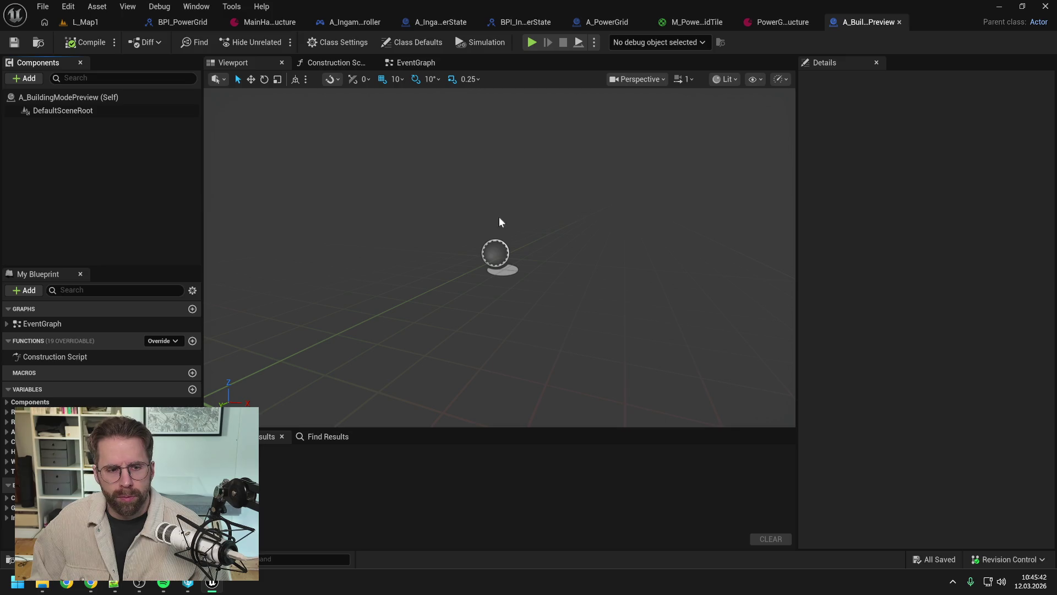
Add a trial NewFunction to A_BuildingModePreview and compile.
click(192, 341)
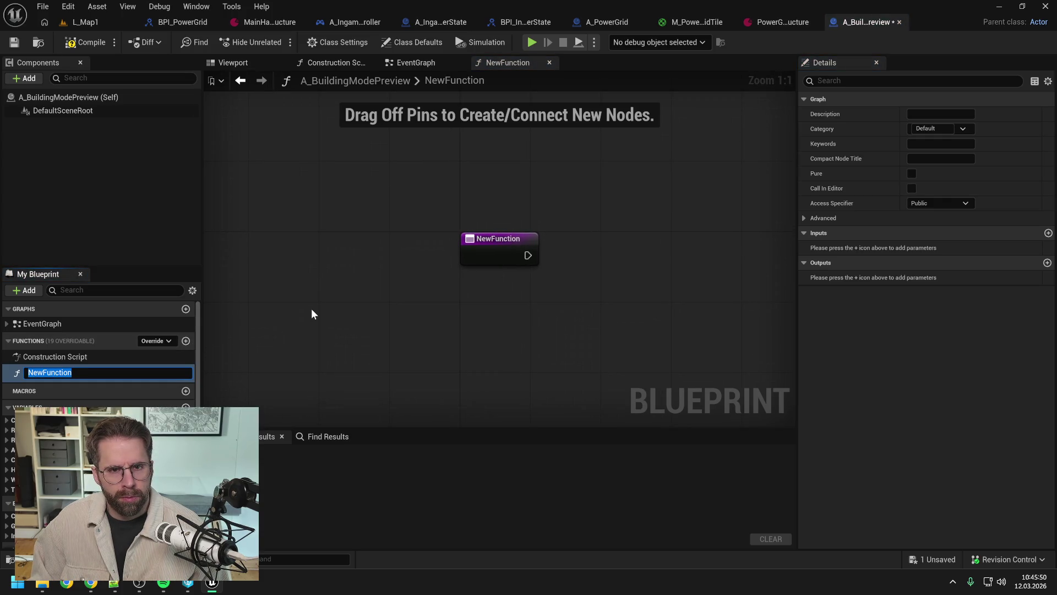
click(82, 42)
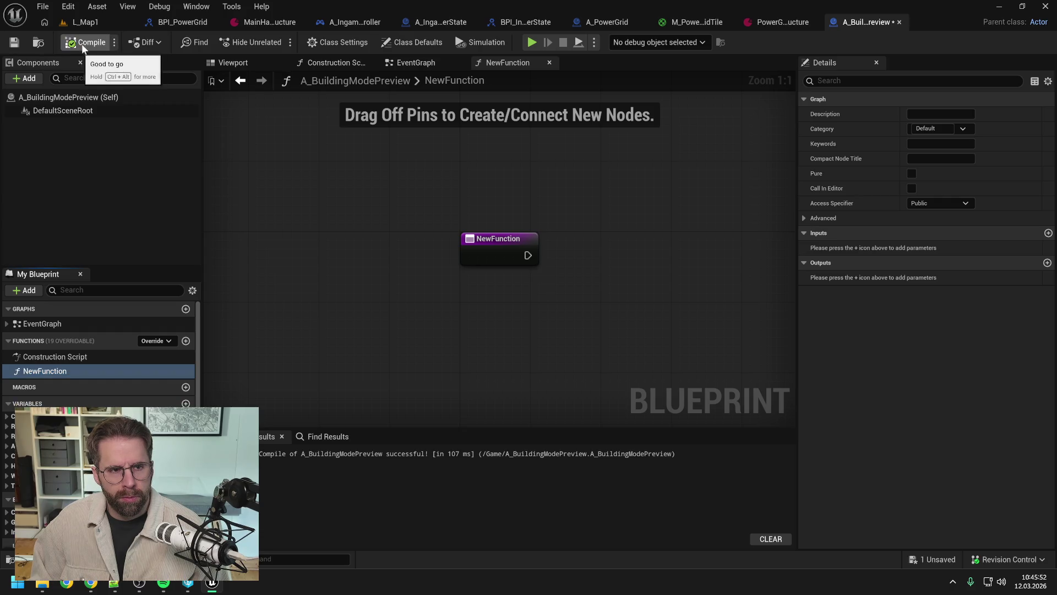
click(88, 358)
click(71, 372)
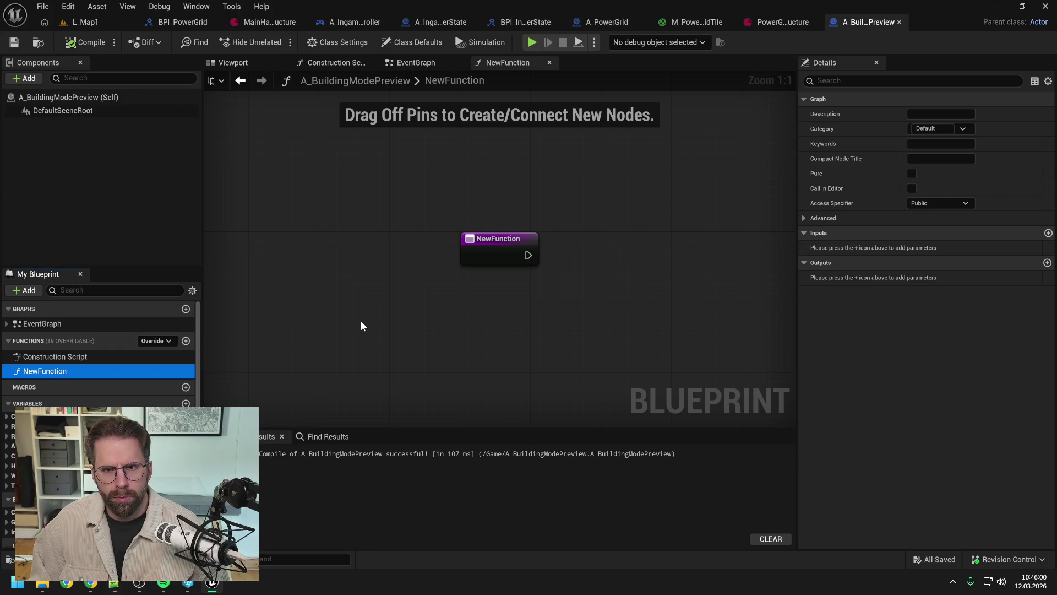
Check A_PowerGrid's implemented interfaces, then delete NewFunction from A_BuildingModePreview.
click(614, 23)
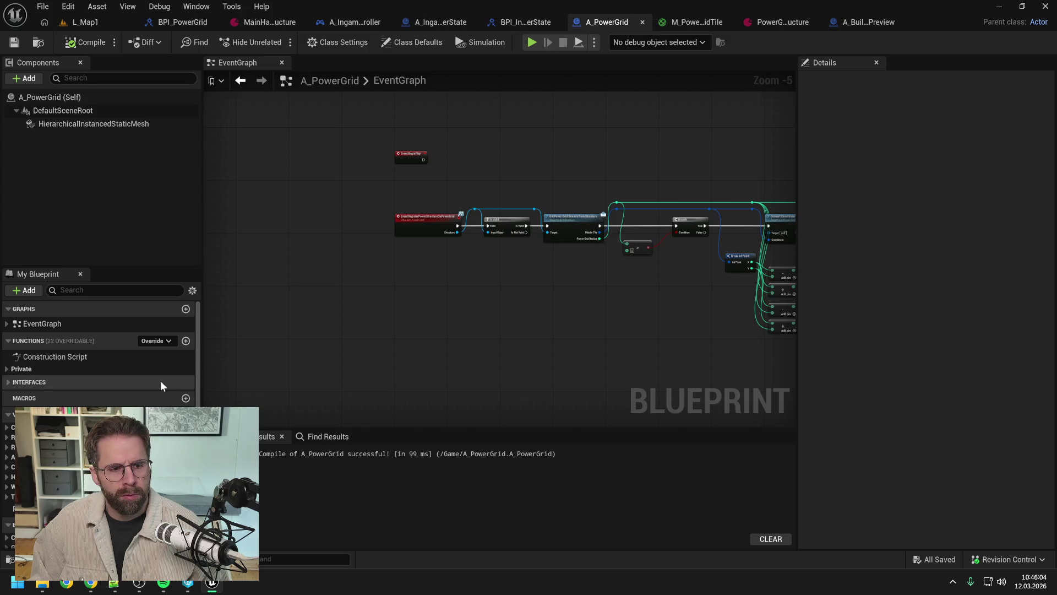
click(8, 383)
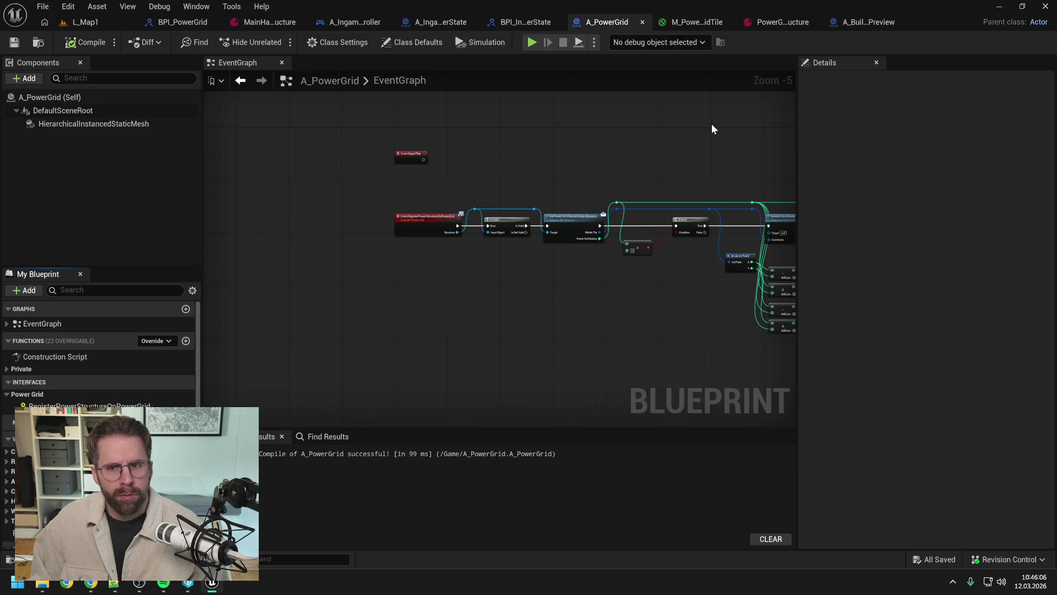
click(864, 22)
click(81, 372)
key(Delete)
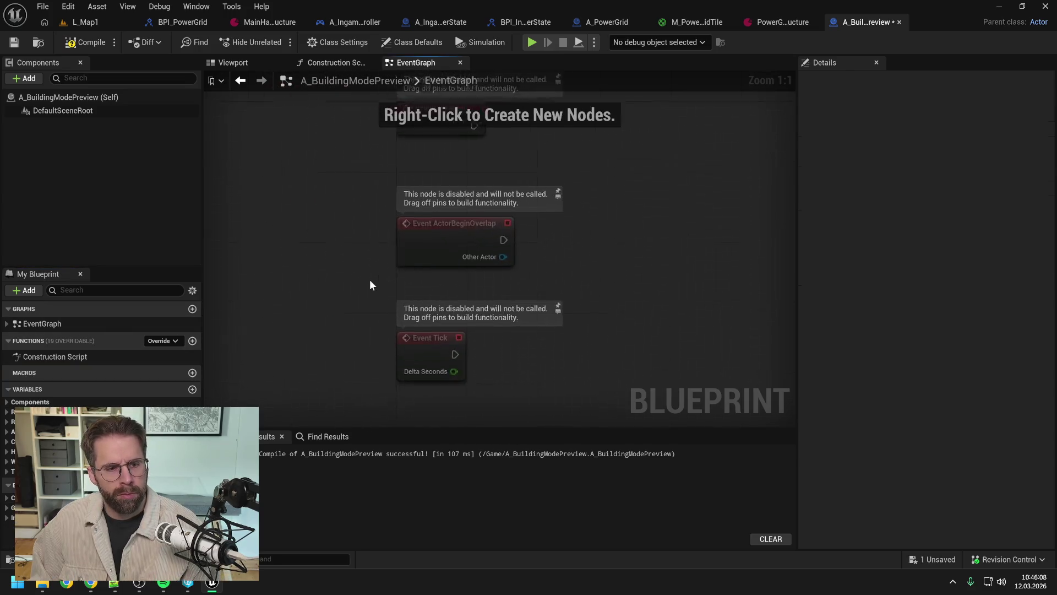
Create a Blueprint Interface asset named BPI_BuildingModePreview in Content.
key(ctrl+s)
key(ctrl+space)
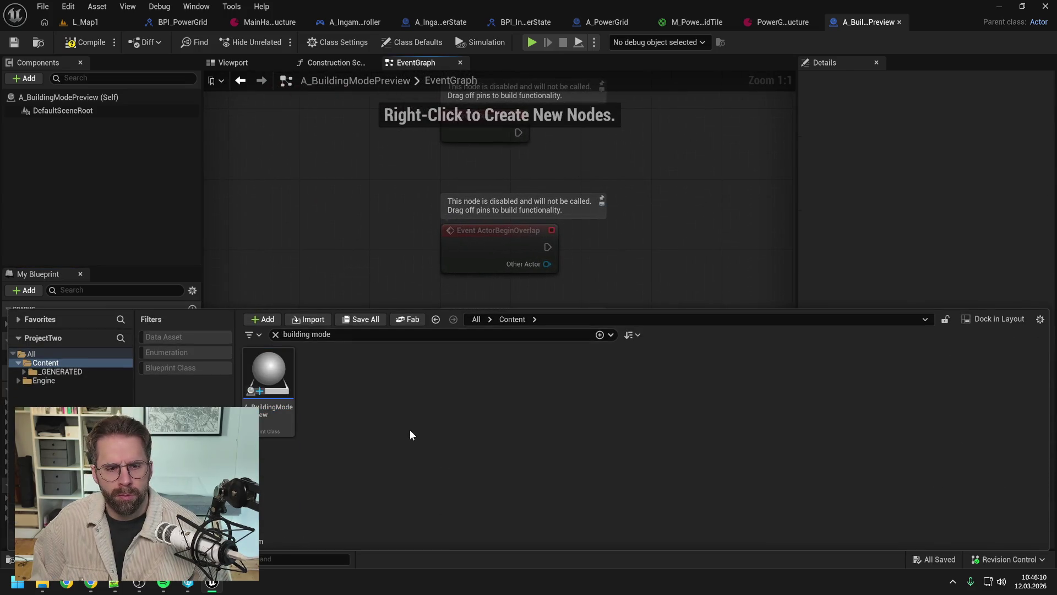
right_click(404, 433)
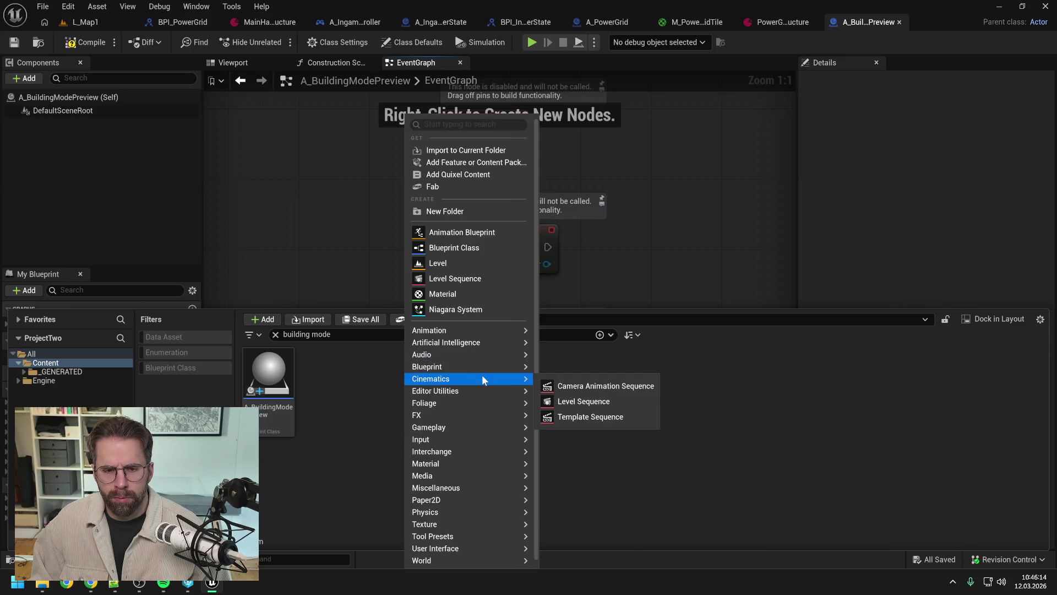
mouse_move(478, 370)
click(600, 405)
text(B)
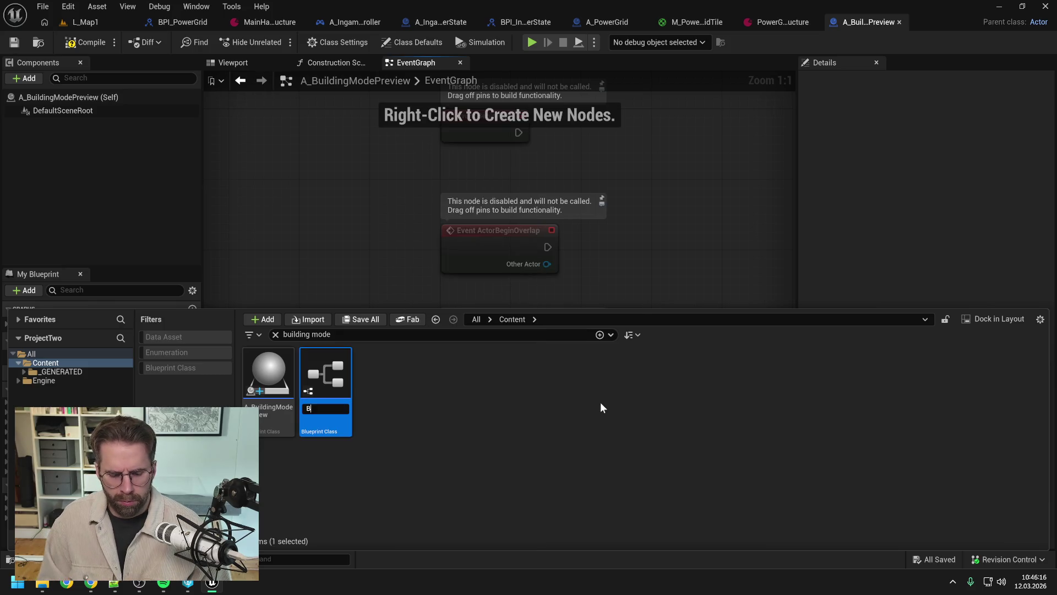
text(PI_BuildingM)
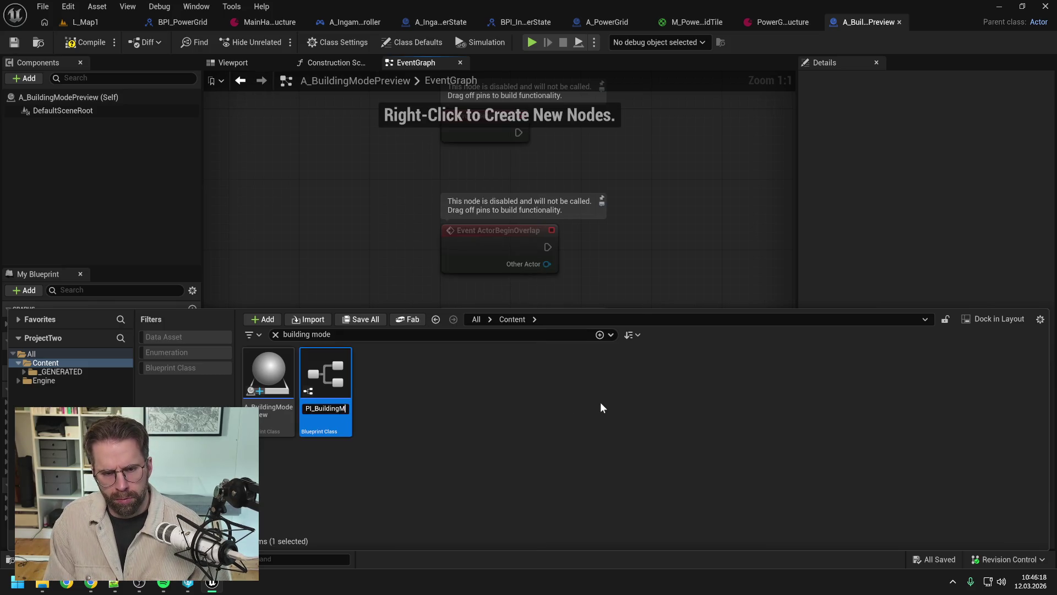
text(odePreview)
key(Return)
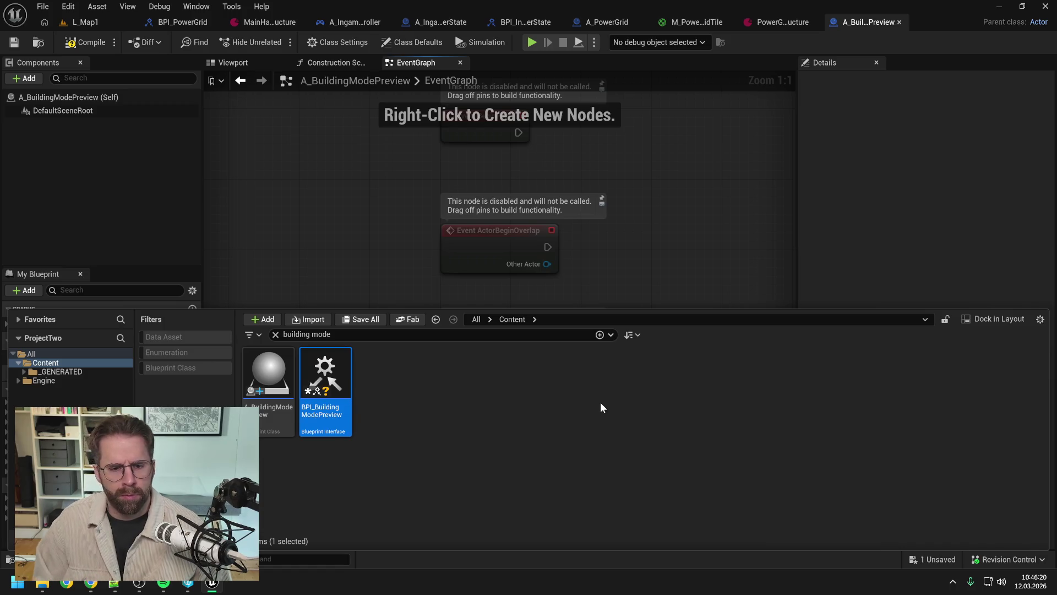
click(355, 273)
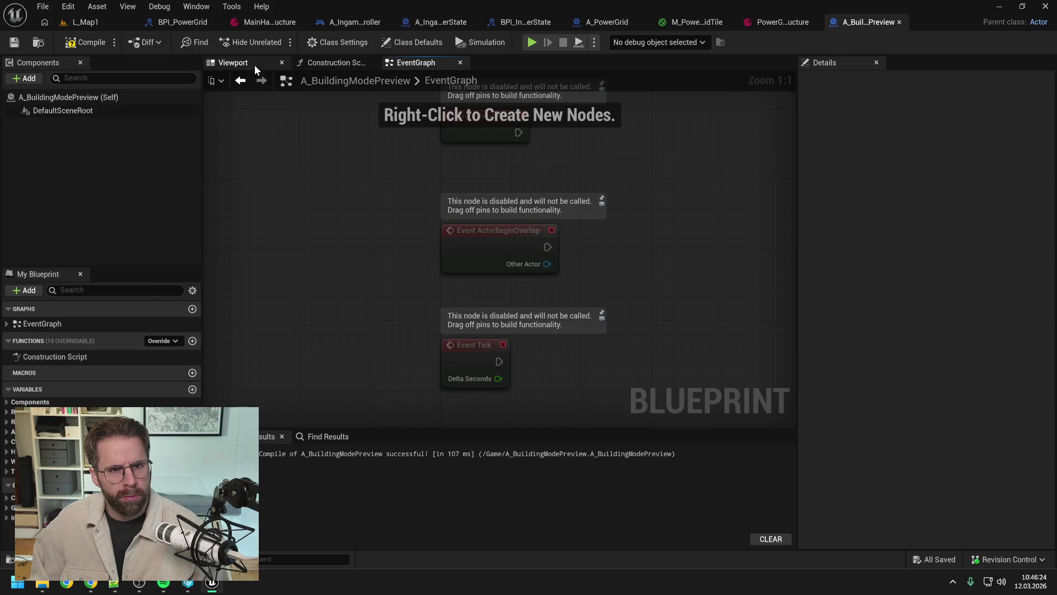
Add BPI_BuildingModePreview to A_BuildingModePreview's implemented interfaces, then compile and save.
click(340, 41)
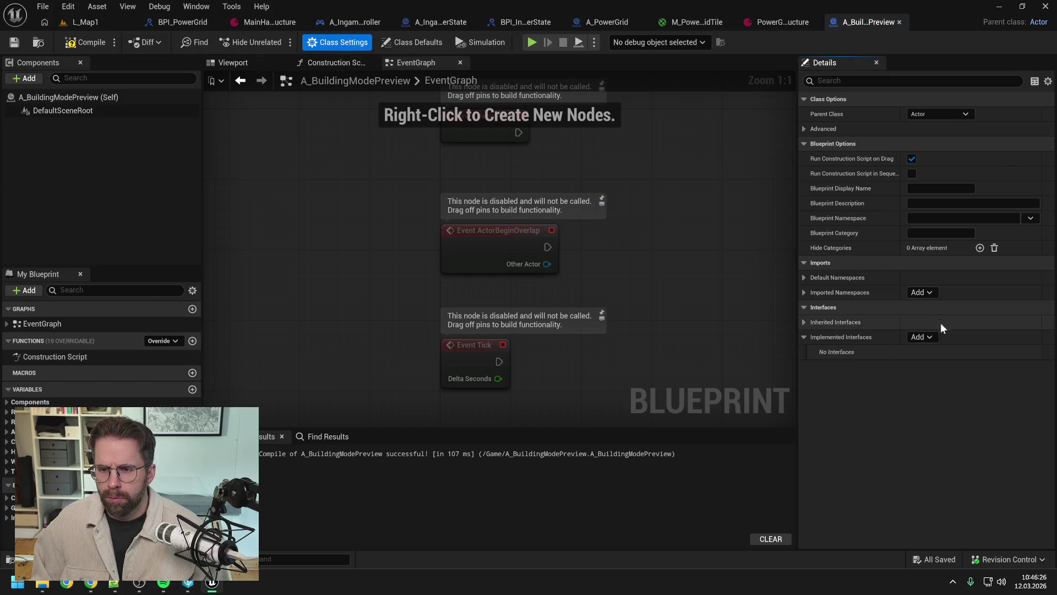
click(924, 335)
text(build)
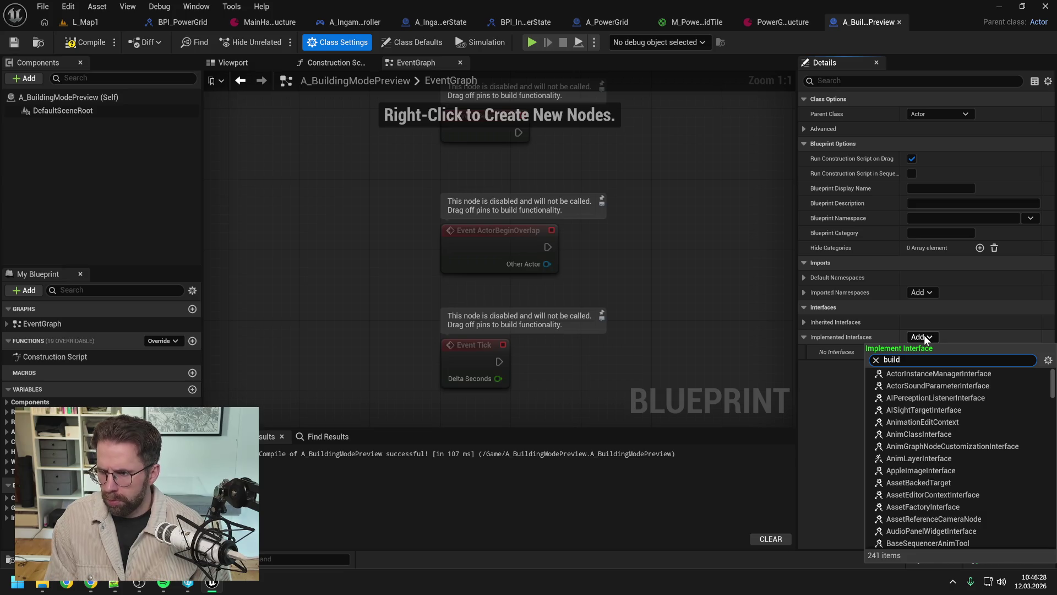
click(929, 374)
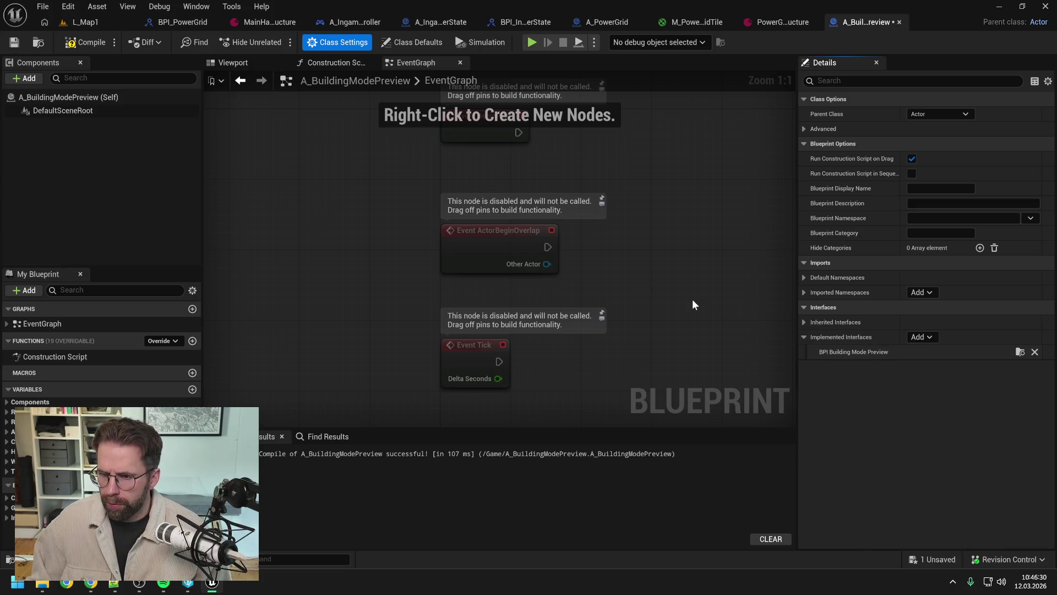
click(82, 48)
key(ctrl+s)
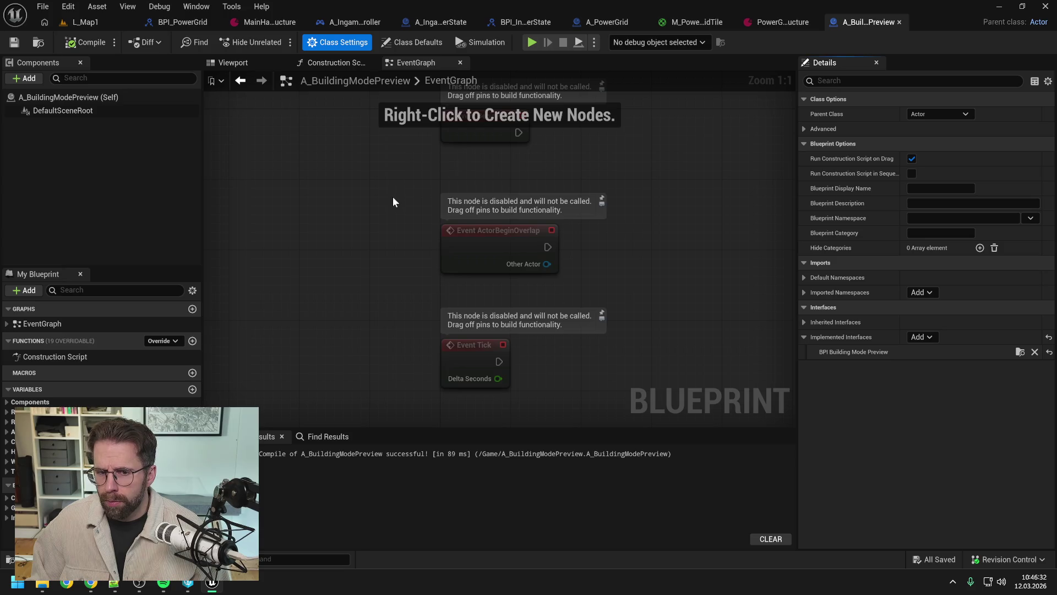
key(ctrl+space)
click(464, 425)
Rename the interface's NewFunction to DisplayStructurePreview and save.
double_click(325, 380)
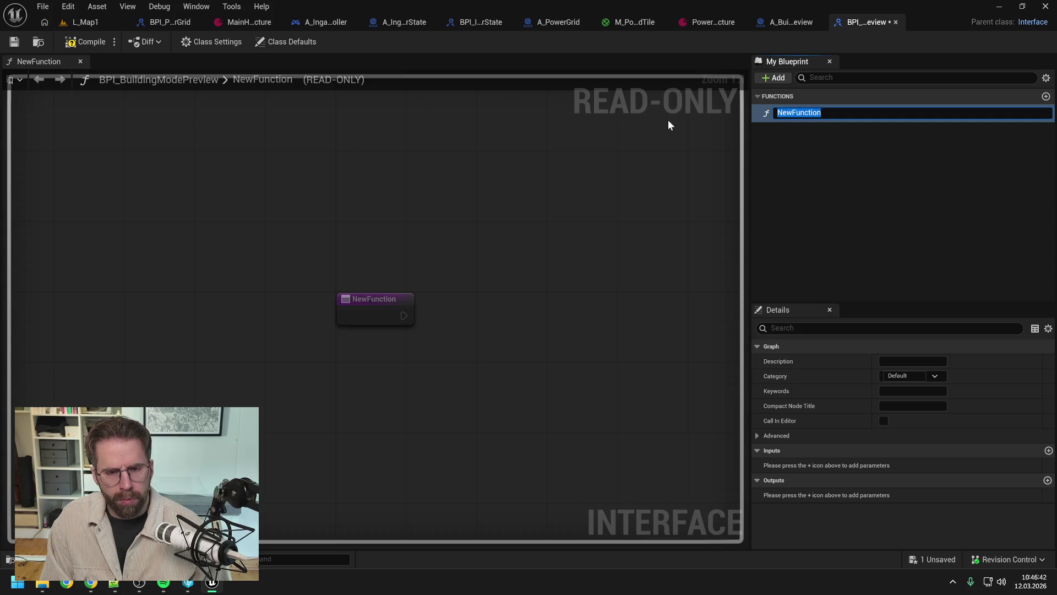
text(D)
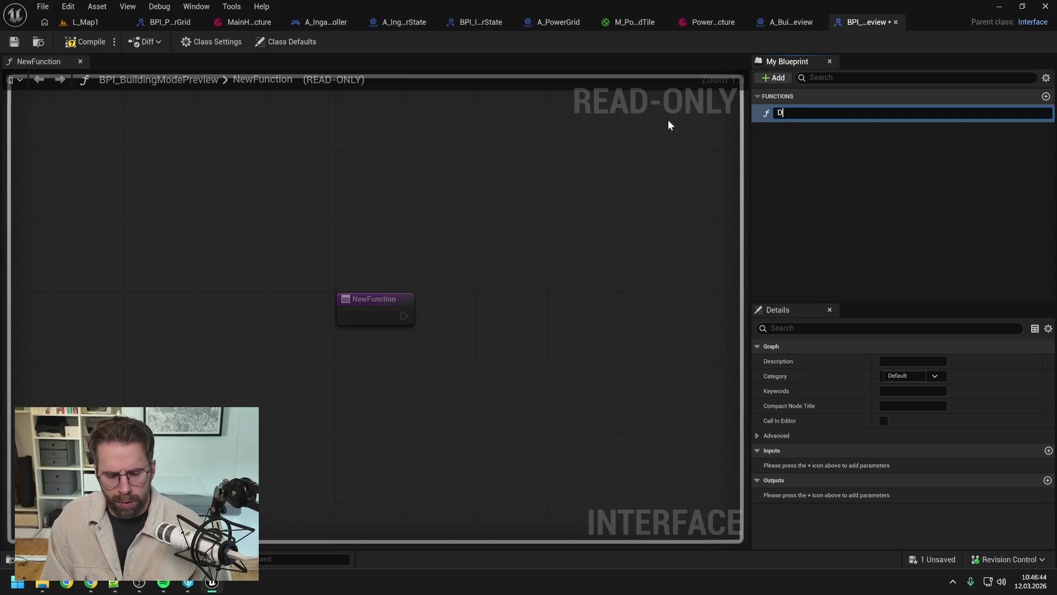
text(isplay)
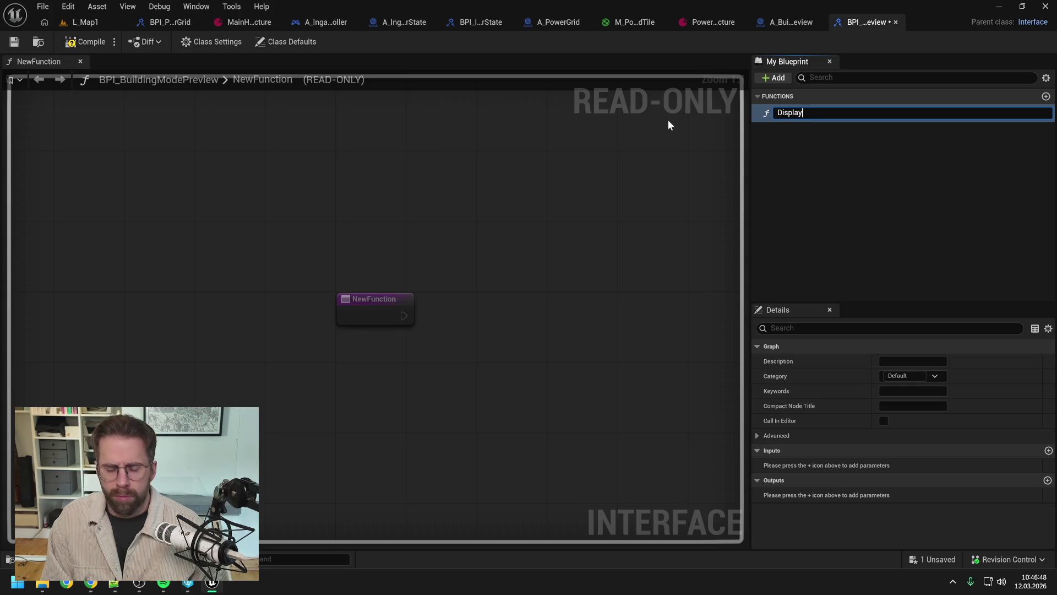
text(Buil)
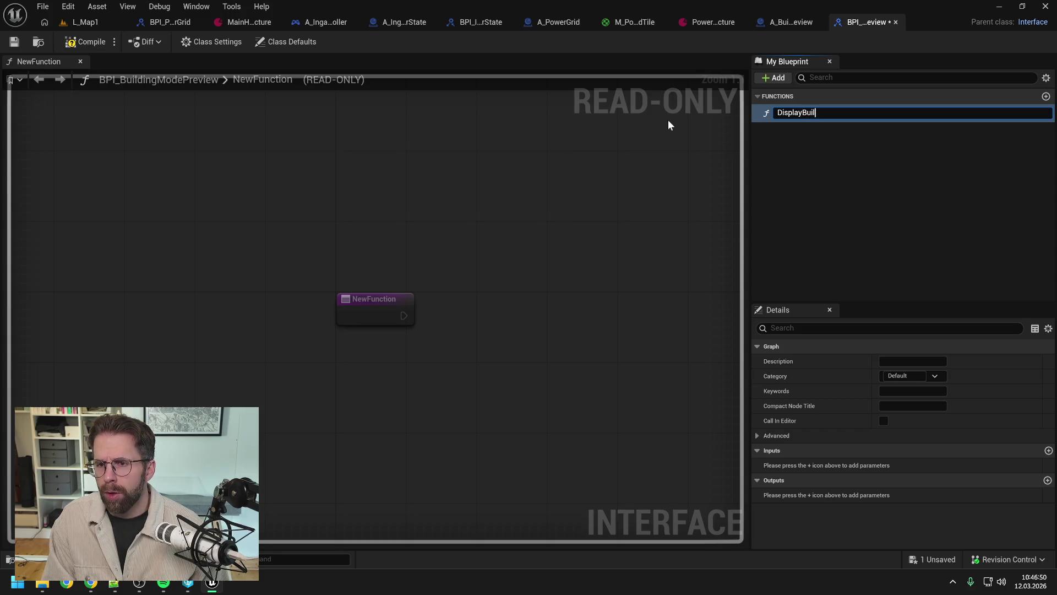
text(ding)
key(BackSpace)
key(BackSpace)
key(BackSpace)
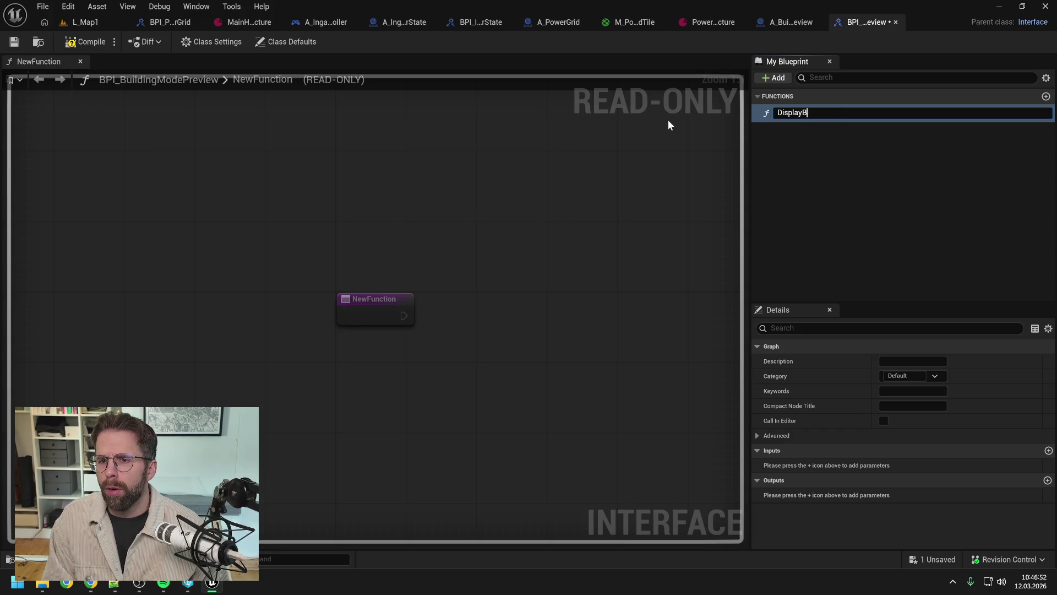
text(Struct)
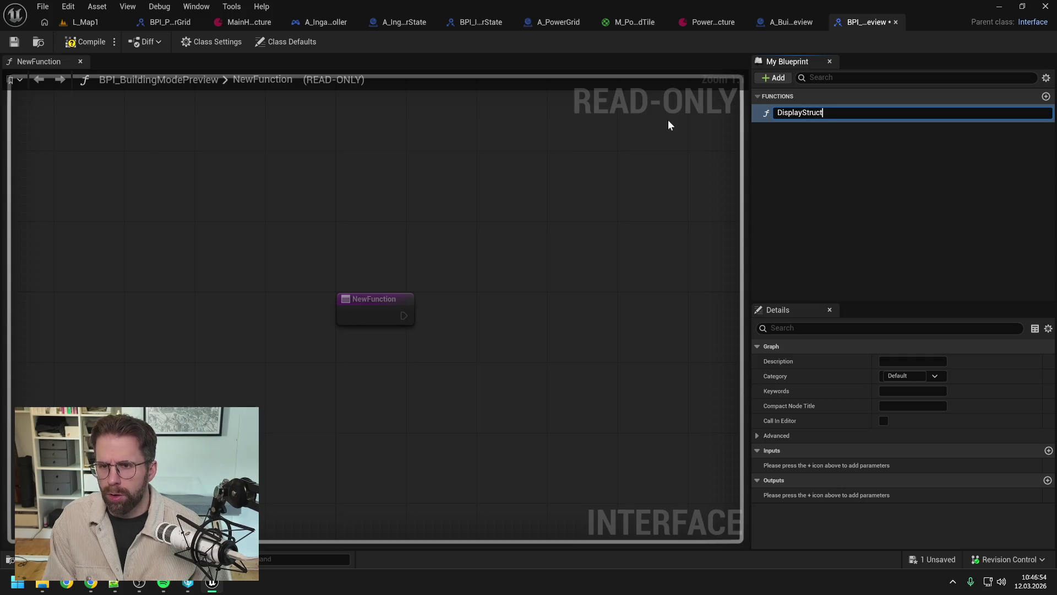
text(urePreview)
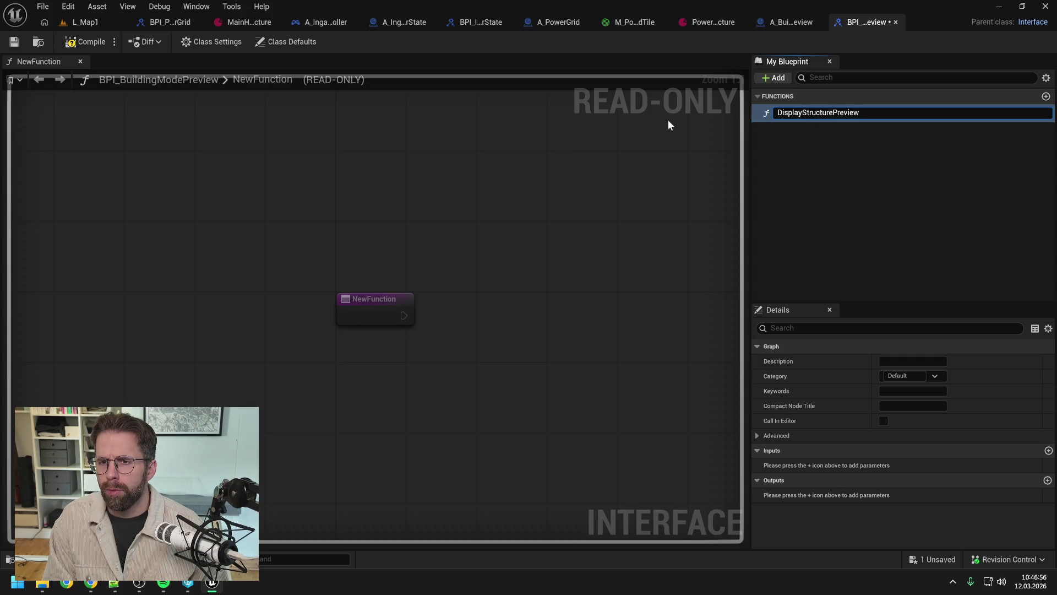
key(Return)
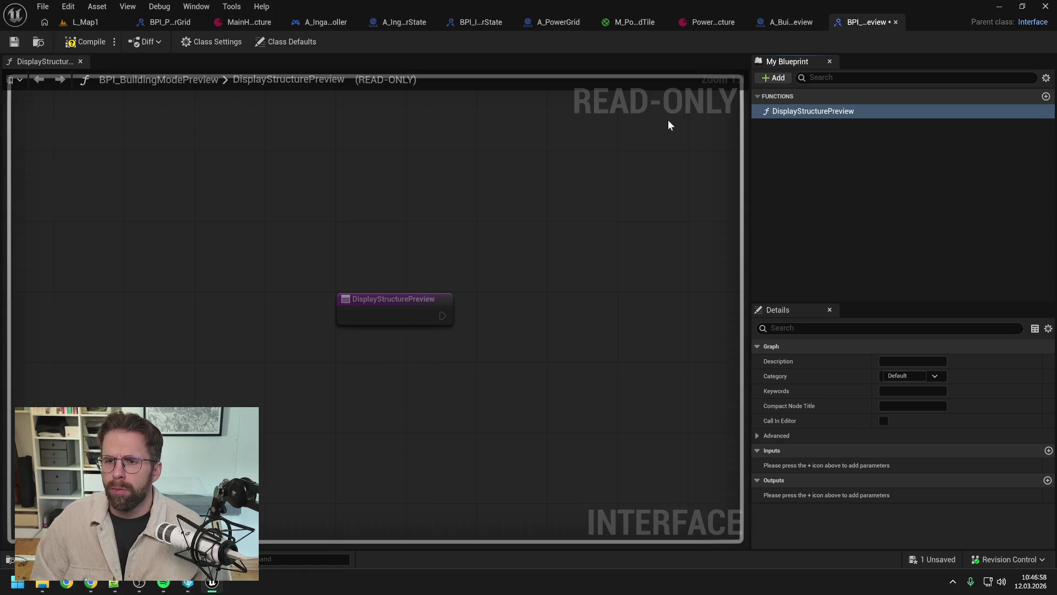
key(ctrl+s)
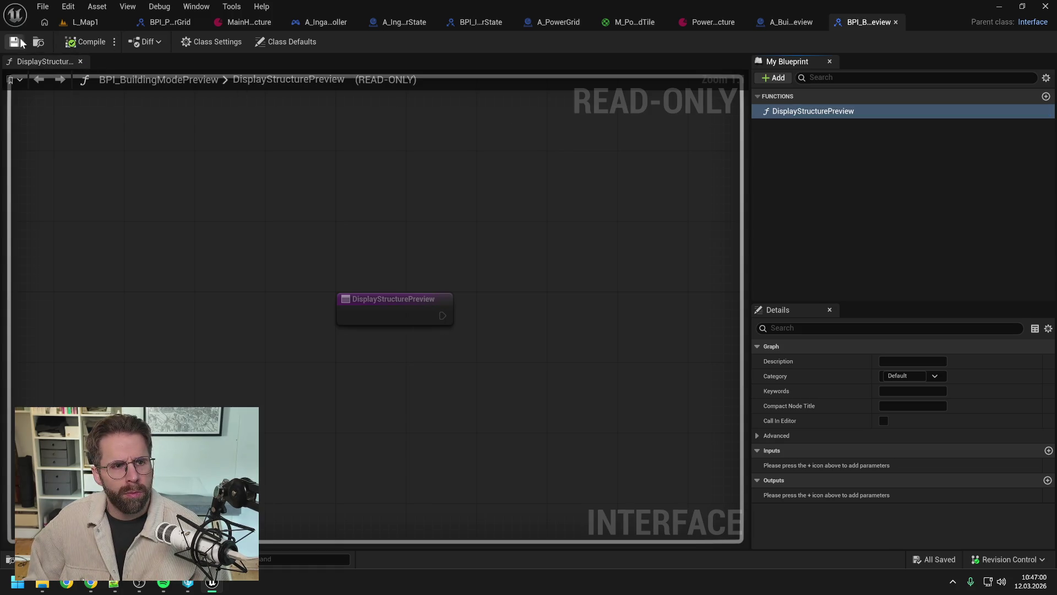
Set the function's Category to BuildingModePreview, then save and compile the interface.
click(906, 375)
text(B)
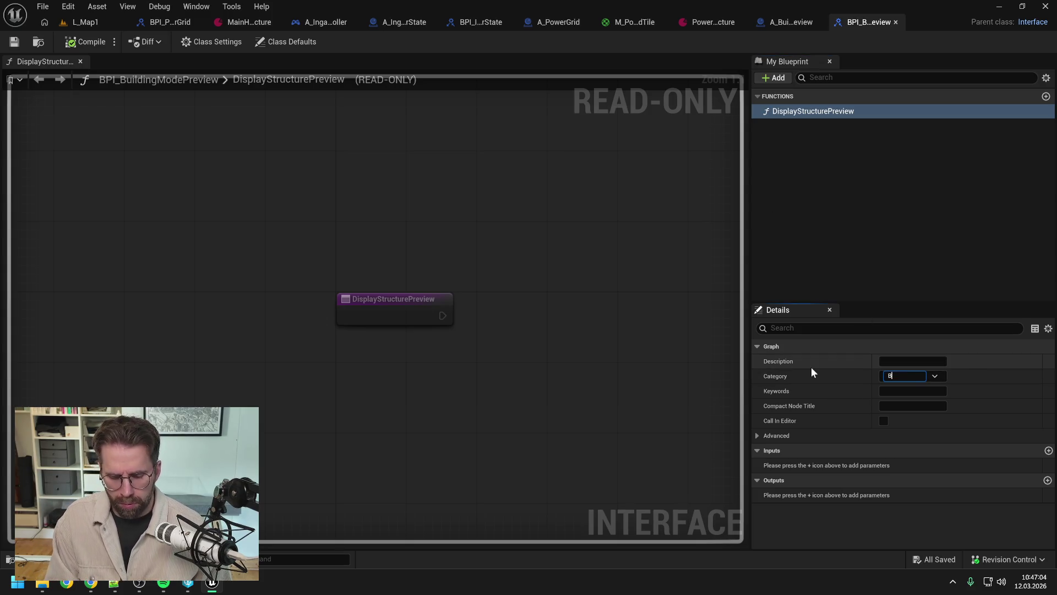
text(uildingModePreview)
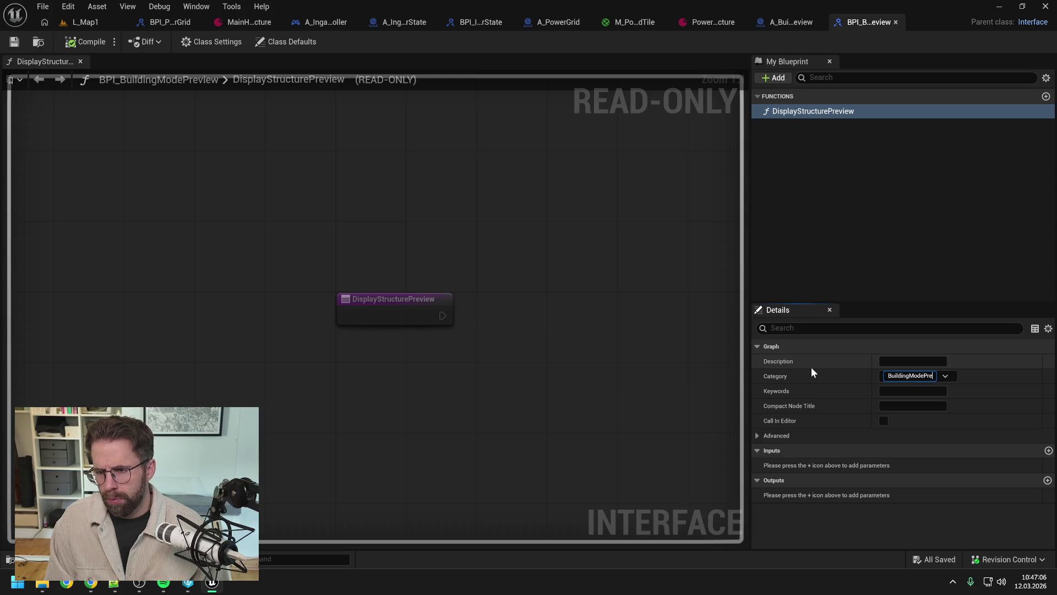
key(Return)
key(ctrl+s)
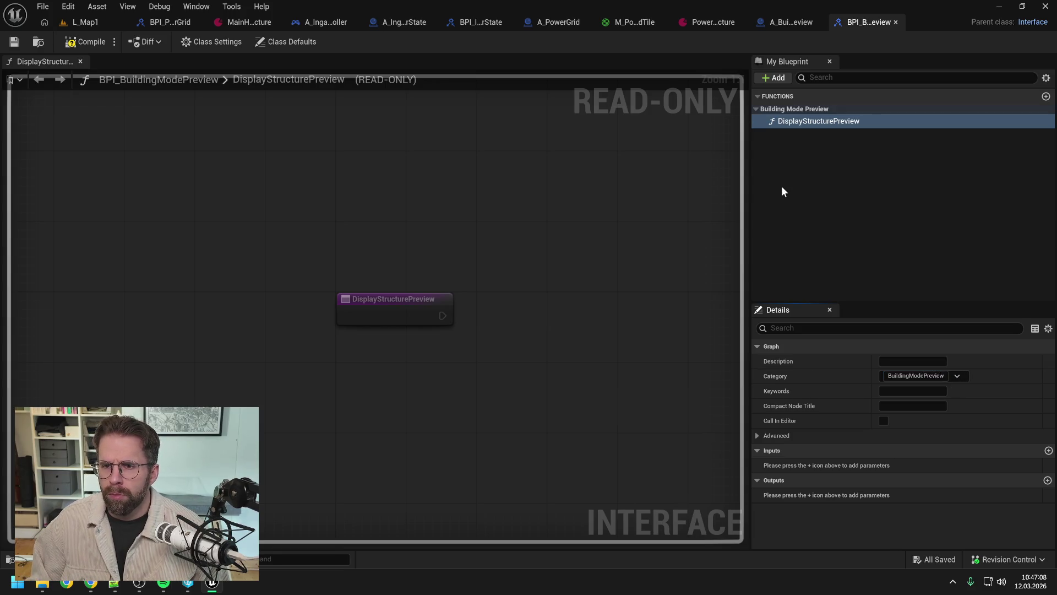
click(83, 41)
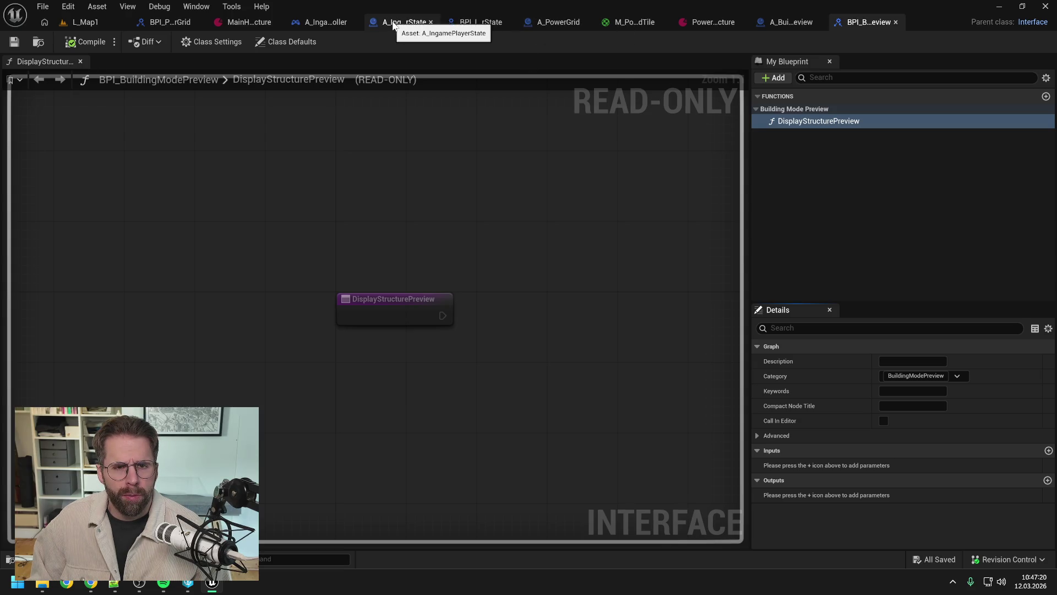
click(320, 22)
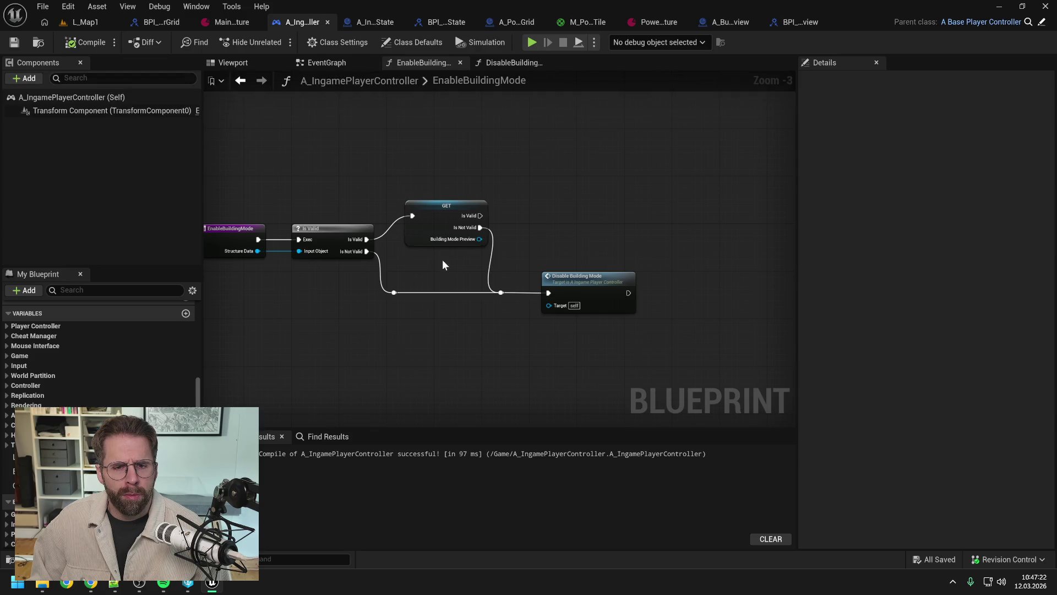
mouse_move(355, 173)
mouse_down()
mouse_move(472, 184)
mouse_move(414, 172)
mouse_up()
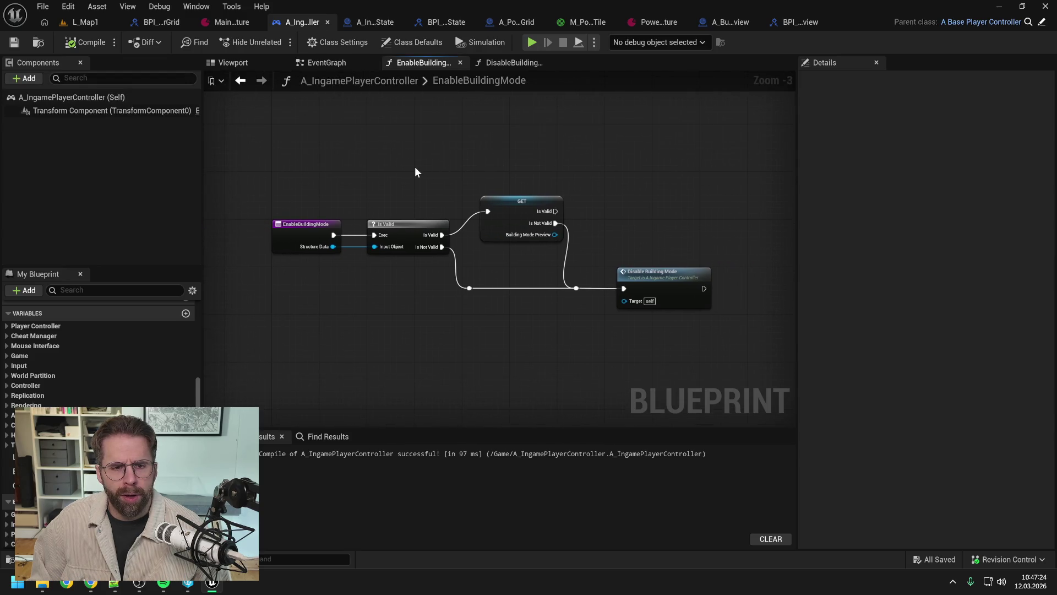
scroll(88, 380, up, 5)
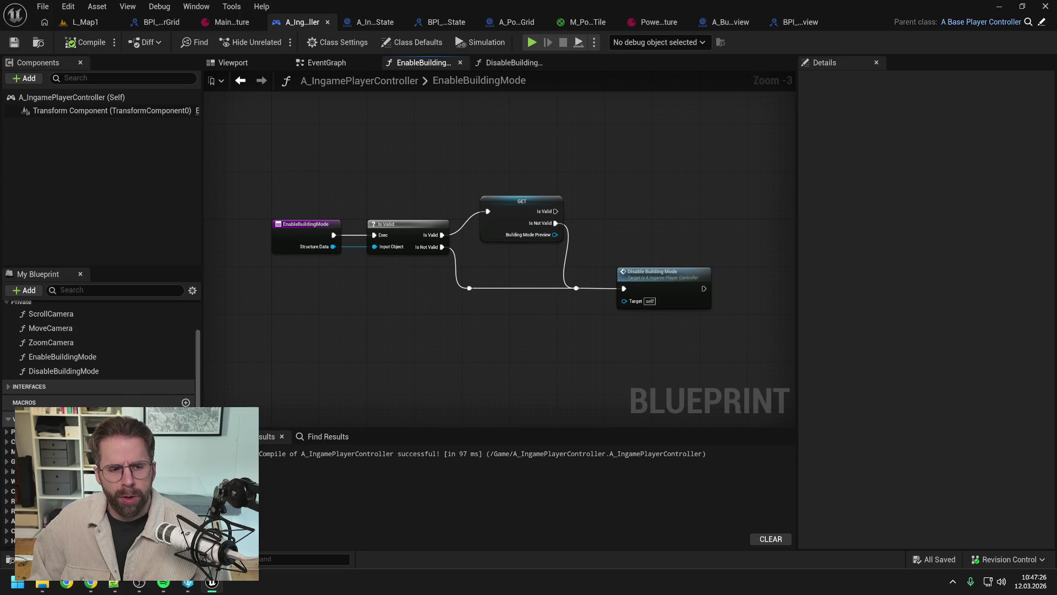
click(65, 393)
key(F2)
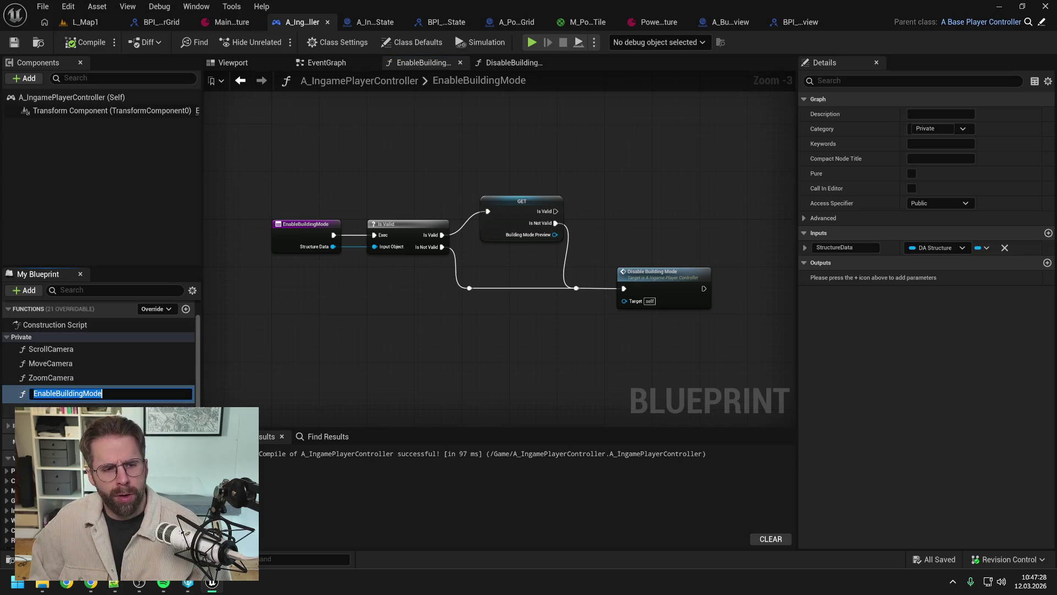
key(End)
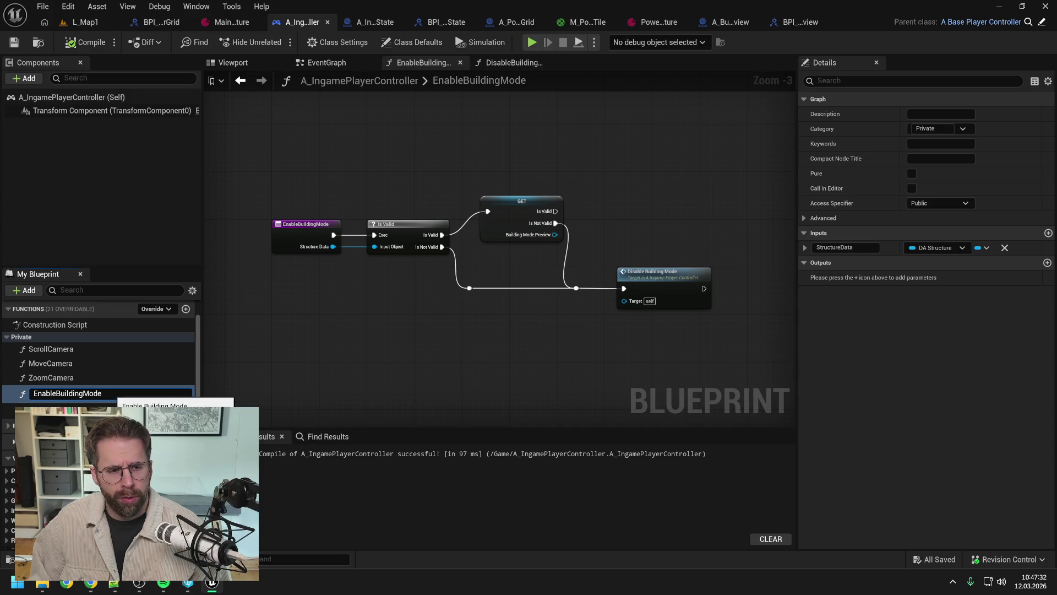
key(ctrl+a)
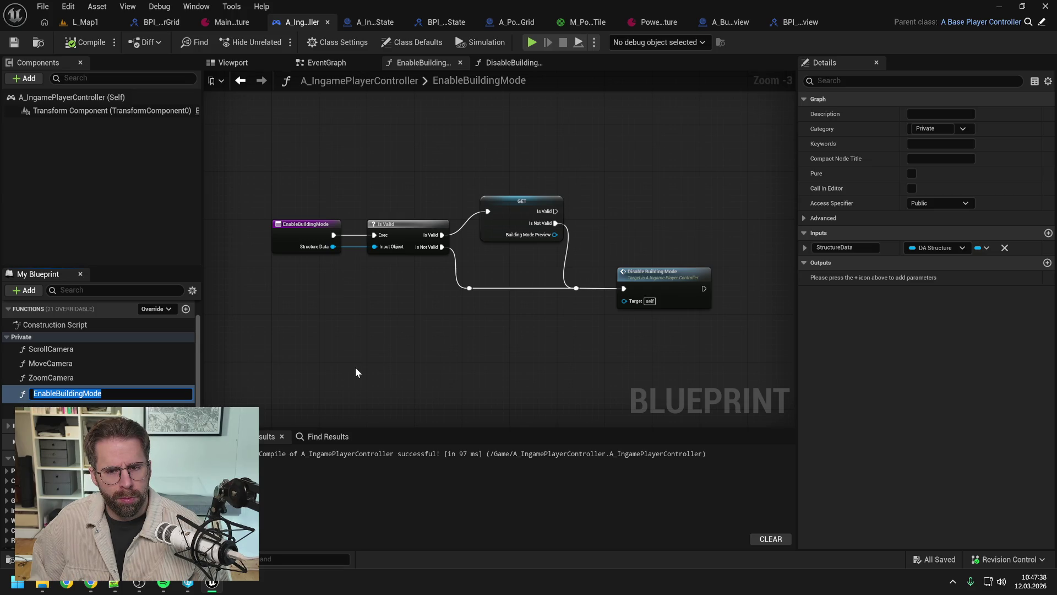
click(347, 369)
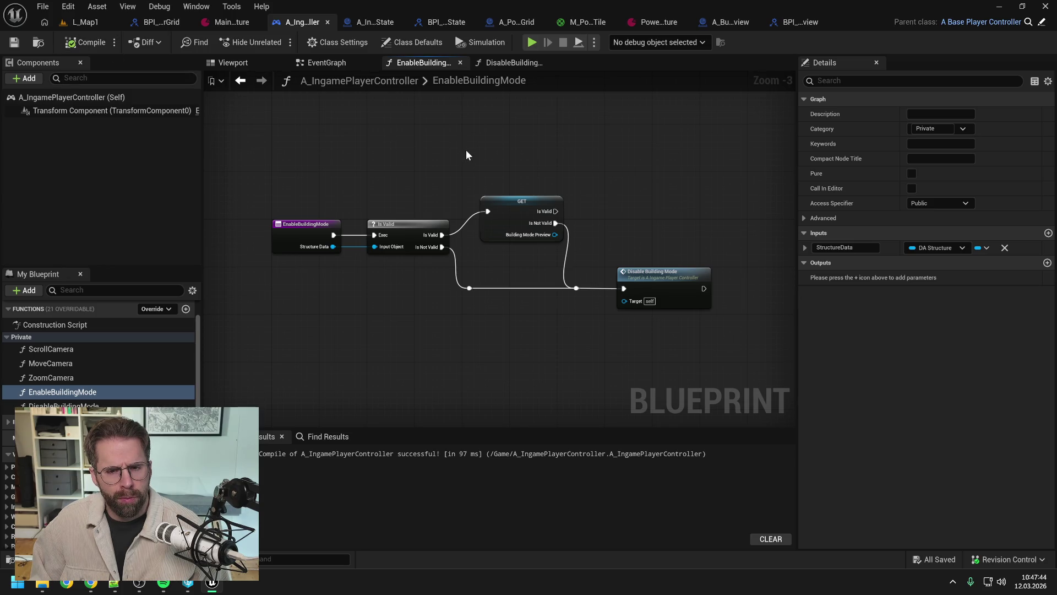
click(808, 22)
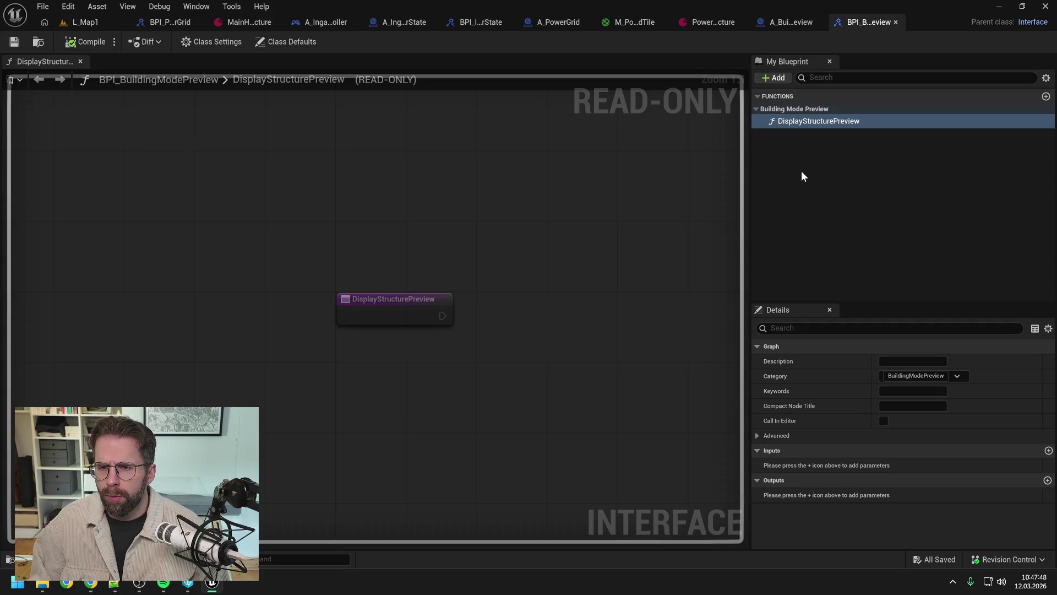
Rename DisplayStructurePreview to DisplayStructure and save the interface.
click(828, 120)
double_click(852, 122)
key(BackSpace)
key(Return)
click(760, 185)
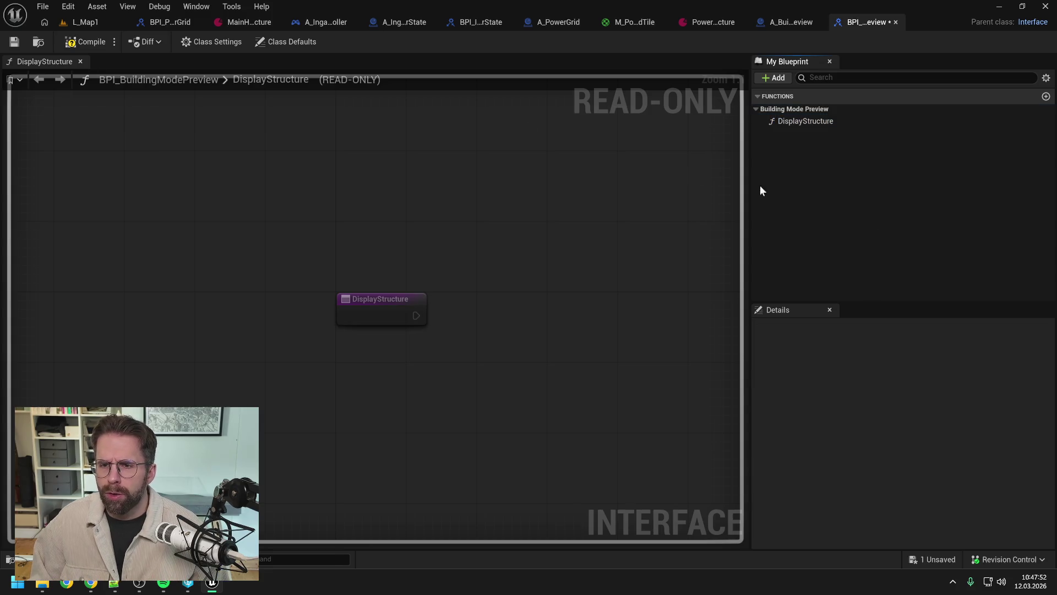
click(816, 121)
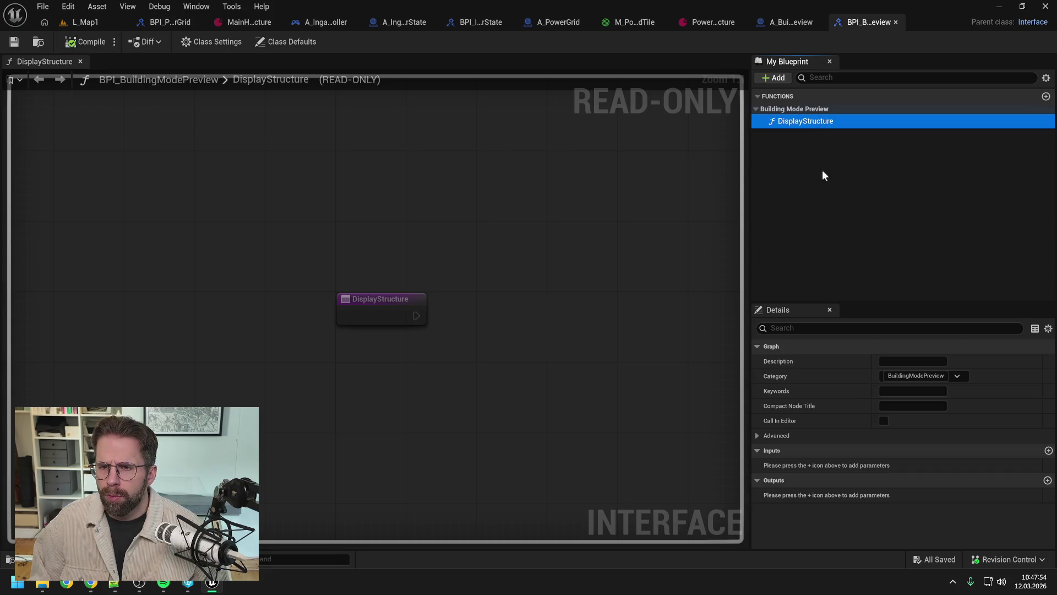
key(ctrl+s)
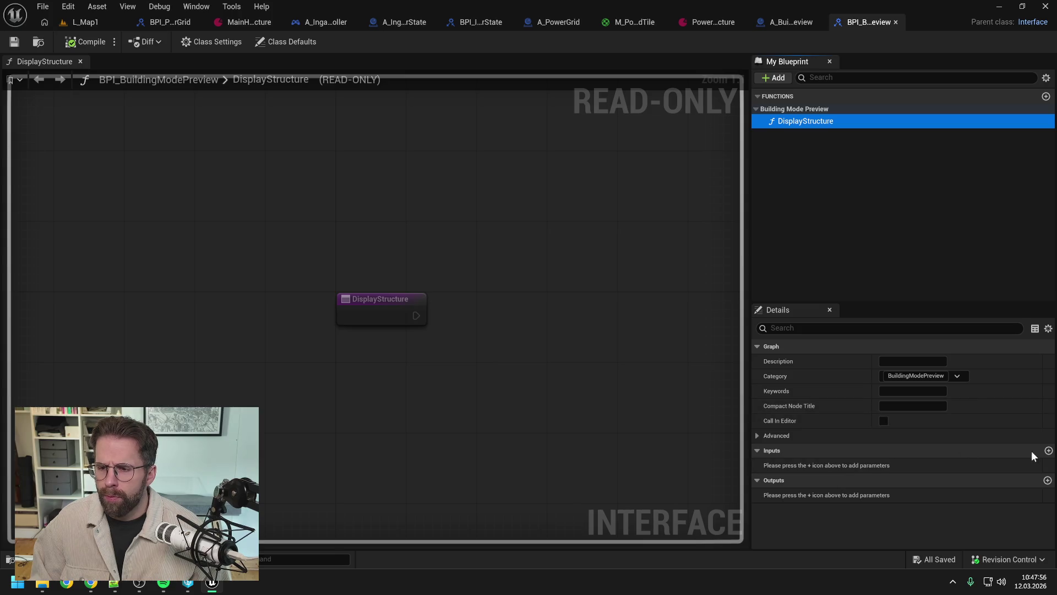
Add a StructureData input of type DA Structure object reference, save, and close two extra asset tabs.
click(1048, 451)
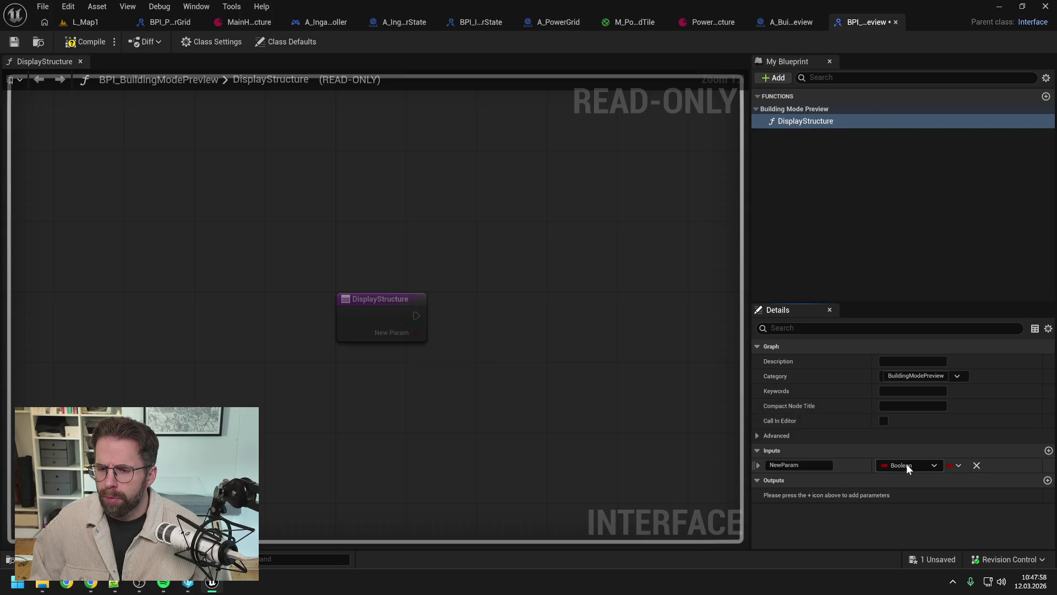
click(906, 464)
text(da_struc)
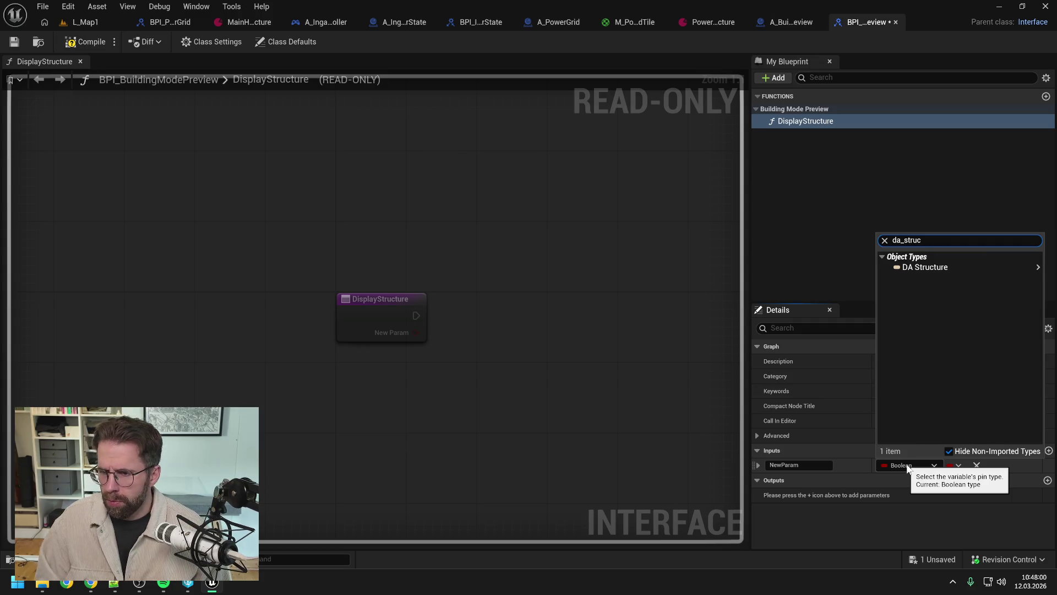
mouse_move(924, 268)
click(873, 268)
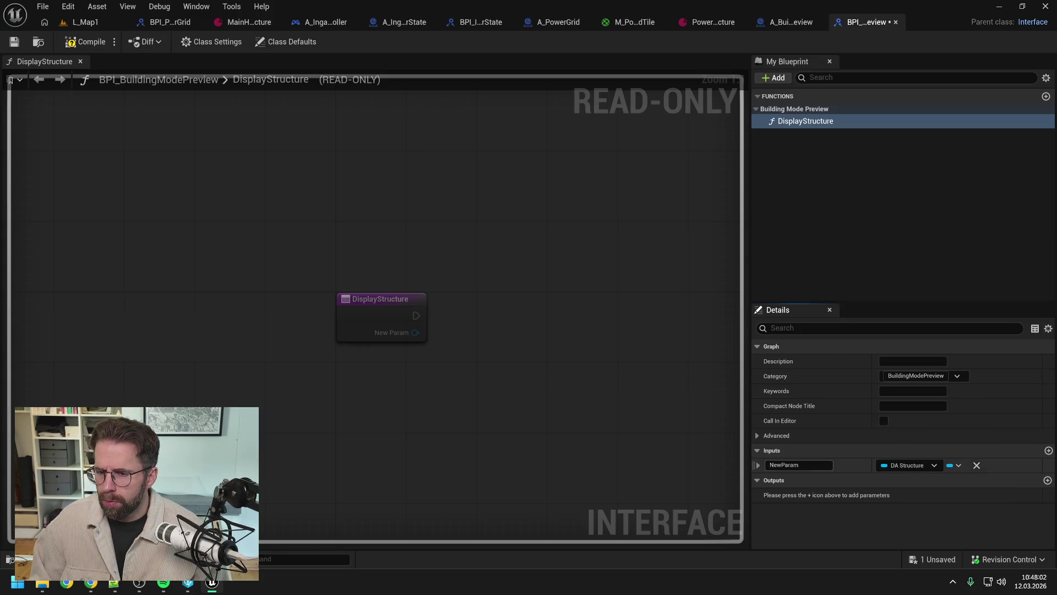
text(S)
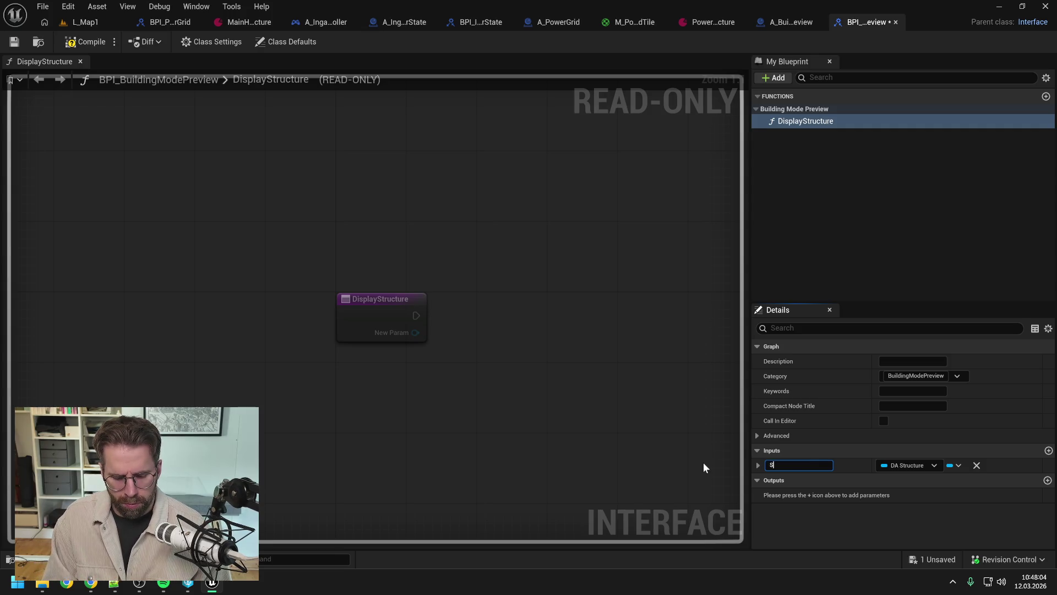
text(tructureData)
key(Return)
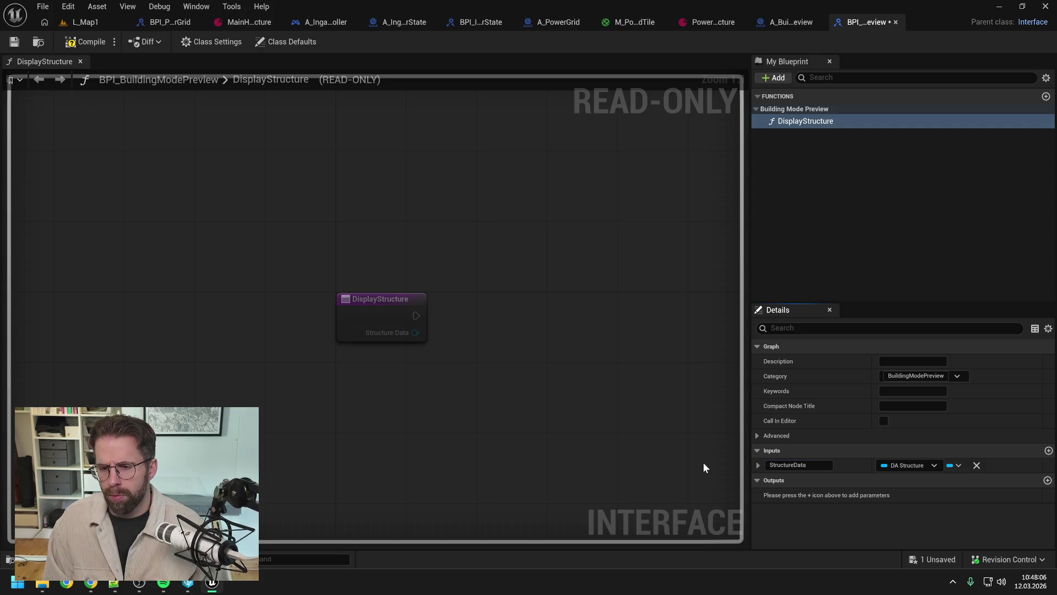
key(ctrl+s)
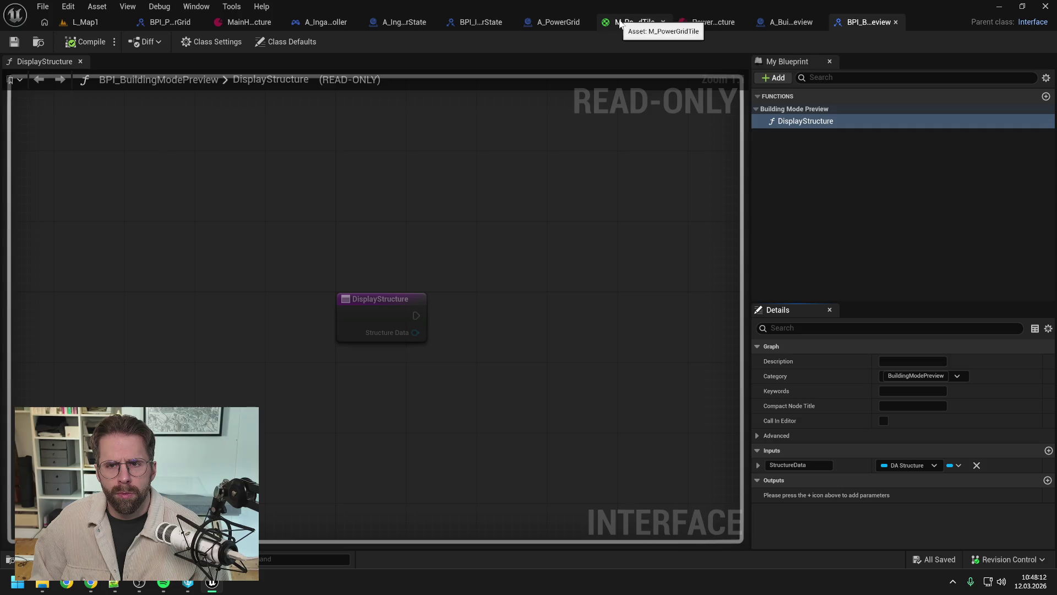
click(275, 21)
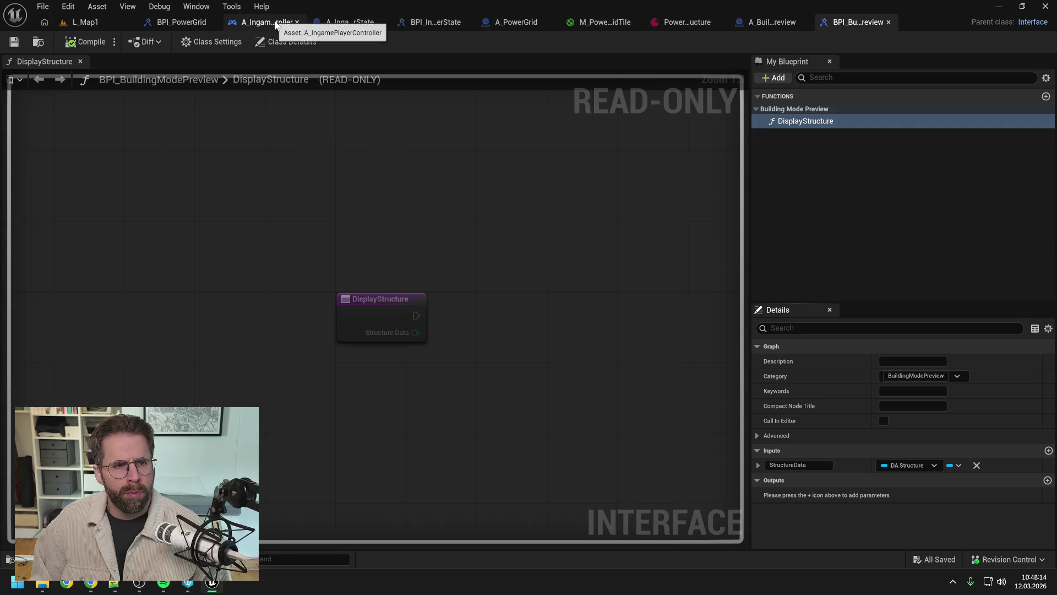
click(212, 22)
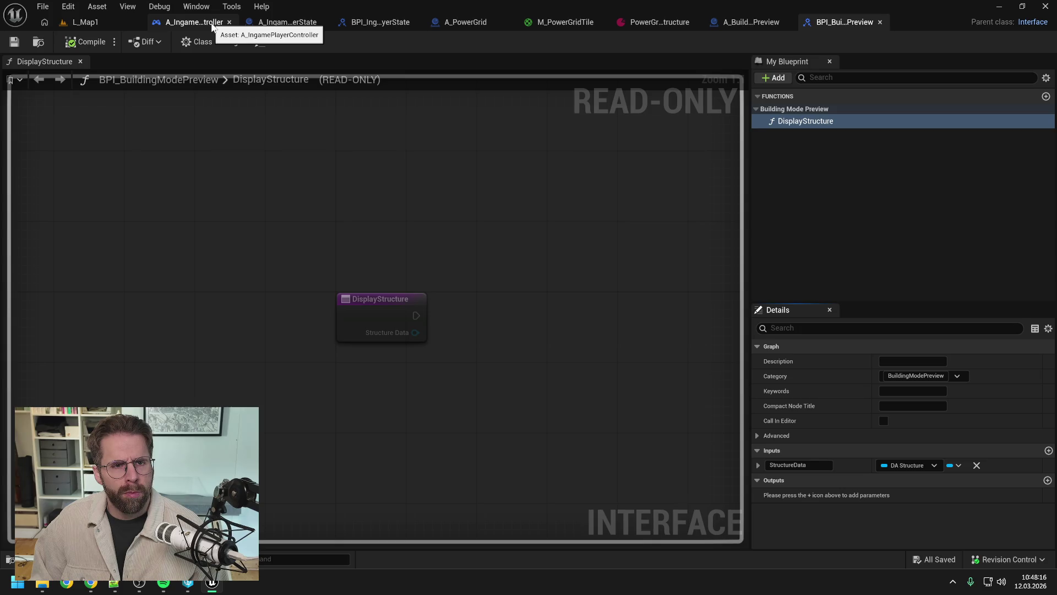
In the player controller, add a Display Structure message call wired from the Building Mode Preview output.
click(196, 22)
drag(555, 235, 614, 220)
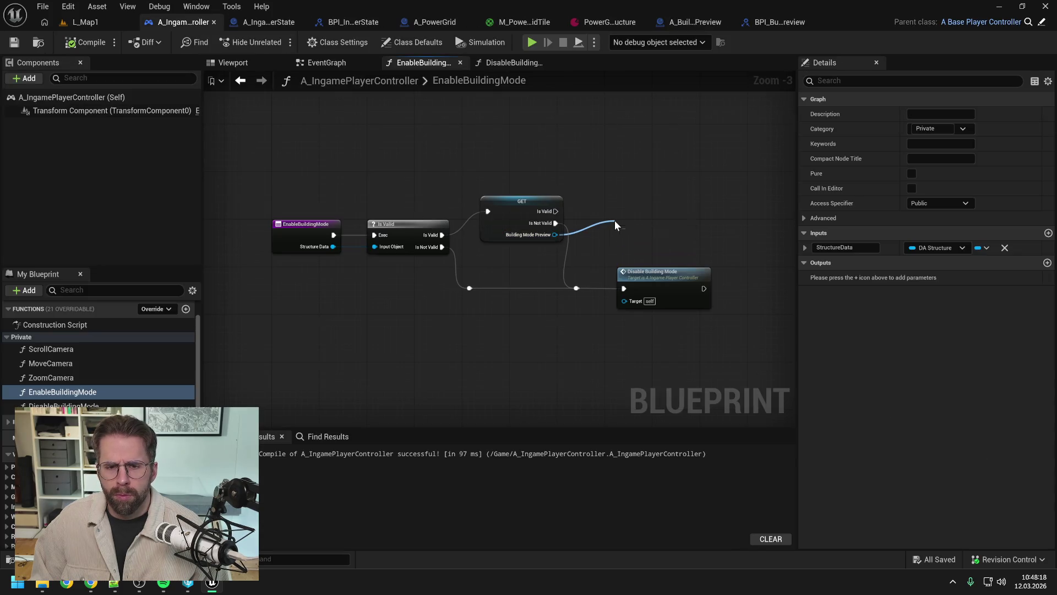
text(display)
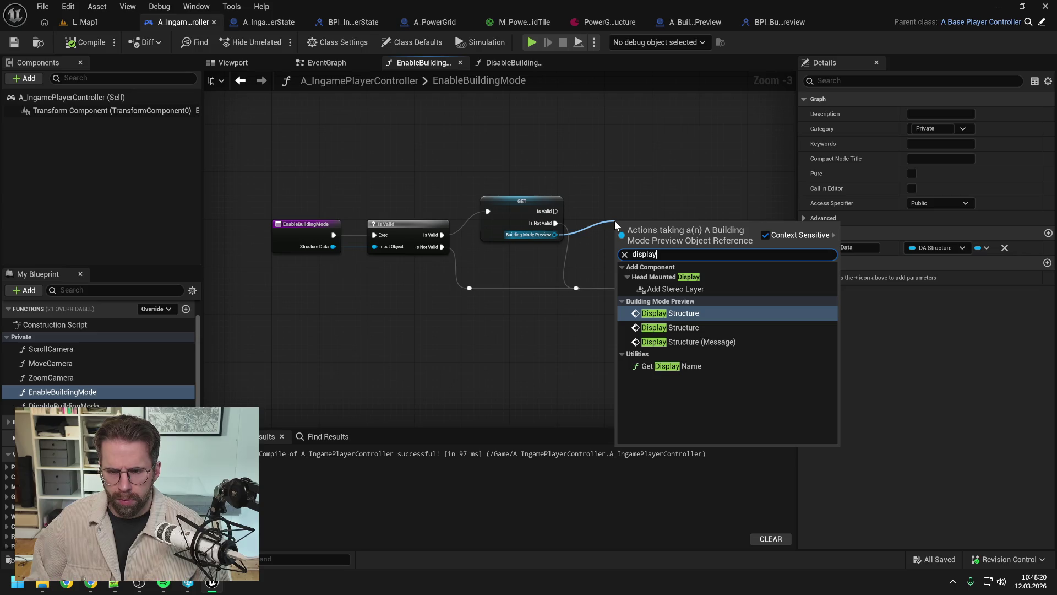
click(691, 342)
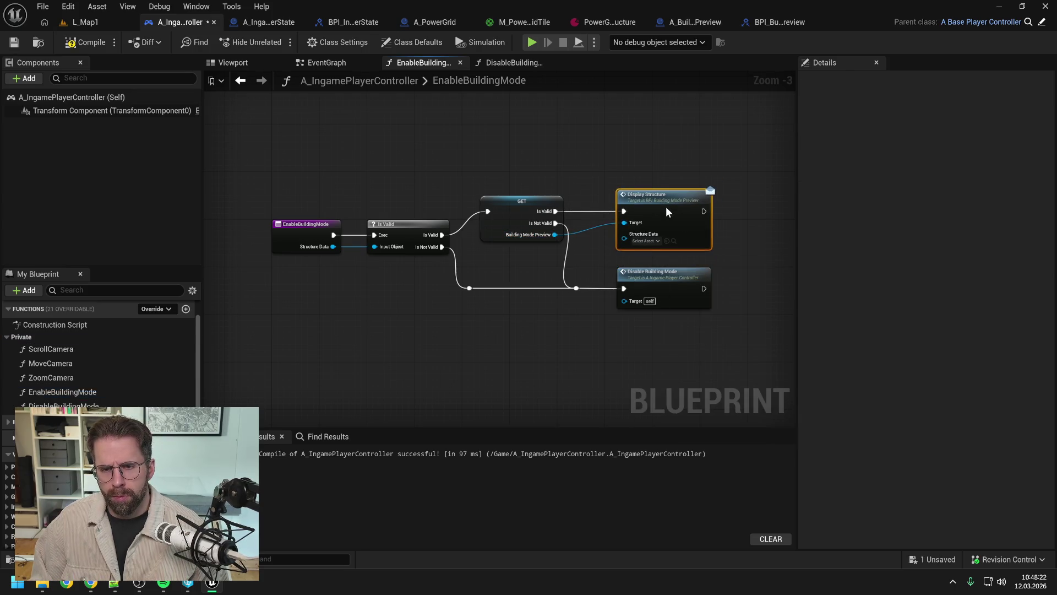
click(758, 227)
drag(759, 227, 704, 223)
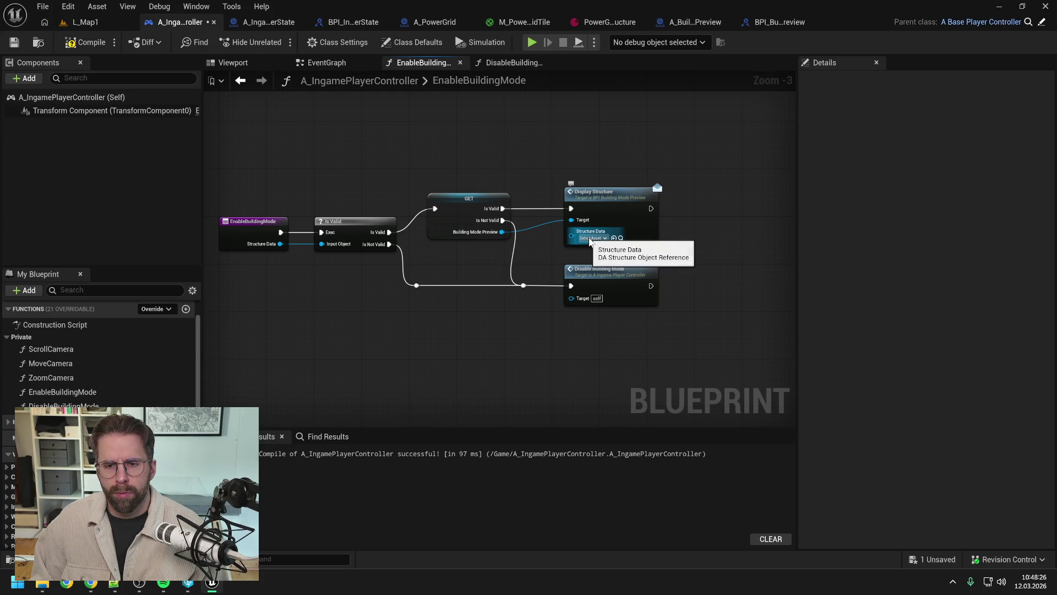
key(Home)
Route the Structure Data wires through two reroute points above the nodes and save the blueprint.
double_click(355, 251)
mouse_move(355, 250)
mouse_down()
mouse_move(356, 180)
mouse_move(624, 238)
mouse_up()
double_click(597, 235)
mouse_move(601, 238)
mouse_down()
mouse_move(587, 180)
mouse_move(598, 181)
mouse_move(532, 165)
mouse_up()
key(ctrl+s)
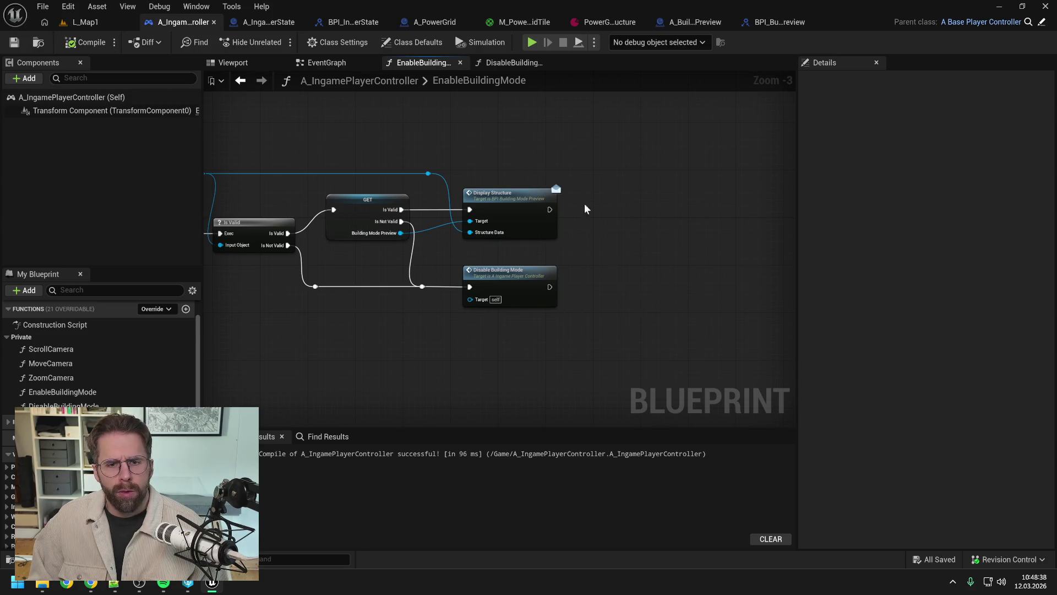
Add a Get My Player State node beside Display Structure.
right_click(605, 219)
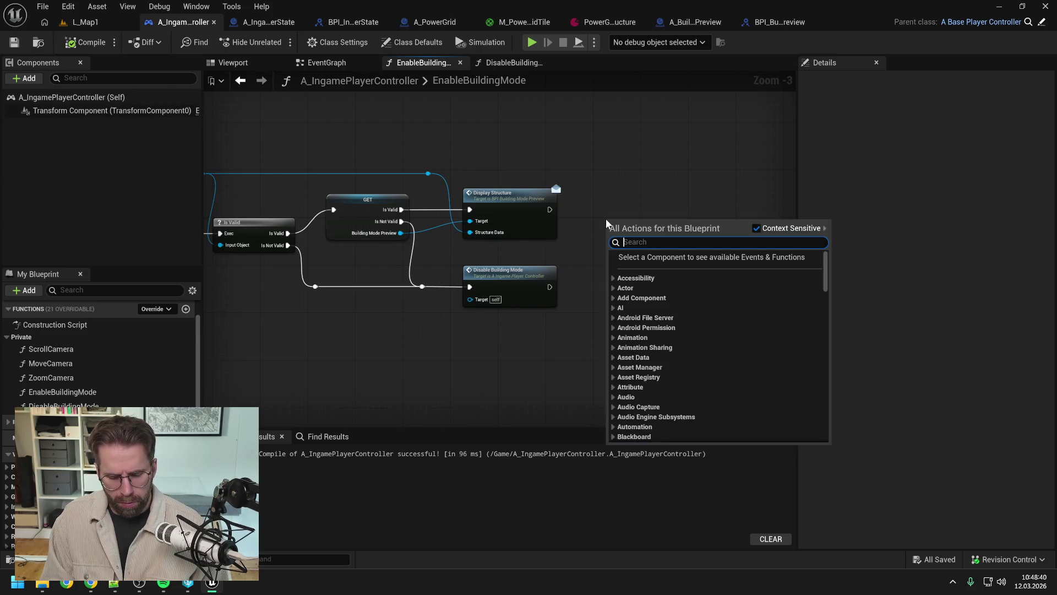
text(player state)
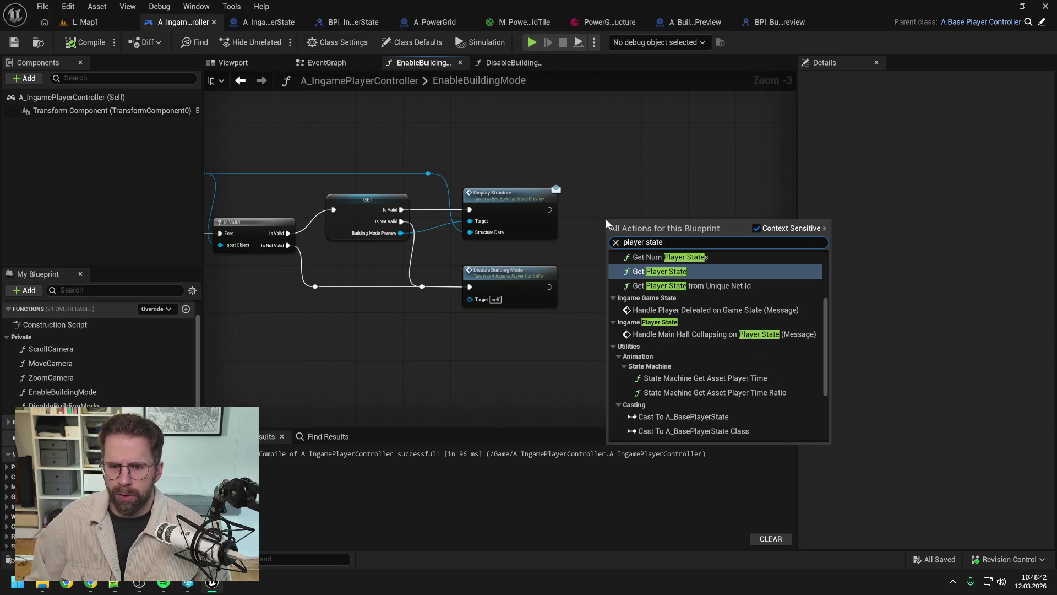
scroll(734, 319, up, 4)
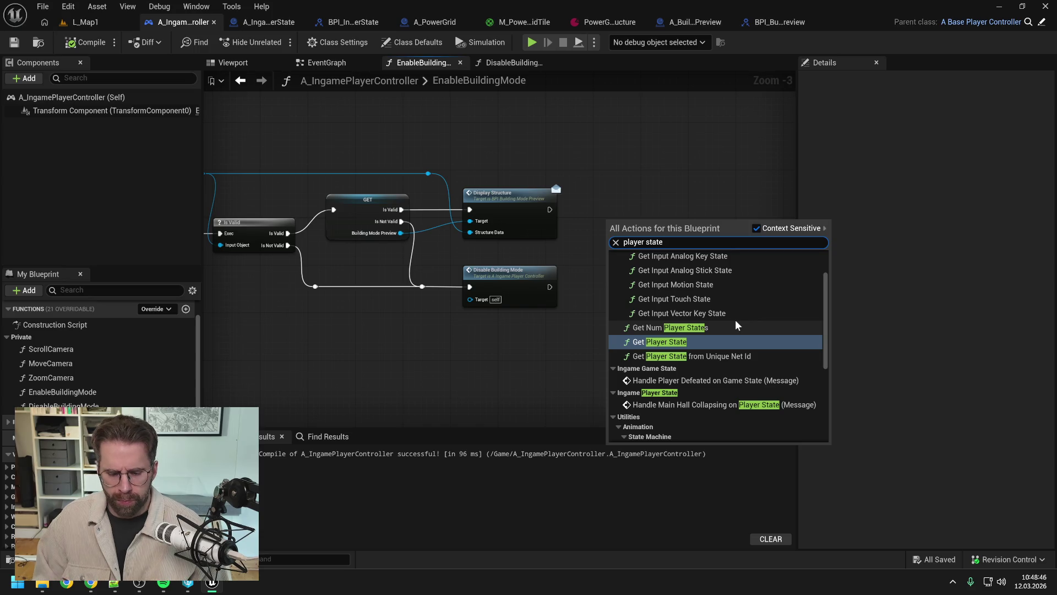
text(my)
click(678, 270)
drag(647, 241, 623, 199)
click(86, 42)
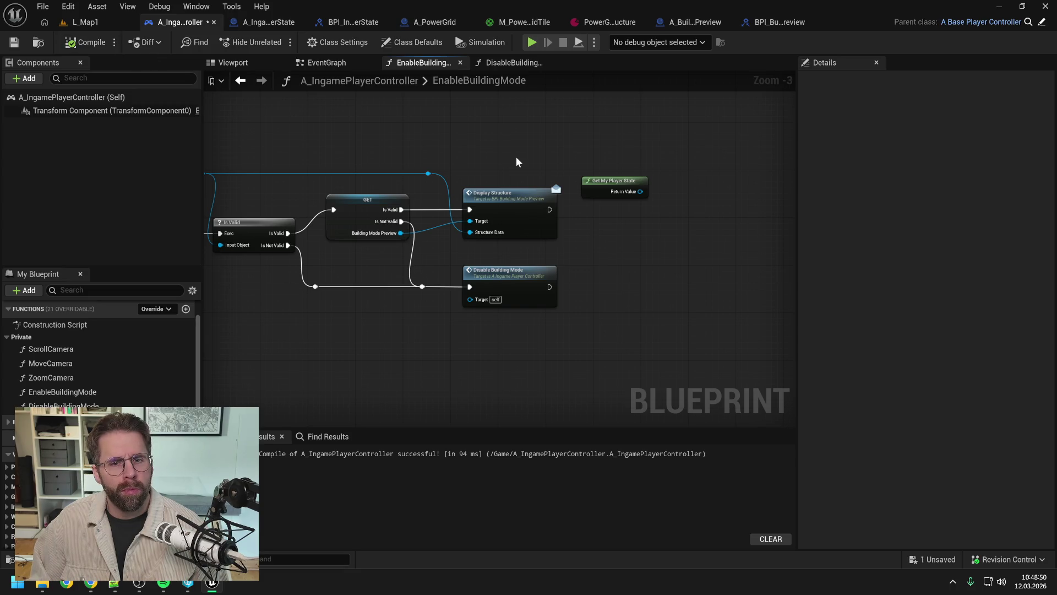
Search the content assets for 'ingame player state' and open the BPI_IngamePlayerState interface.
key(ctrl+space)
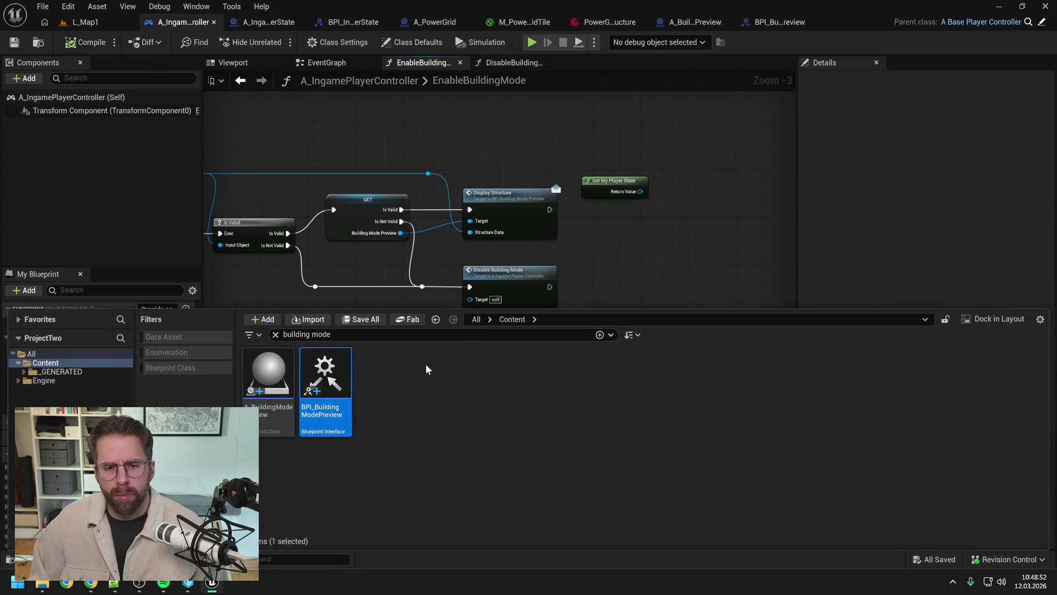
click(308, 335)
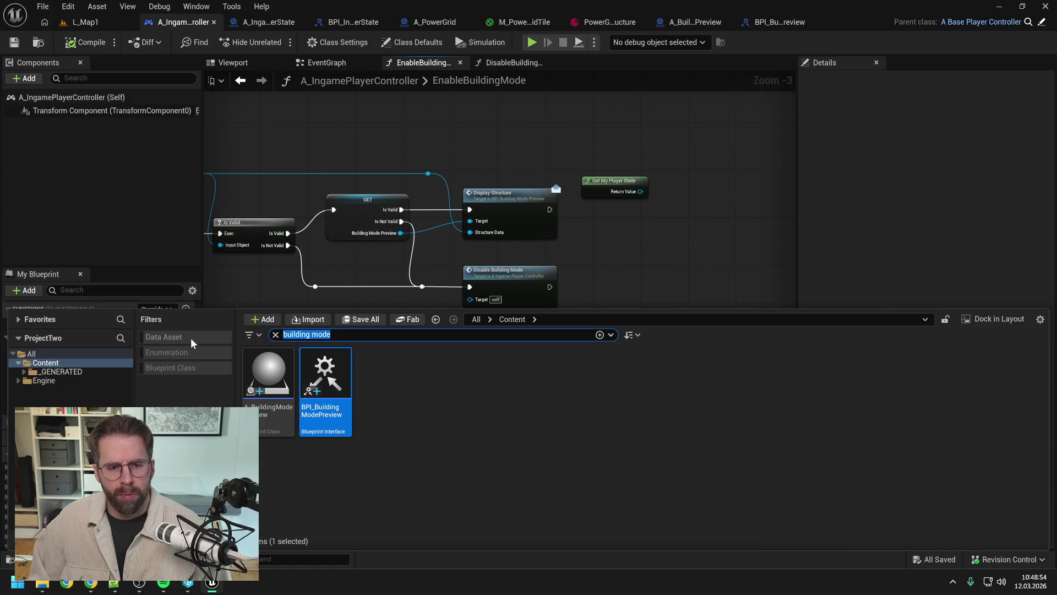
key(BackSpace)
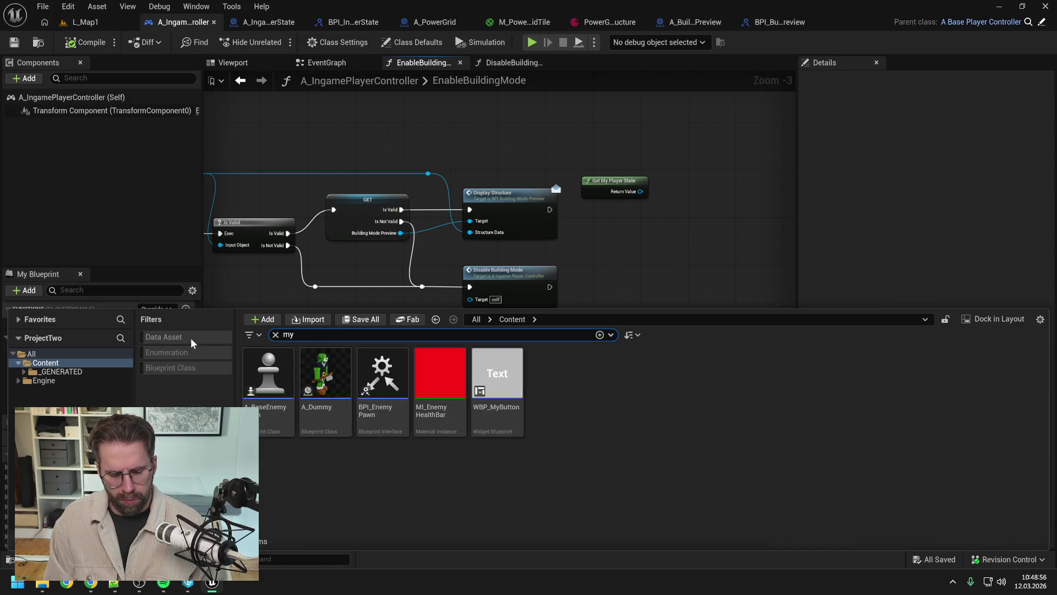
text(ingame play)
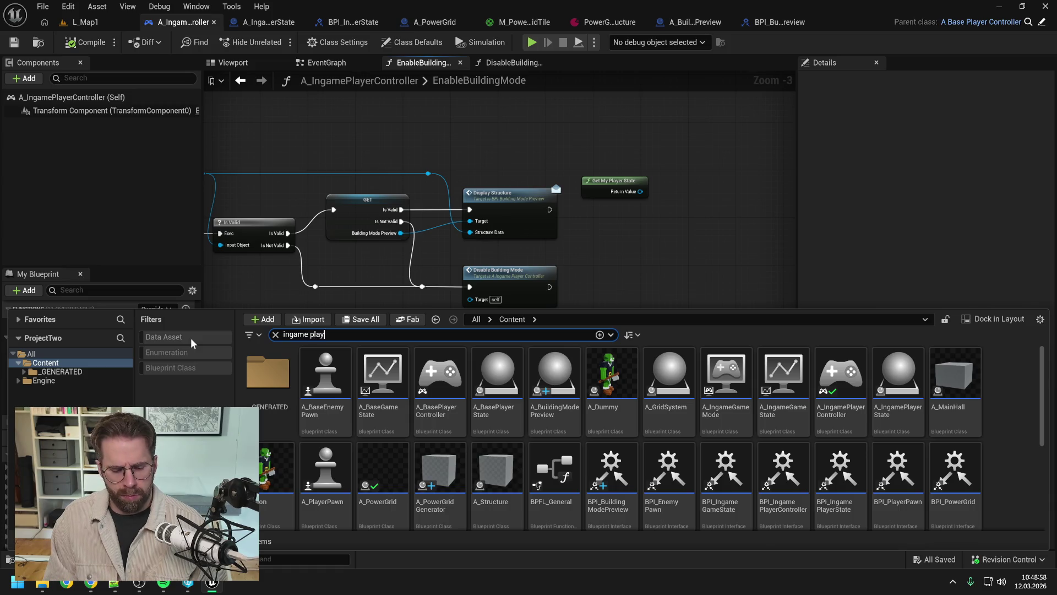
text(er state)
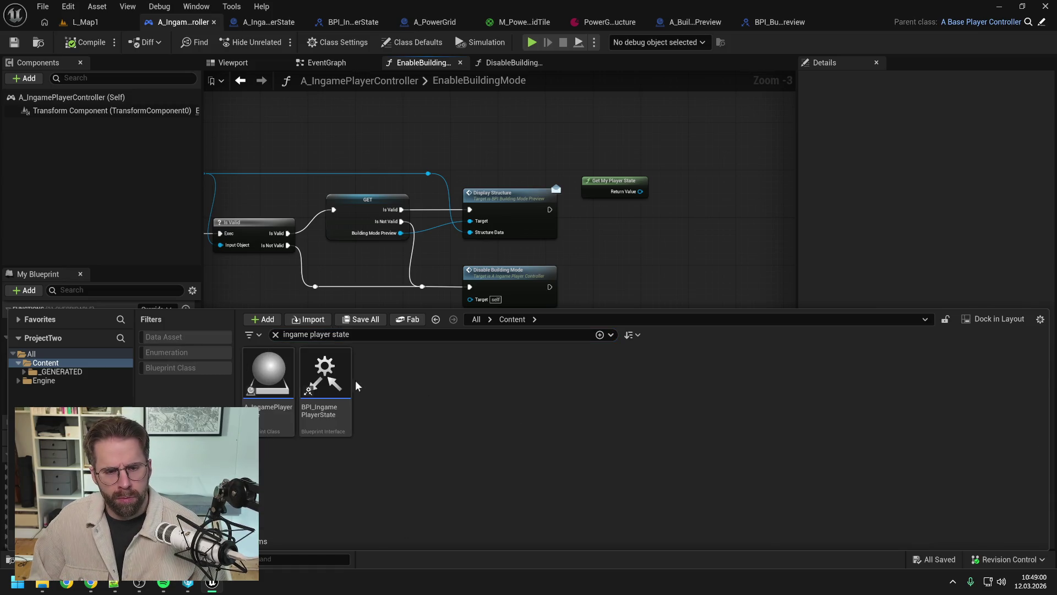
double_click(332, 376)
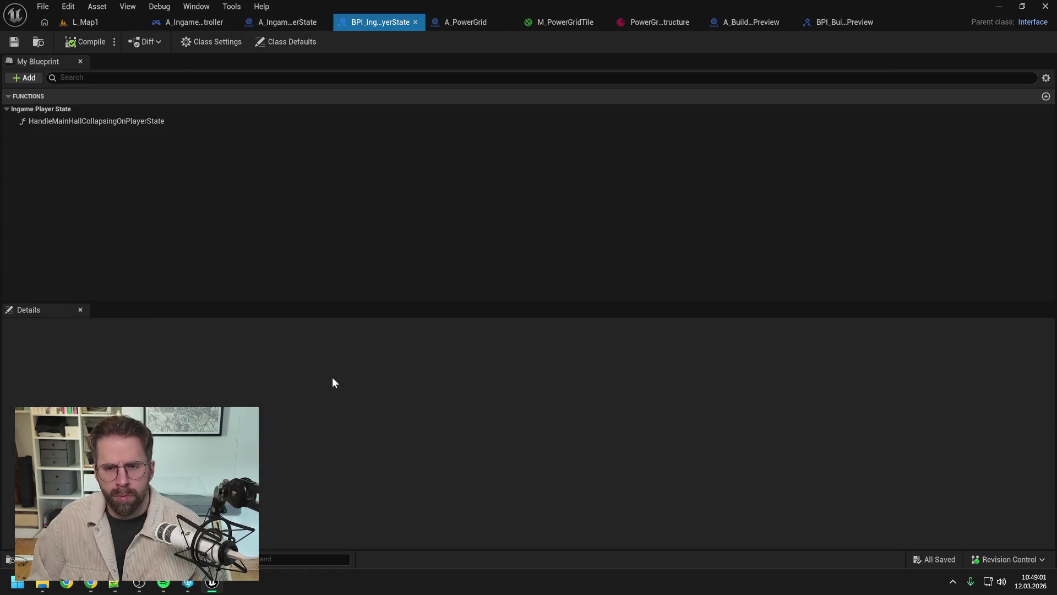
Add a new function to BPI_IngamePlayerState, keeping the default name NewFunction.
click(30, 78)
click(51, 119)
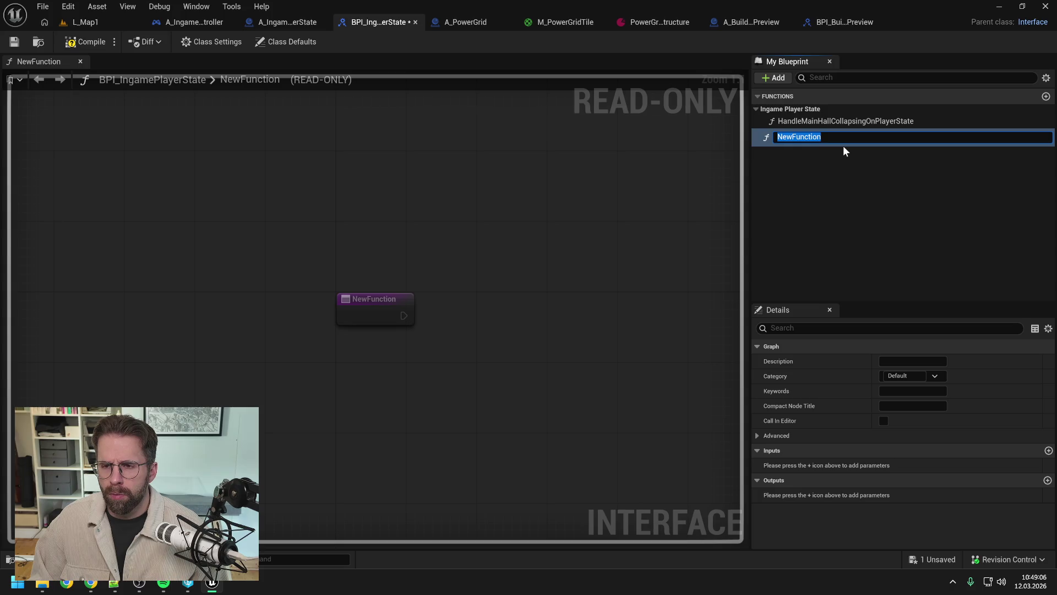
click(824, 163)
In BPI_BuildingModePreview, rename DisplayStructure to DisplayStructureOnBuildingModePreview and make the asset writable.
click(847, 21)
click(820, 123)
key(End)
text(Bui)
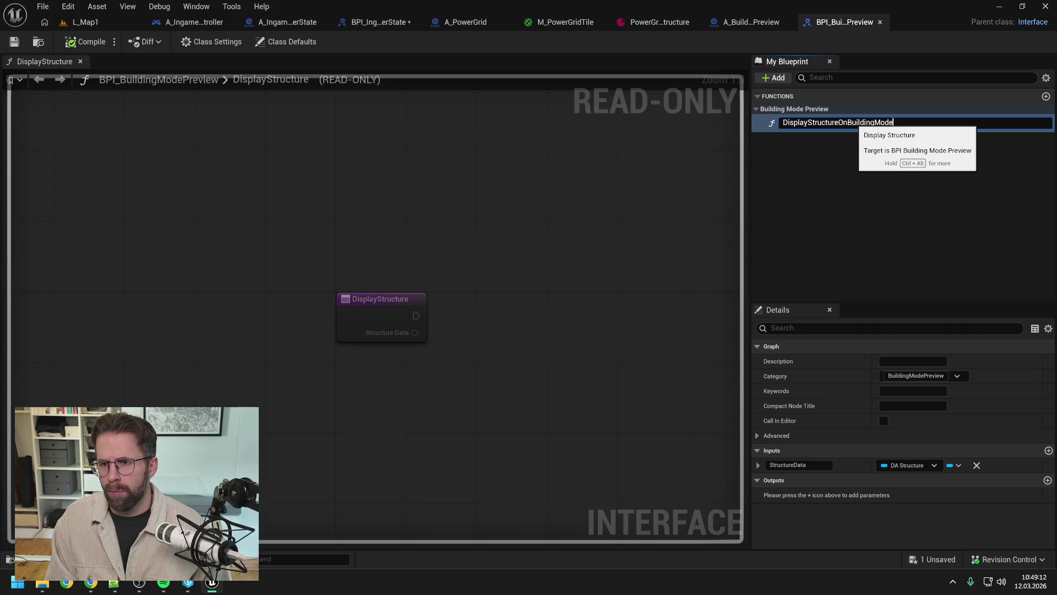
text(w)
key(Return)
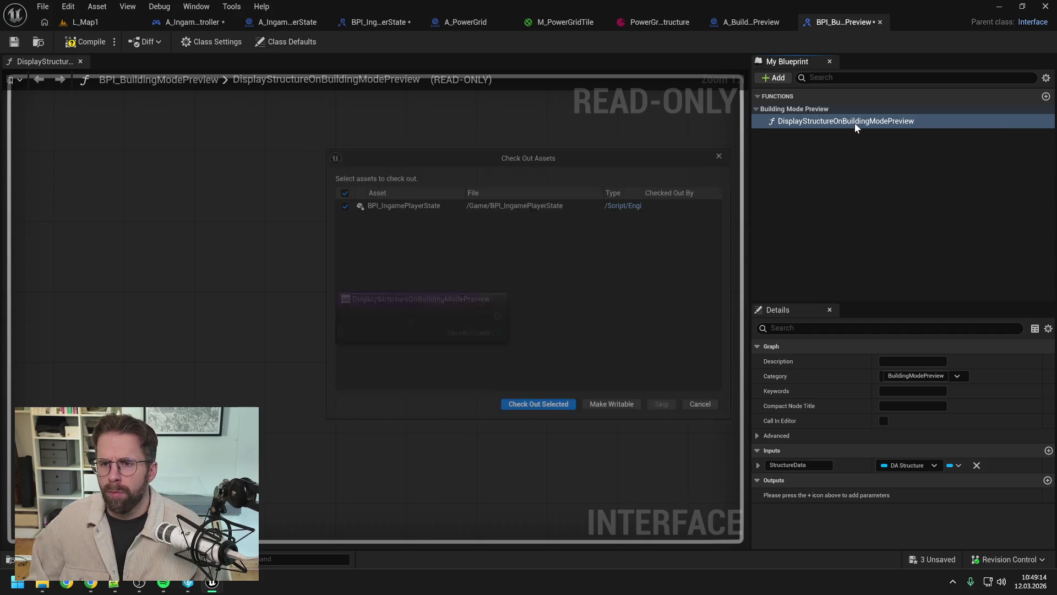
click(539, 413)
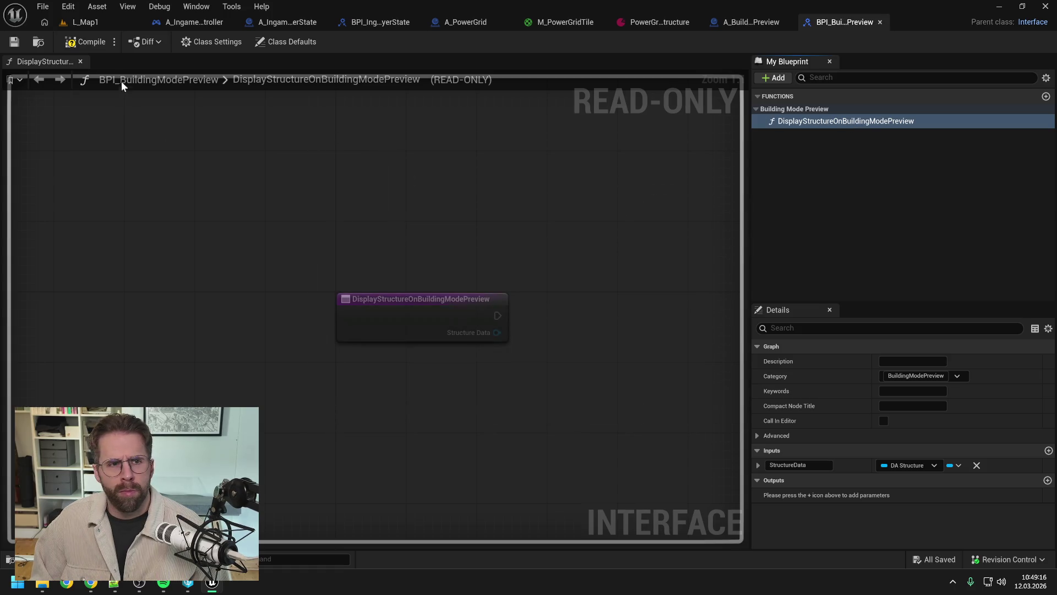
Look over A_BuildingModePreview and A_PowerGrid, then return to BPI_IngamePlayerState.
click(751, 22)
click(856, 21)
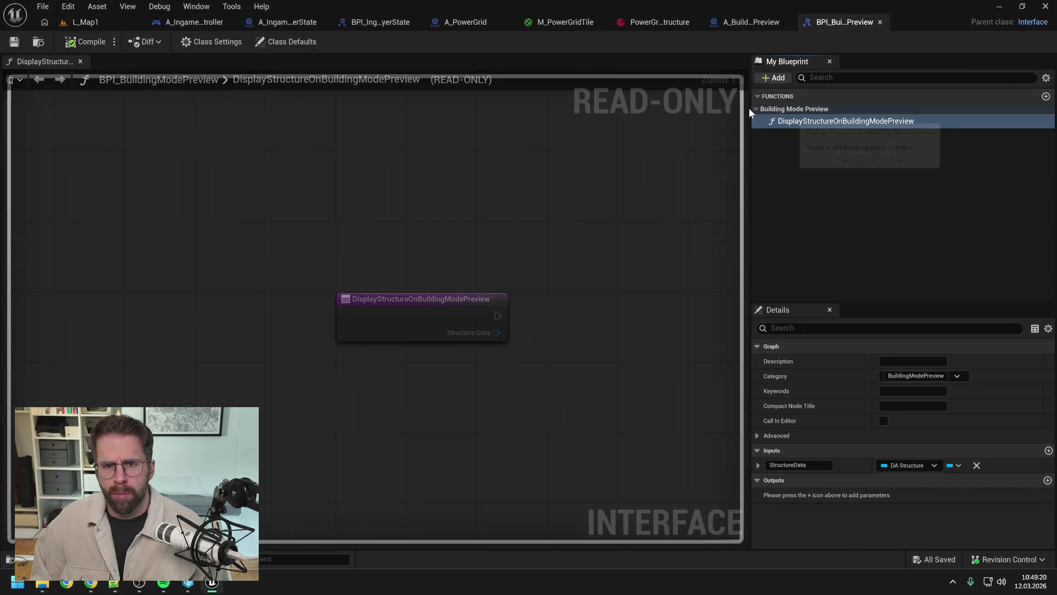
click(459, 23)
click(368, 22)
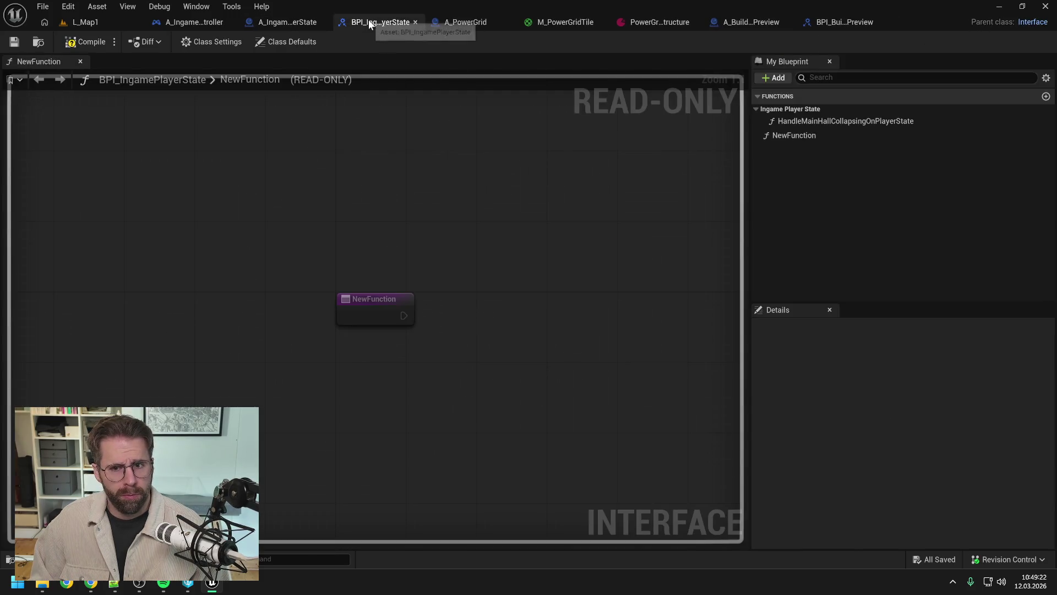
Move NewFunction into the Ingame Player State category, rename it SetPowerGridVisibleOnPlayerState, and save.
click(818, 137)
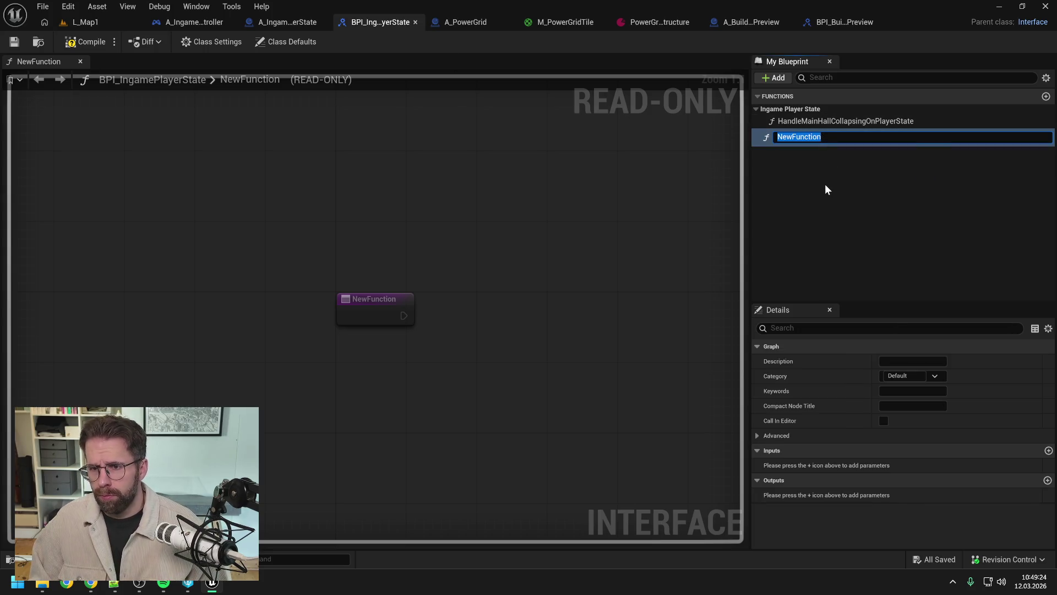
key(Escape)
drag(807, 135, 803, 108)
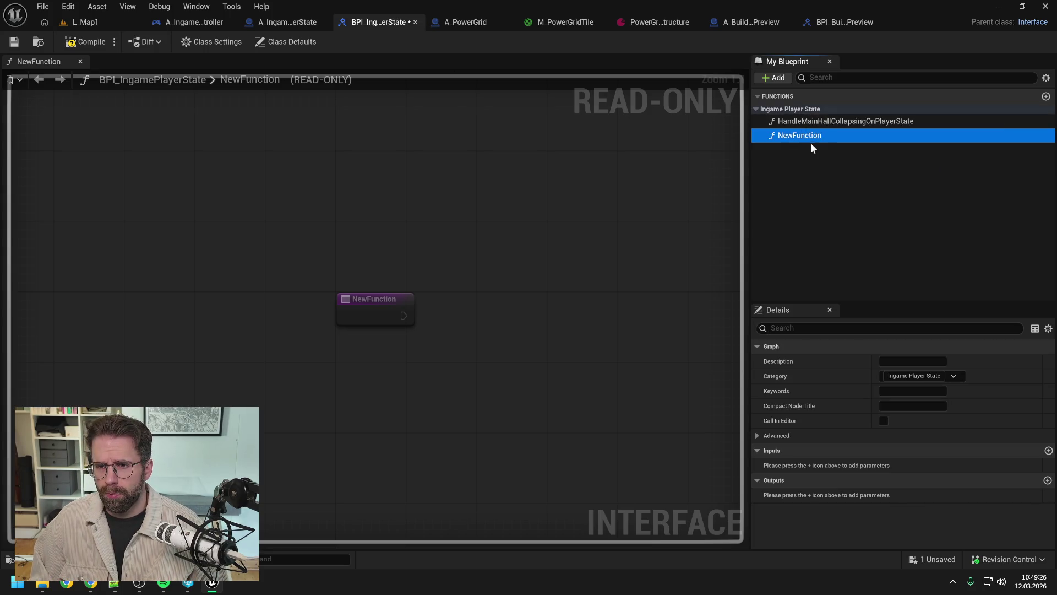
click(808, 138)
text(SetPowerGridVisi)
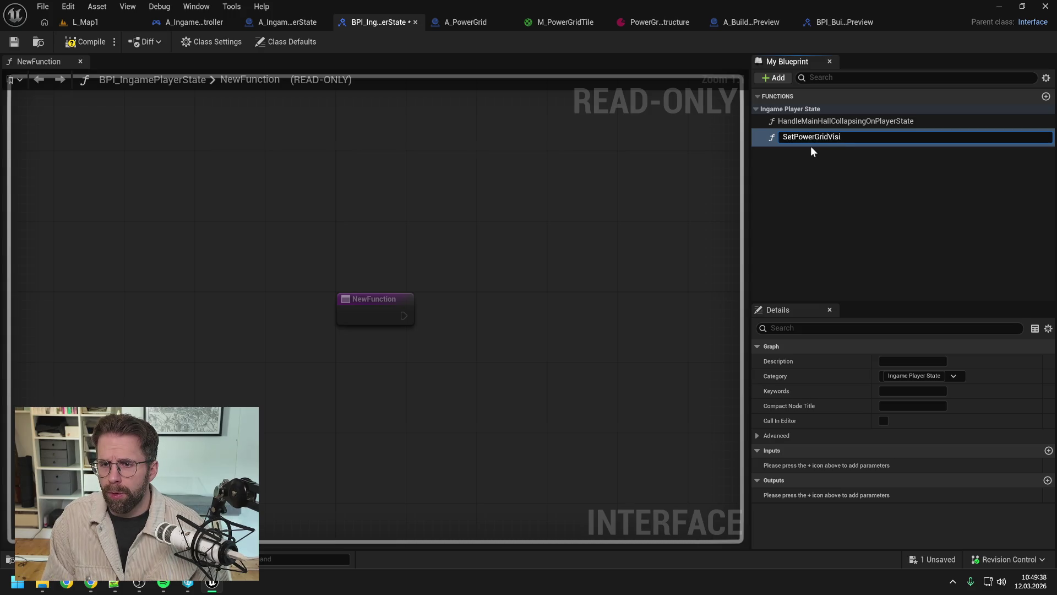
text(bleOl)
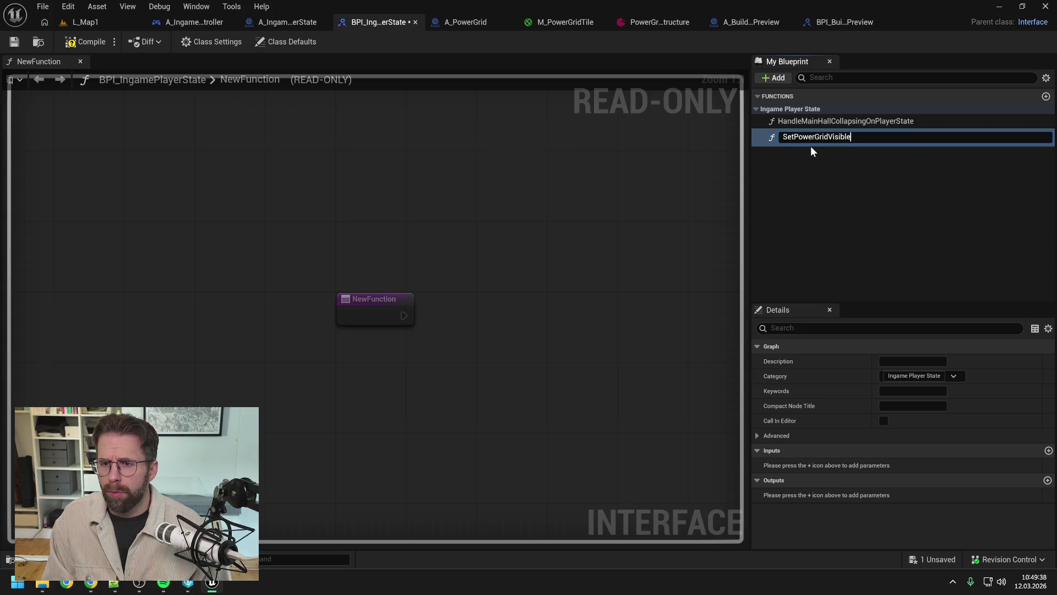
text(n)
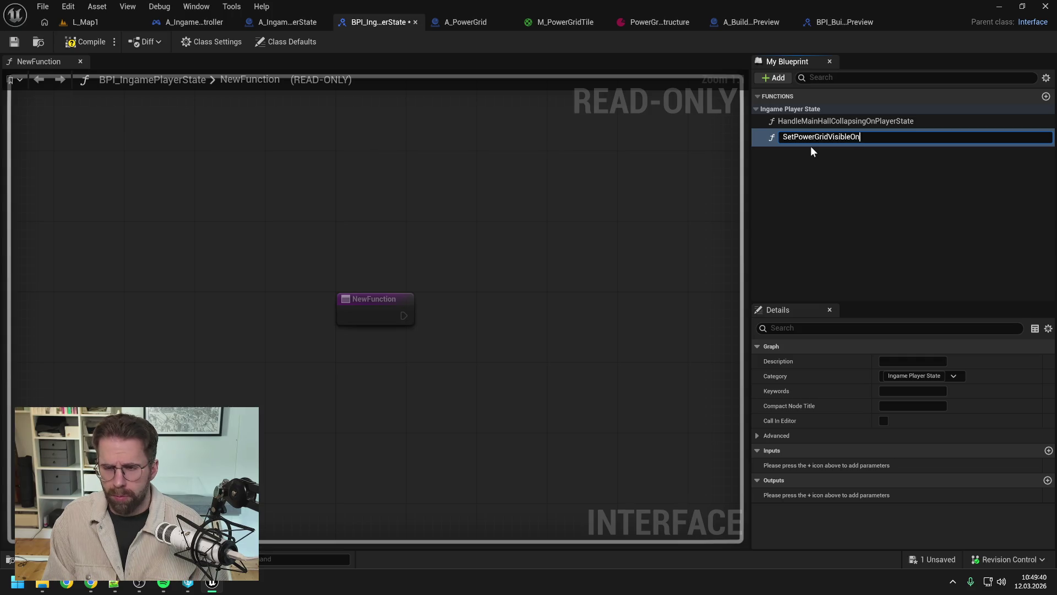
text(PlayerState)
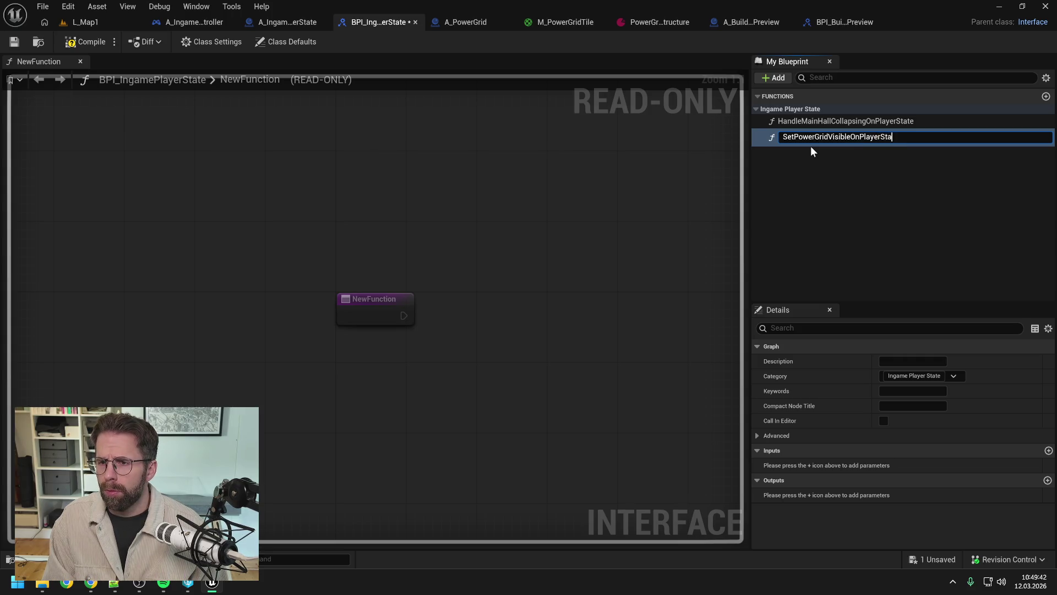
key(Return)
key(ctrl+s)
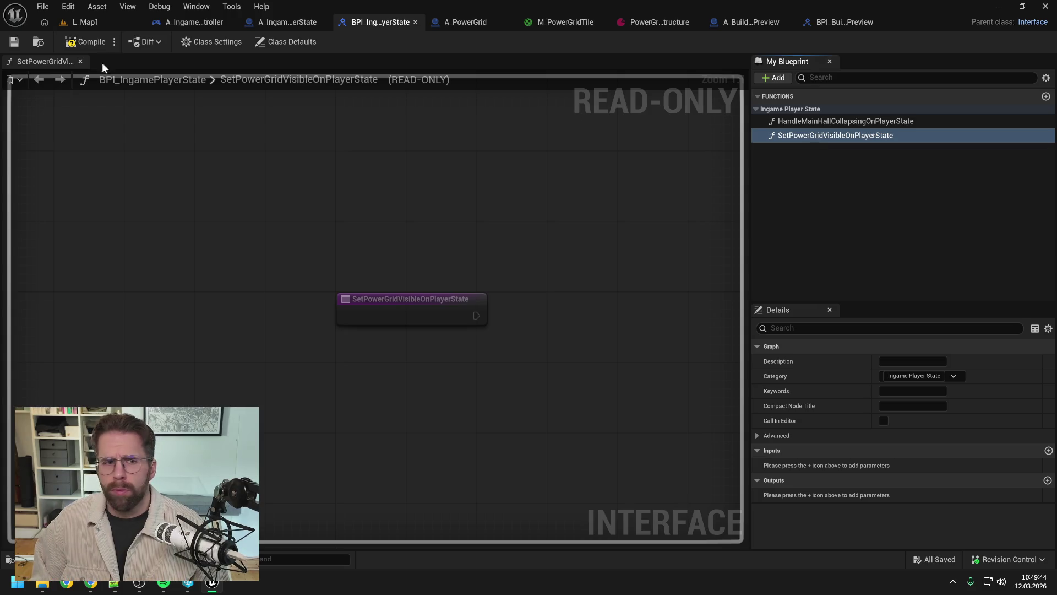
Give SetPowerGridVisibleOnPlayerState a Boolean input named NewValue and save the interface.
click(1047, 451)
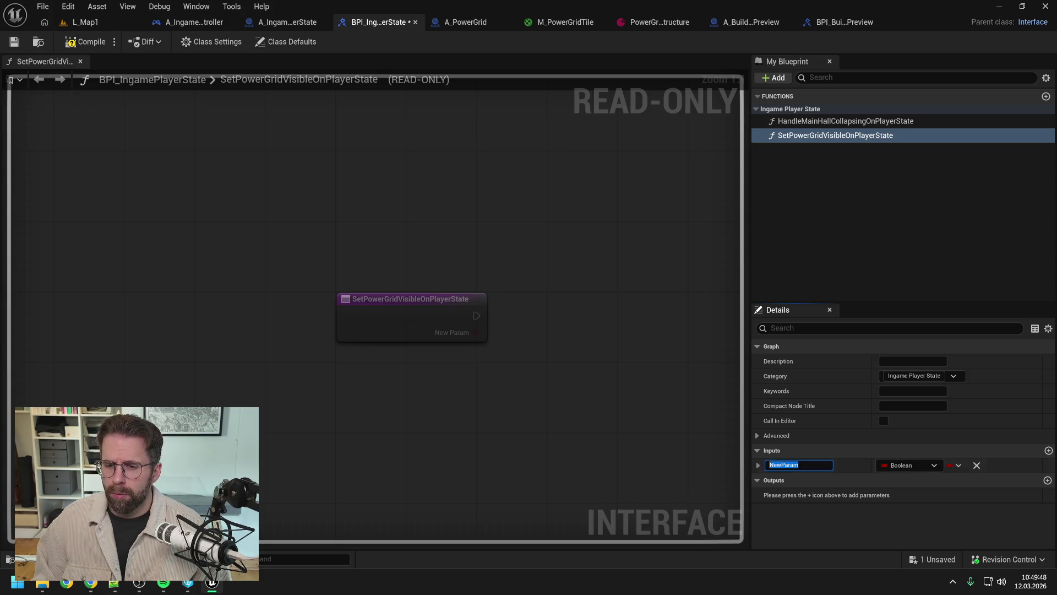
text(NewValue)
key(Return)
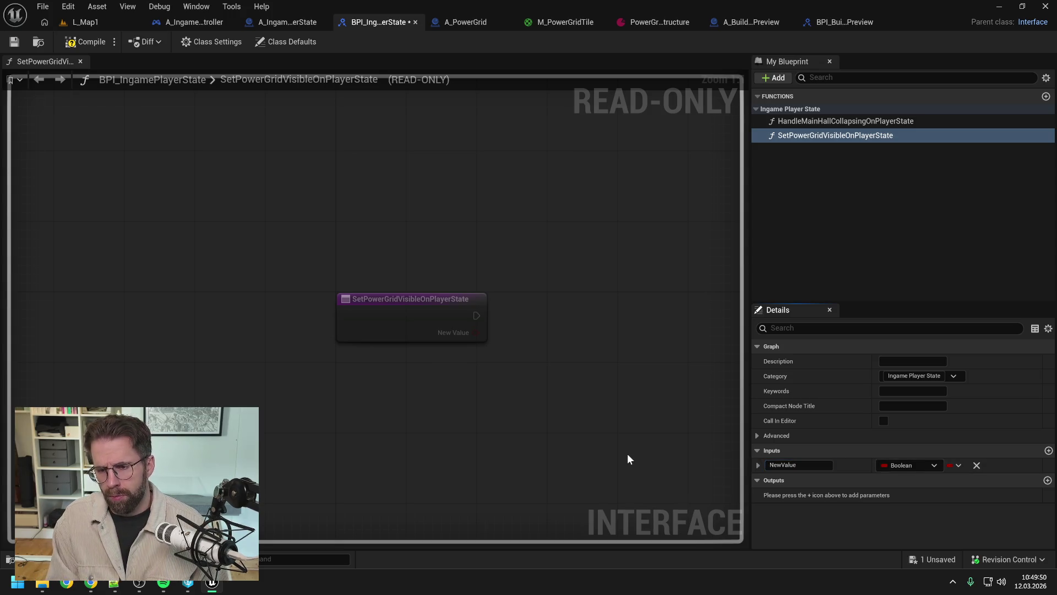
key(ctrl+s)
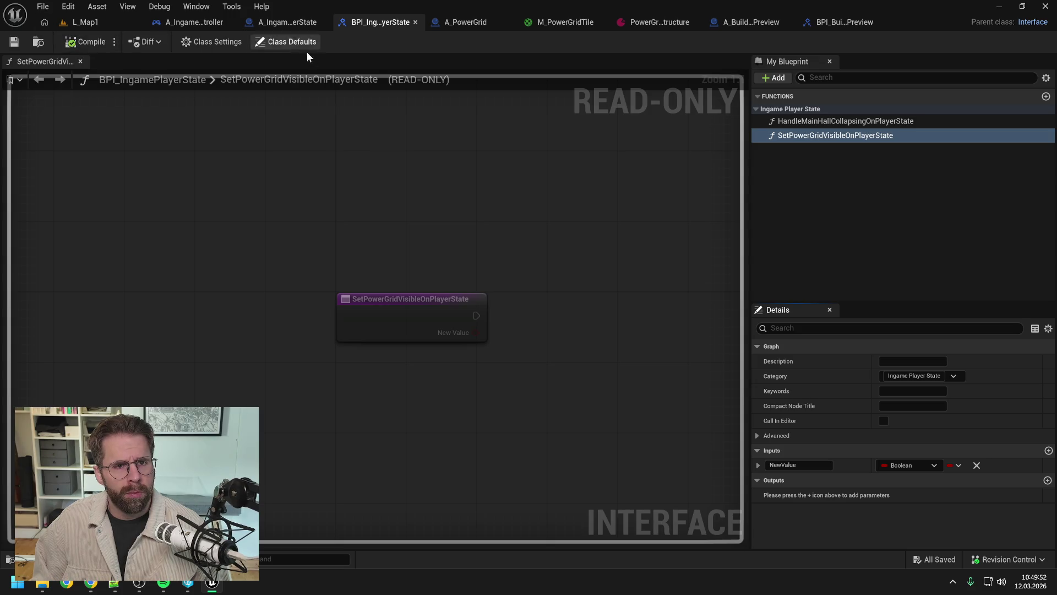
click(212, 21)
mouse_move(615, 181)
mouse_down()
mouse_move(632, 175)
mouse_move(682, 200)
mouse_up()
After Display Structure, add Set Power Grid Visible on Player State with New Value ticked.
text(set power grid)
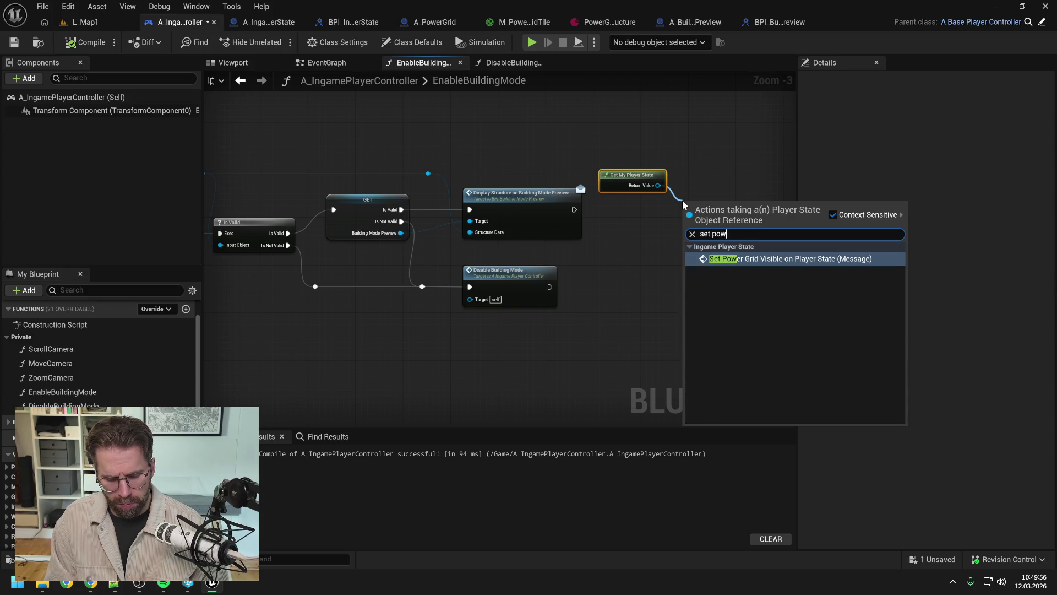
key(Return)
mouse_move(574, 209)
mouse_down()
mouse_move(586, 222)
mouse_move(683, 221)
mouse_move(715, 197)
mouse_up()
click(721, 233)
mouse_move(632, 174)
mouse_down()
mouse_move(633, 186)
mouse_move(745, 243)
mouse_up()
click(649, 154)
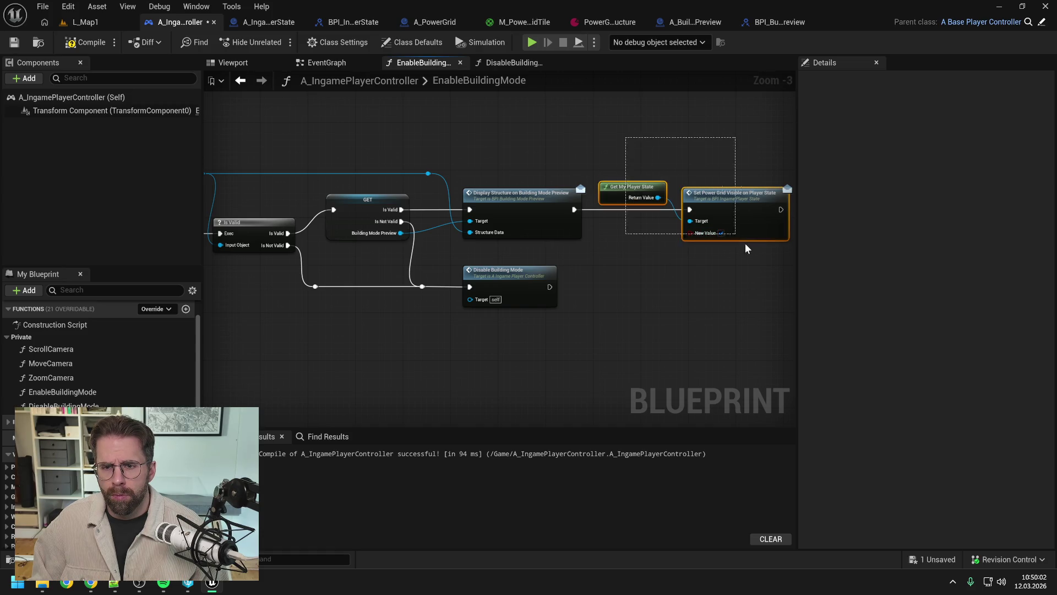
Paste the player state and power grid nodes into DisableBuildingMode, wired from entry, New Value off; save.
drag(629, 278, 695, 265)
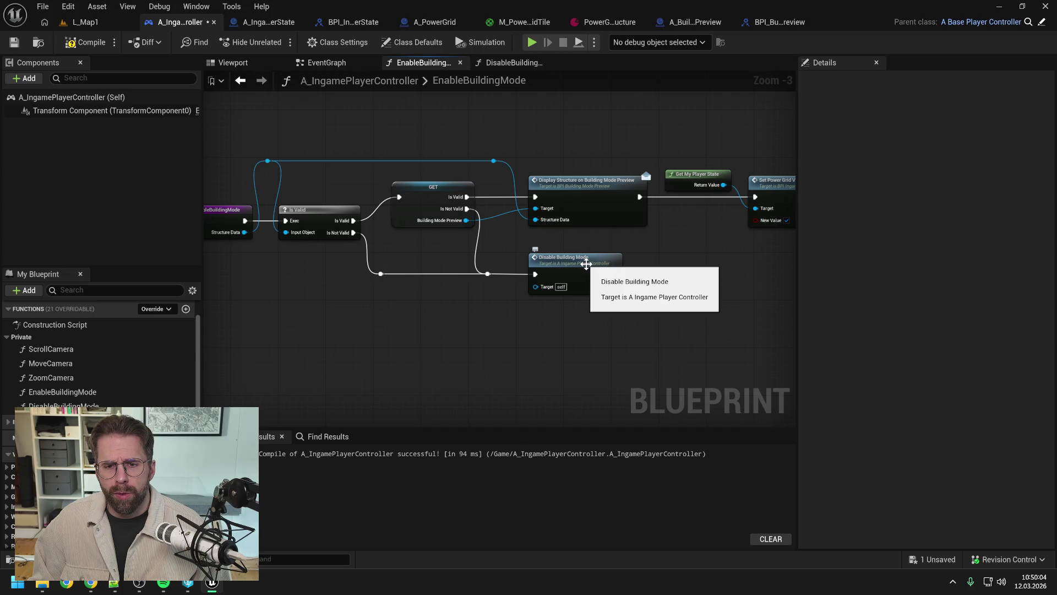
double_click(586, 265)
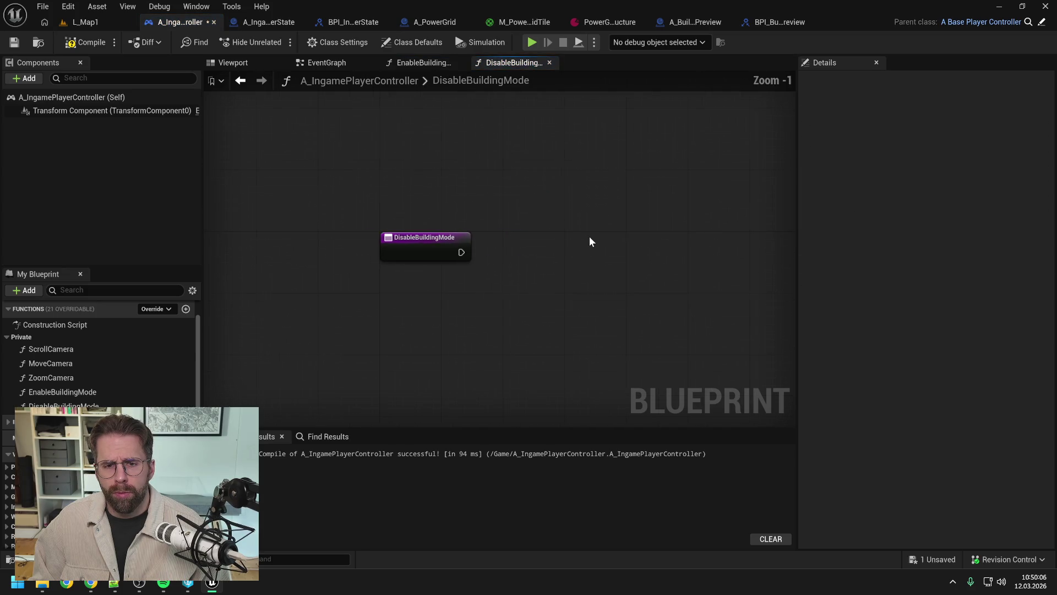
key(ctrl+v)
scroll(543, 272, down, 2)
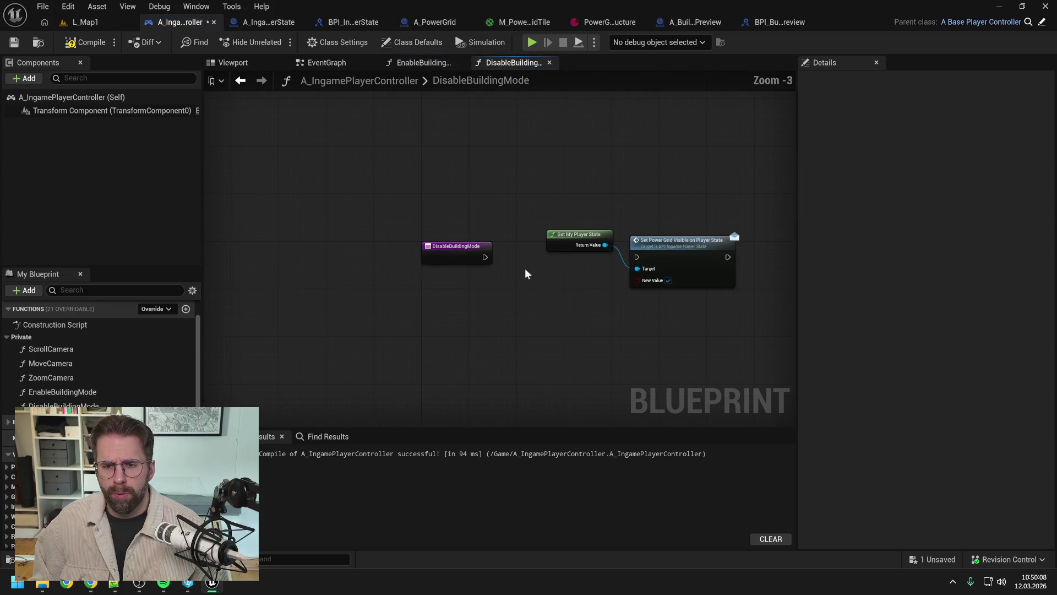
drag(484, 258, 637, 257)
click(667, 280)
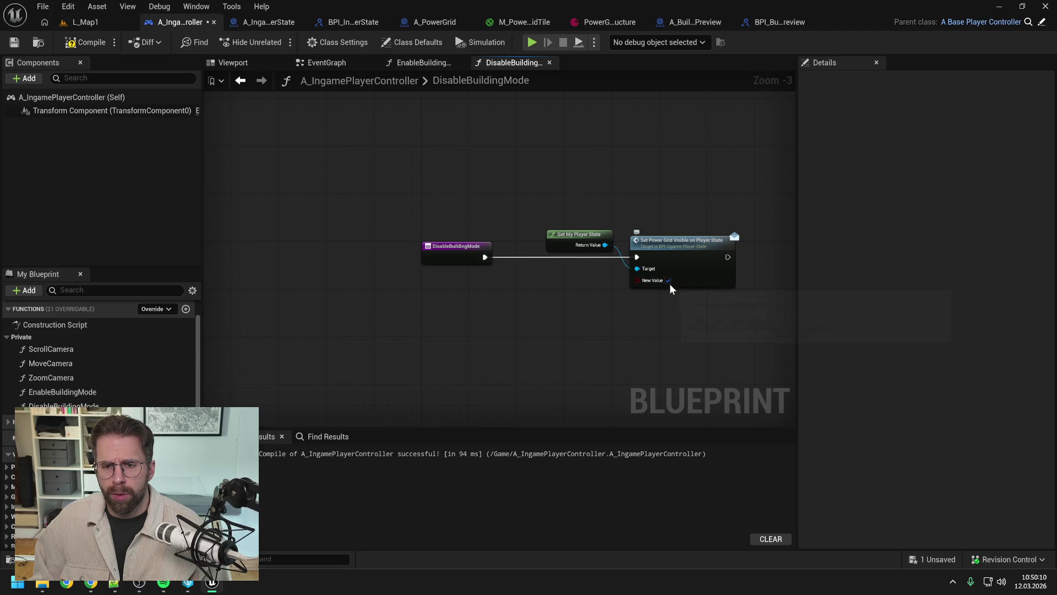
drag(708, 328, 661, 318)
drag(517, 209, 641, 251)
drag(641, 250, 605, 249)
click(338, 111)
key(ctrl+s)
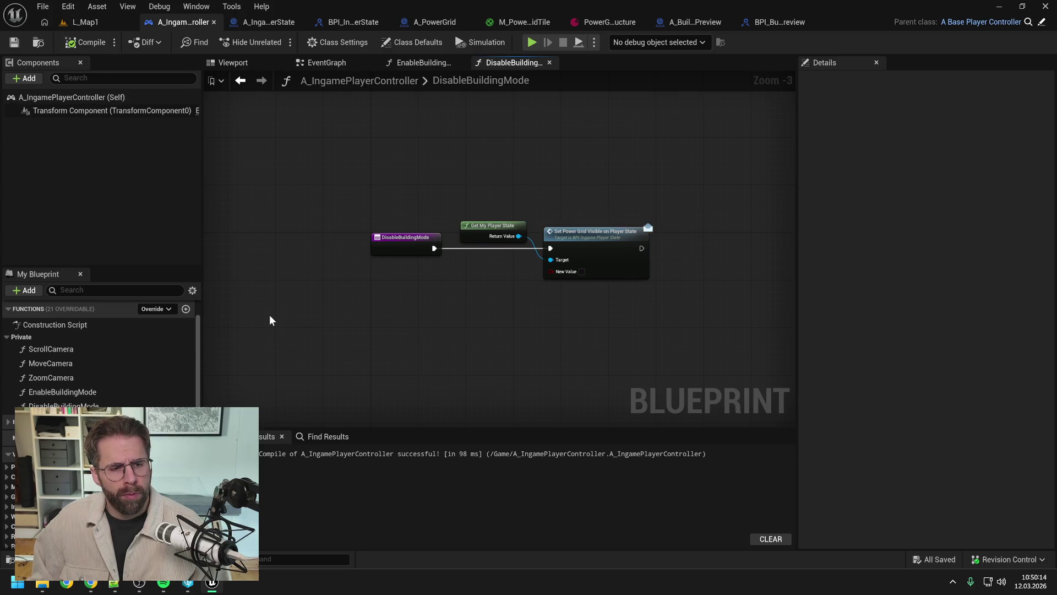
Place a Building Mode Preview getter after the Set Power Grid Visible node.
scroll(141, 372, up, 2)
drag(523, 339, 438, 333)
scroll(122, 377, down, 5)
mouse_move(55, 503)
mouse_down()
mouse_move(270, 380)
mouse_move(597, 219)
mouse_up()
click(619, 242)
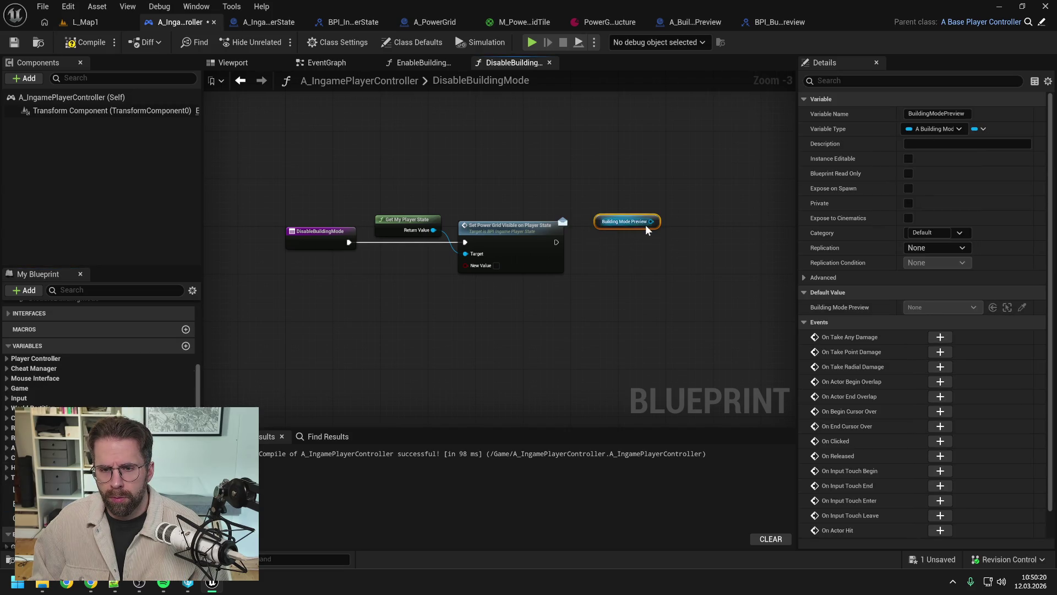
In EnableBuildingMode, replace the validated GET with a plain Building Mode Preview getter feeding Display Structure.
click(521, 169)
click(420, 64)
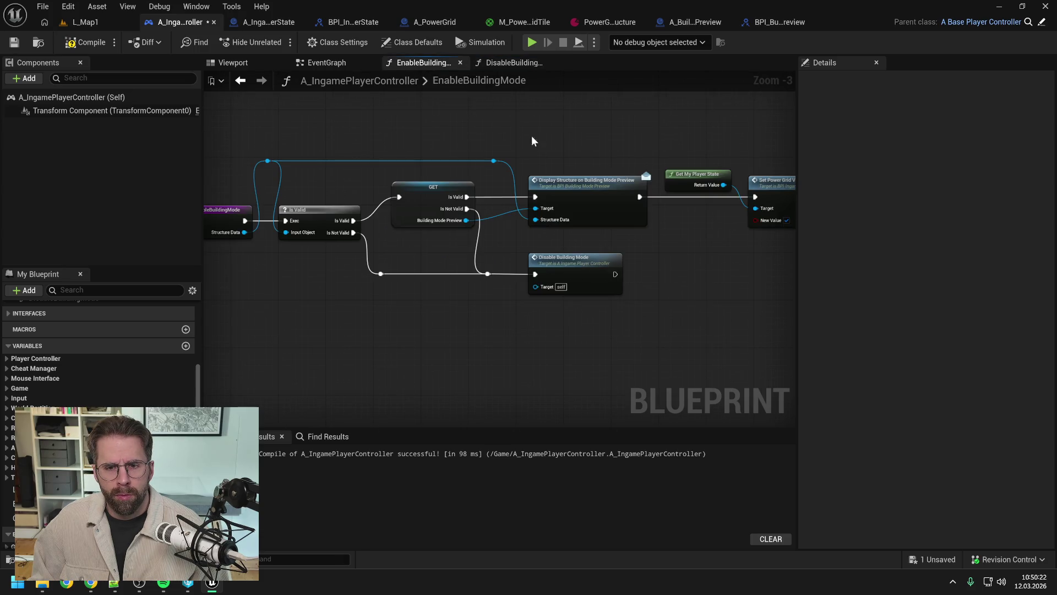
click(438, 223)
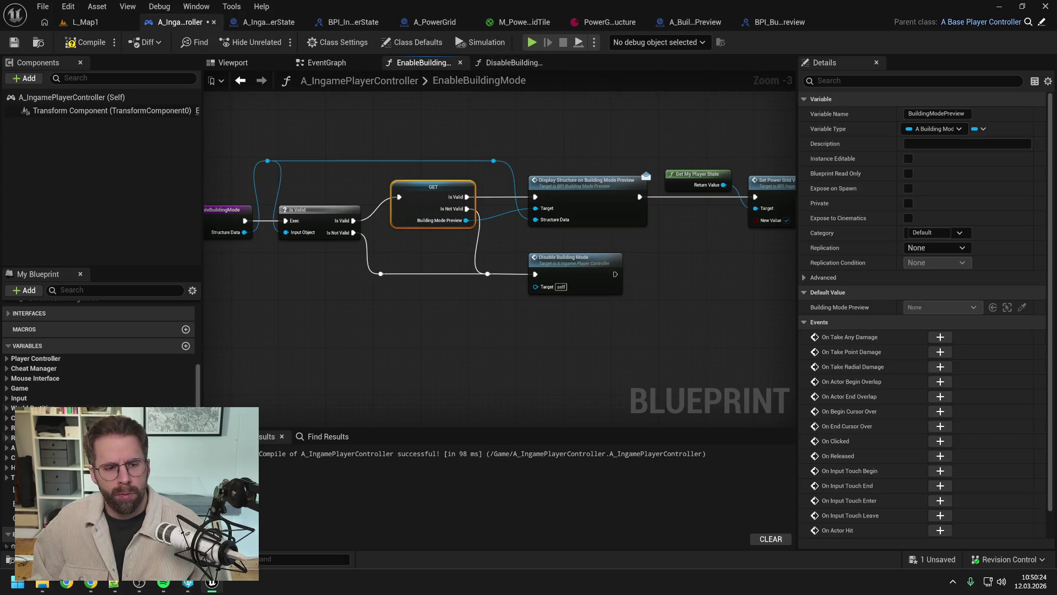
right_click(428, 241)
click(440, 262)
drag(466, 241, 535, 219)
click(425, 192)
key(Delete)
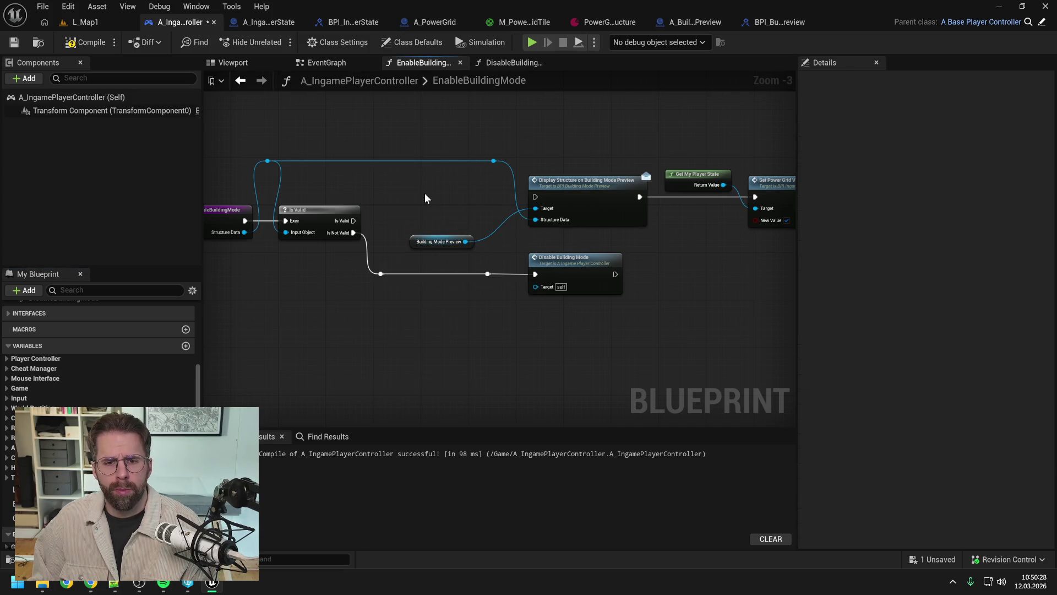
drag(443, 239, 467, 185)
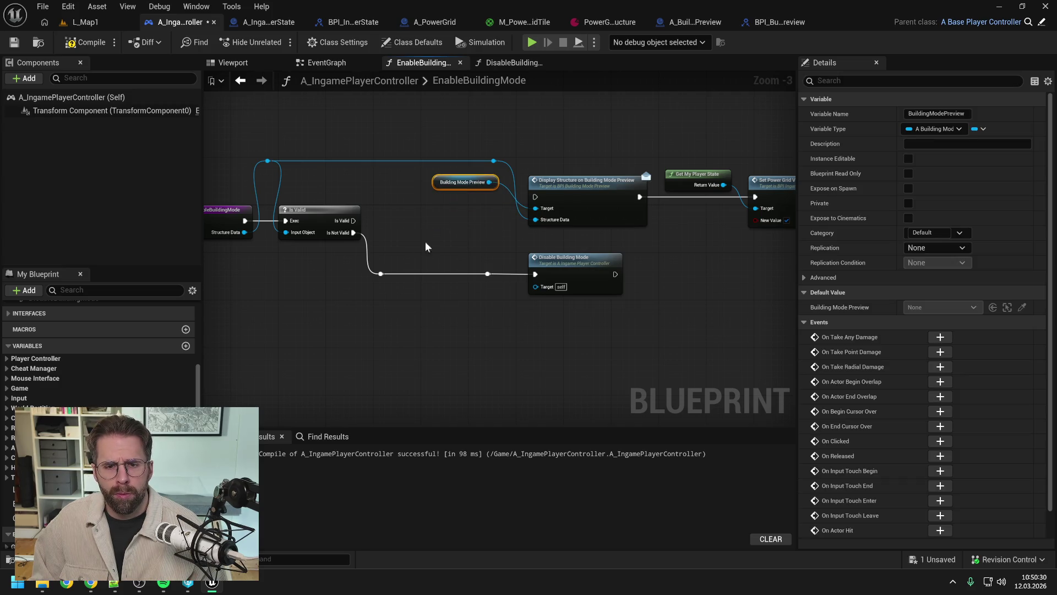
Delete the reroute knots, wire Is Valid to Display Structure, then compile and save.
drag(372, 265, 497, 295)
key(Delete)
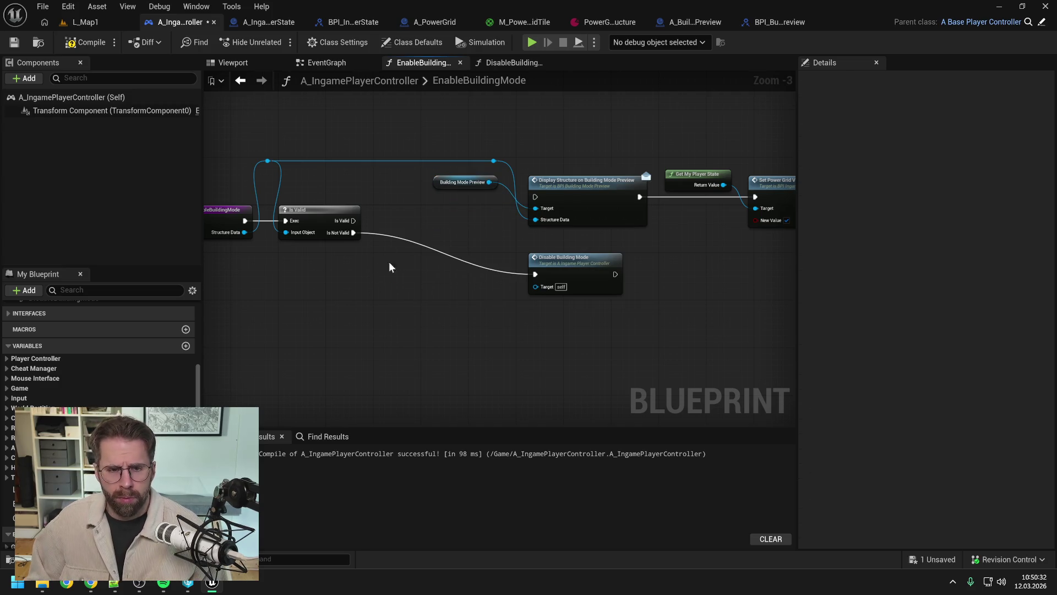
drag(353, 220, 535, 196)
scroll(441, 220, down, 1)
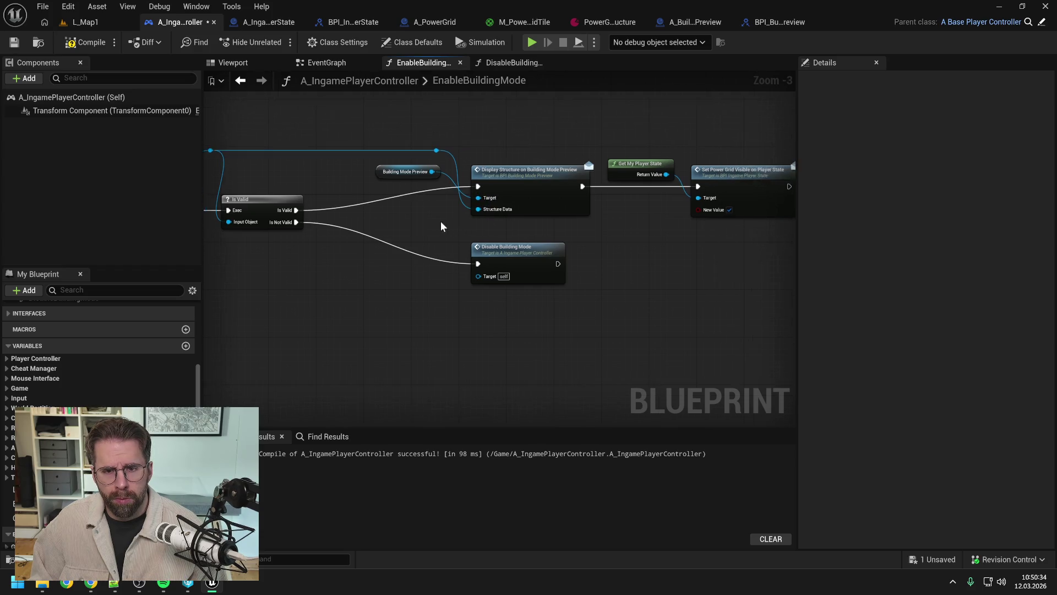
mouse_move(447, 157)
mouse_down()
mouse_move(560, 283)
mouse_move(657, 291)
mouse_move(649, 275)
mouse_up()
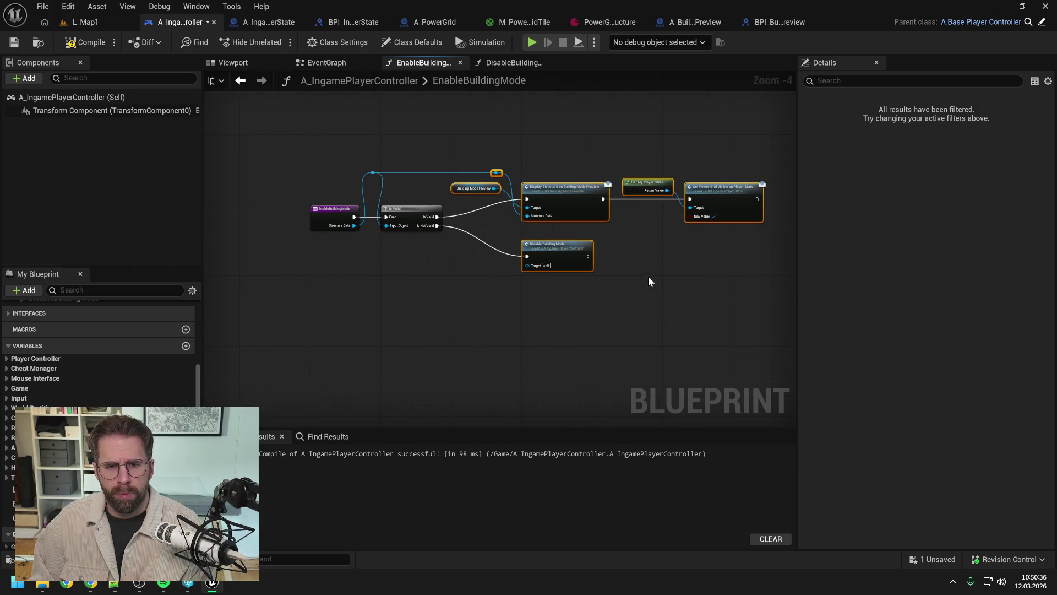
click(648, 276)
click(108, 48)
key(ctrl+s)
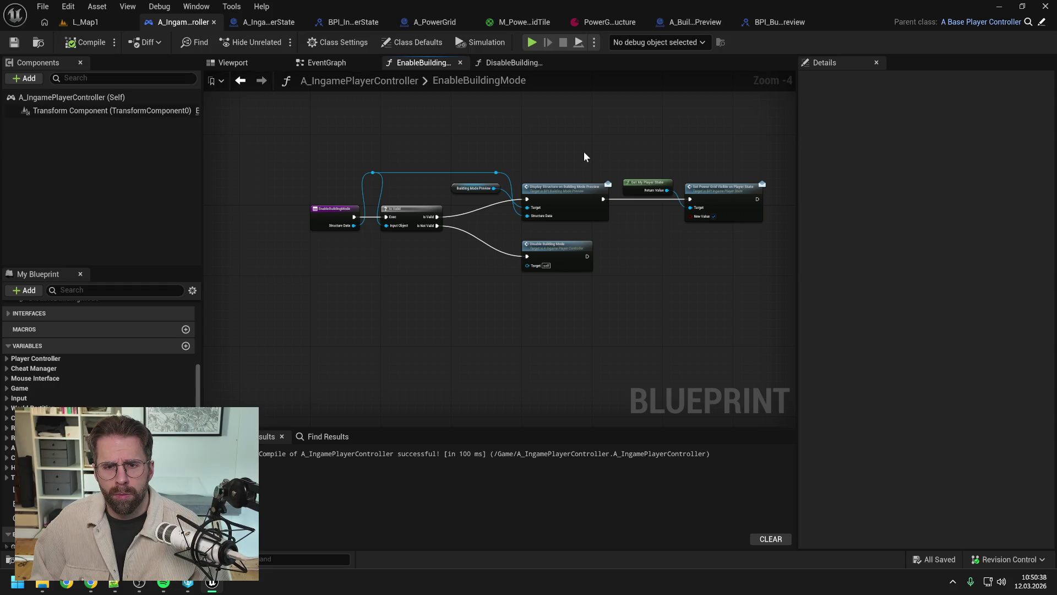
Check the DisableBuildingMode graph, then bring up the BPI_BuildingModePreview interface.
click(518, 64)
scroll(528, 181, up, 1)
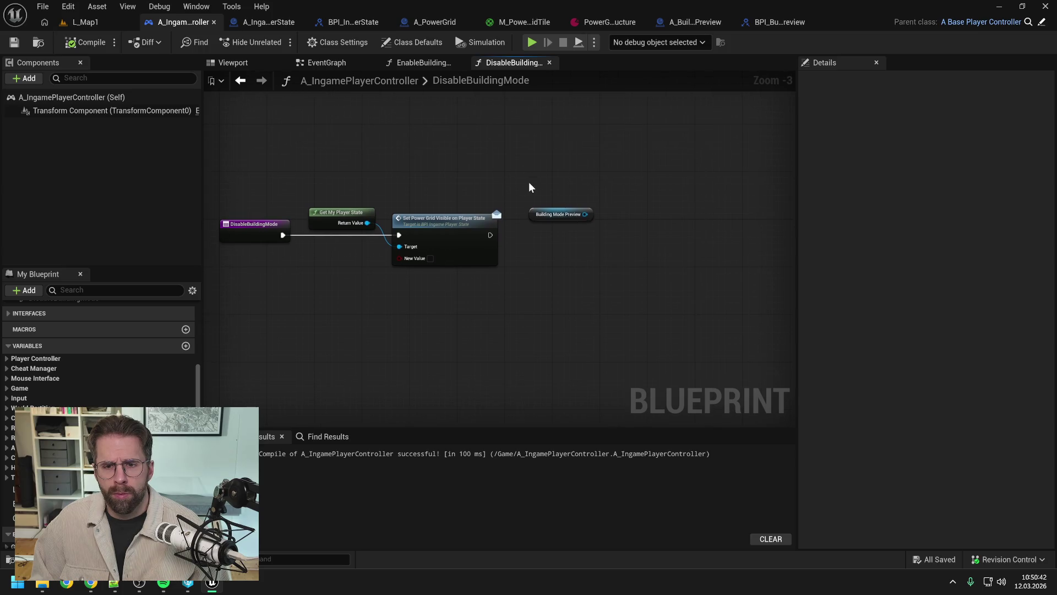
click(798, 20)
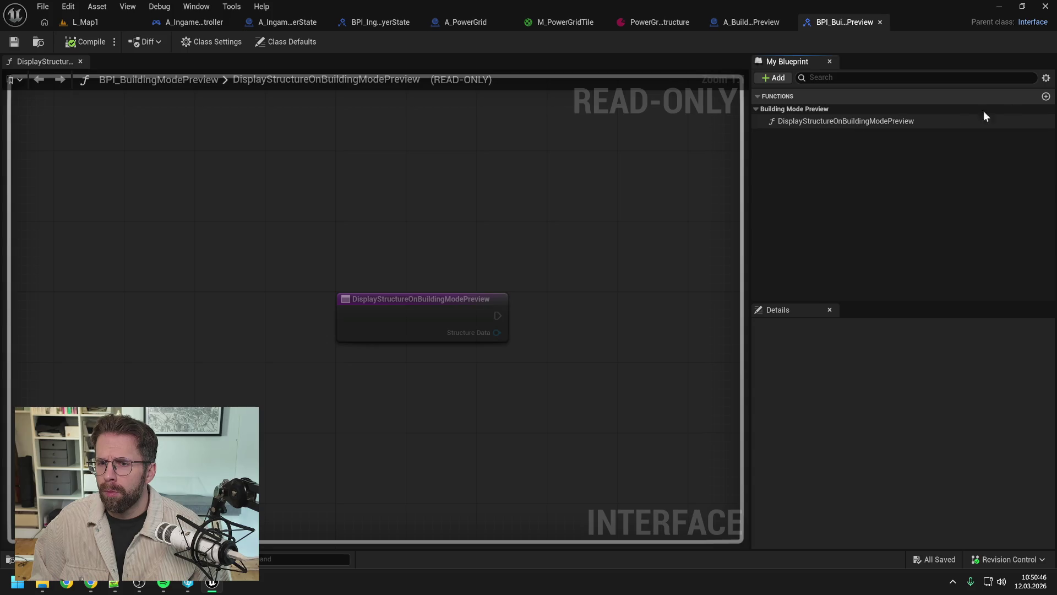
Add a ResetBuildingModePreview function under the Building Mode Preview category, then save and compile.
click(1046, 97)
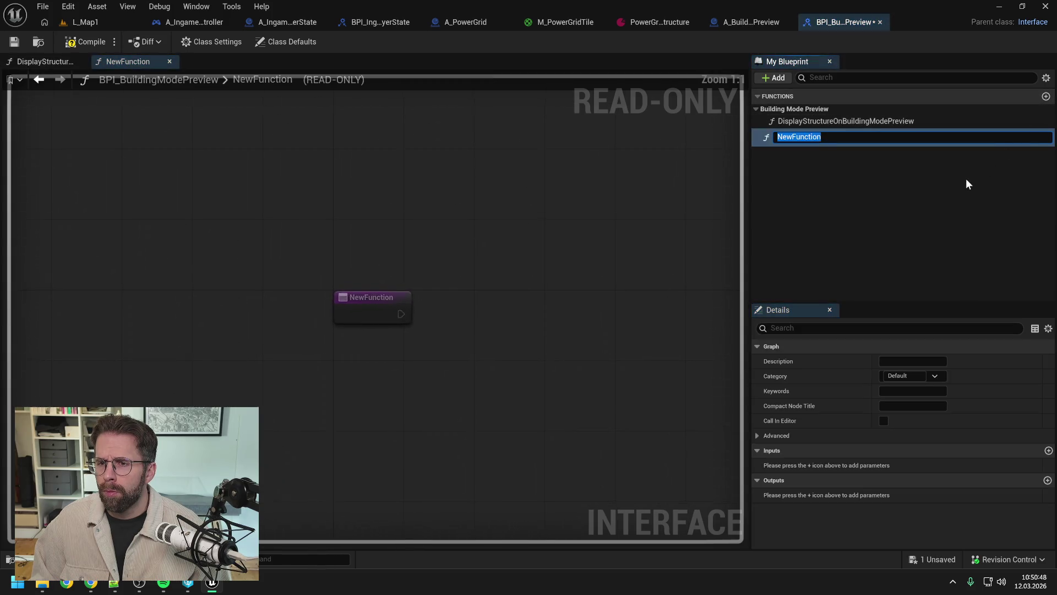
text(Reset)
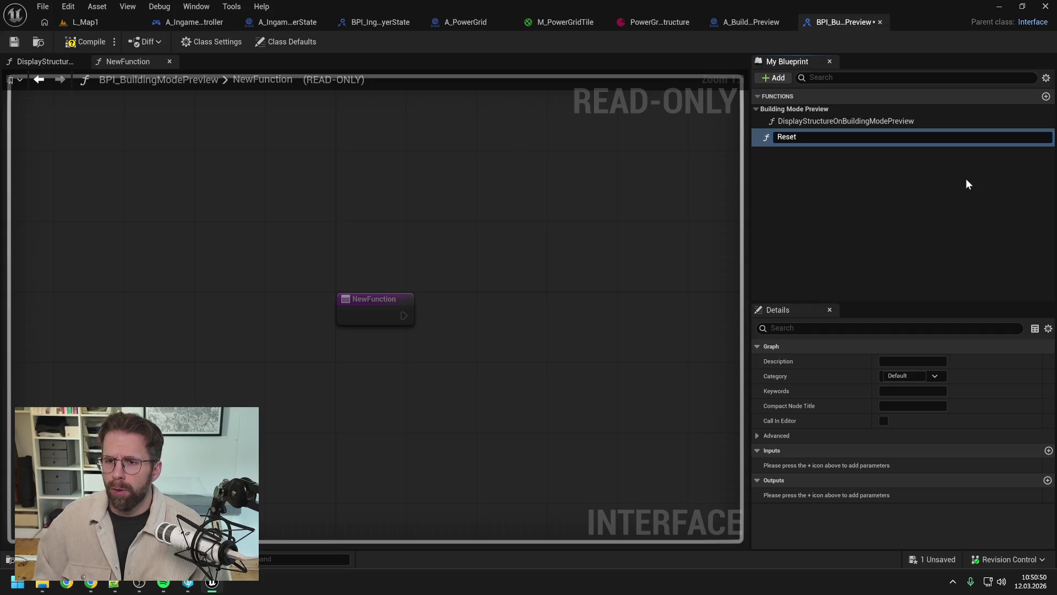
text(Building)
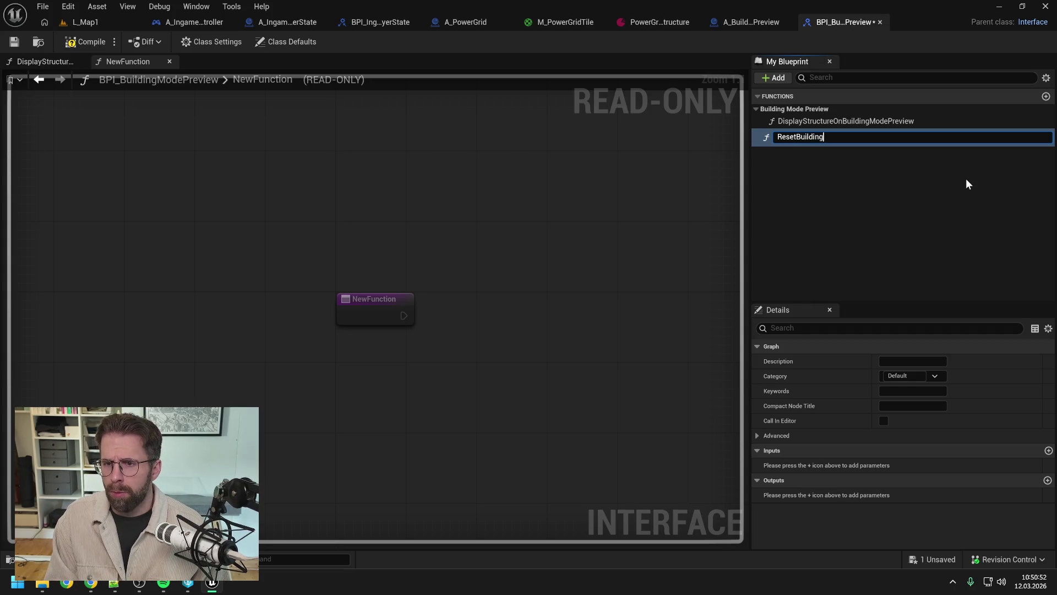
text(ModePreview)
key(Return)
key(ctrl+s)
drag(817, 137, 808, 114)
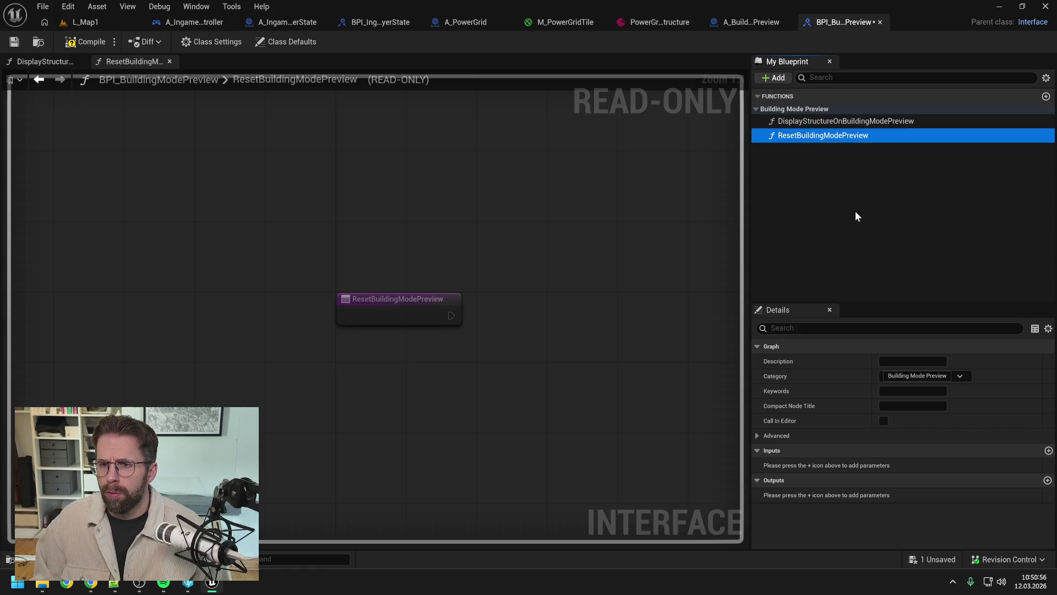
click(92, 44)
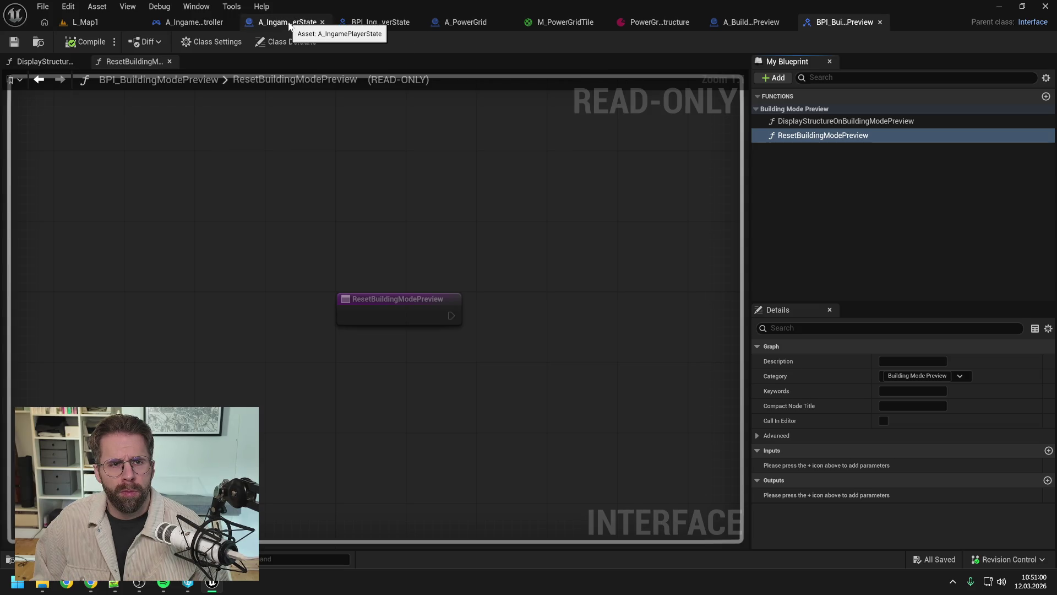
Add a Reset Building Mode Preview message call on the preview, run after hiding the power grid.
click(210, 21)
drag(585, 214, 605, 227)
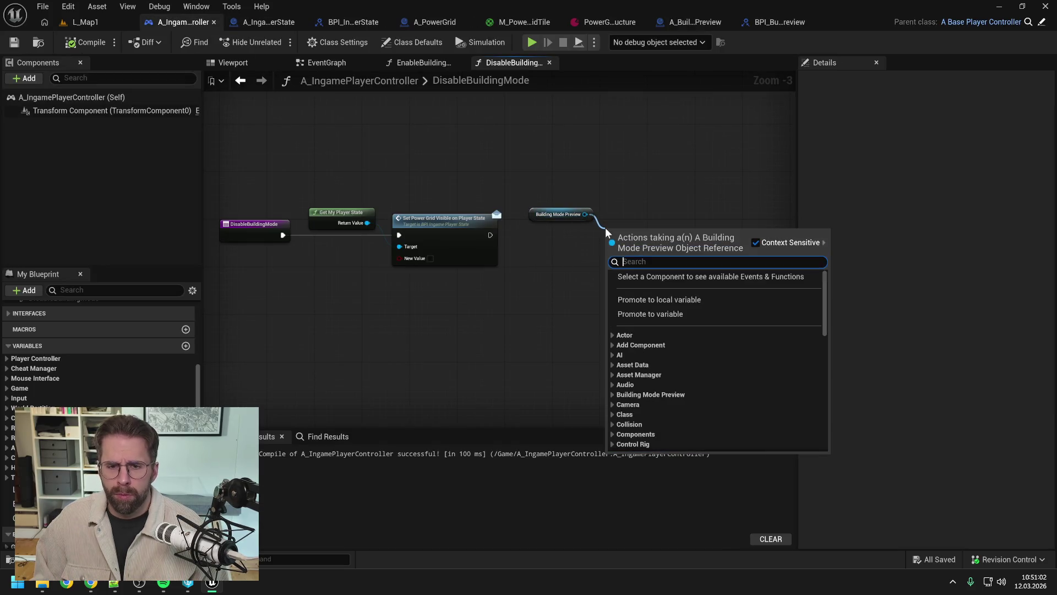
text(reset )
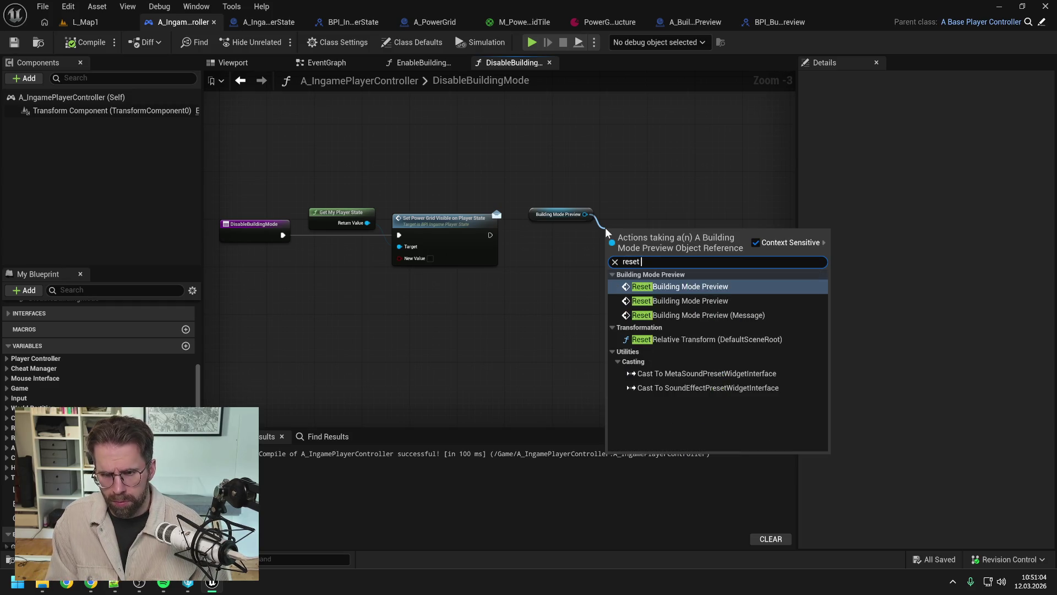
text(b)
click(688, 315)
mouse_move(497, 233)
mouse_down()
mouse_move(607, 247)
mouse_move(643, 218)
mouse_up()
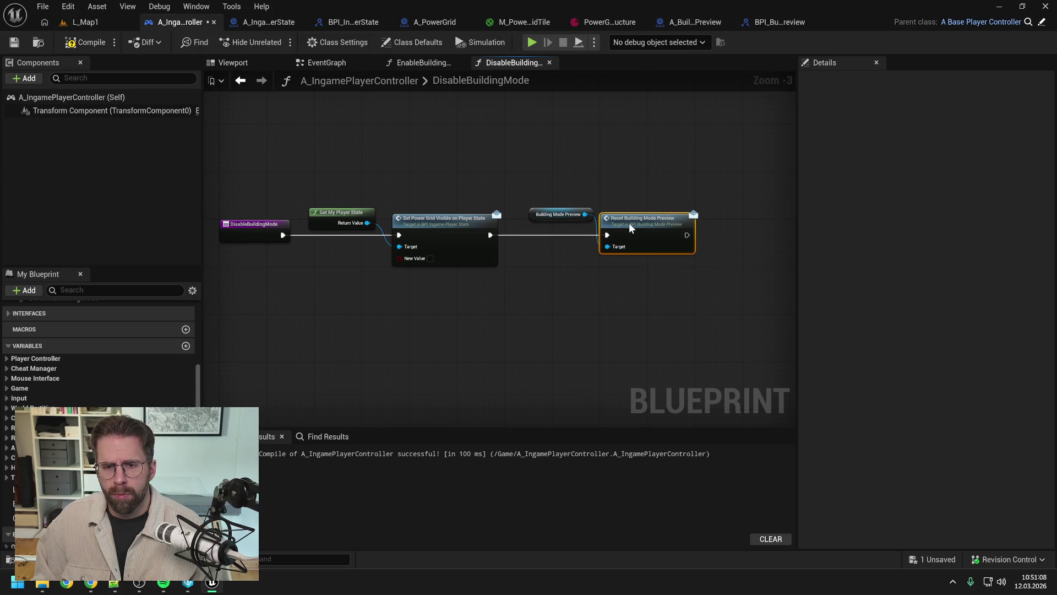
Straighten the Building Mode Preview getter's wire, then compile and save the controller blueprint.
click(595, 180)
drag(556, 214, 556, 221)
click(547, 188)
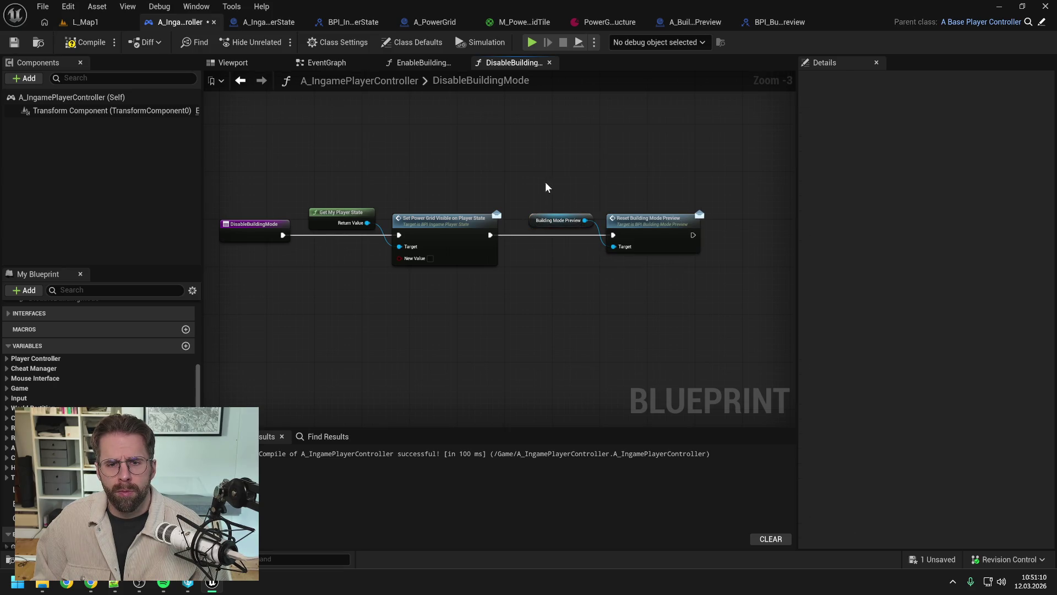
click(86, 42)
key(ctrl+s)
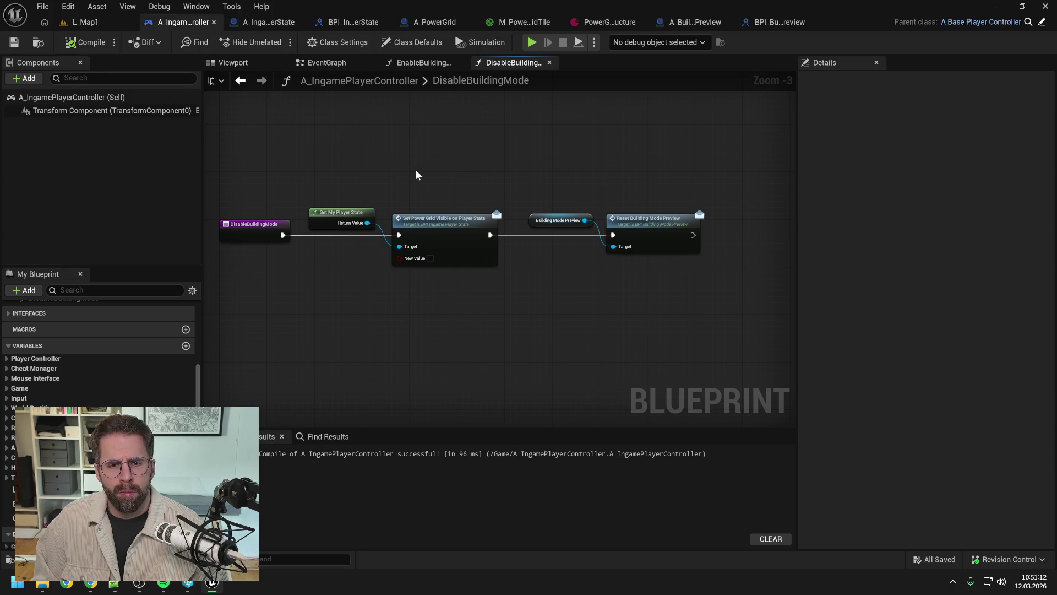
drag(417, 175, 497, 174)
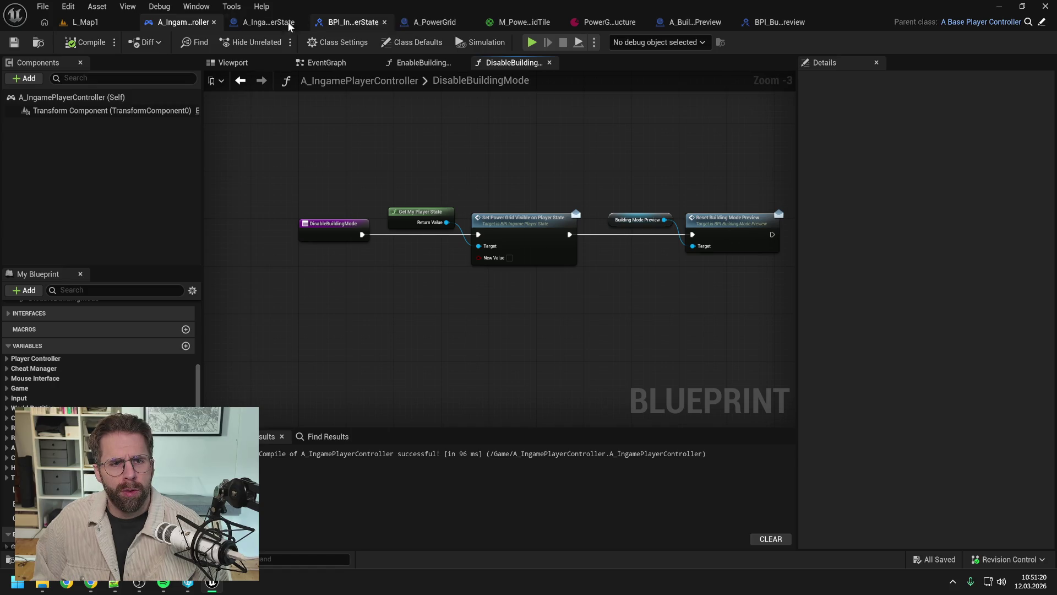
click(269, 25)
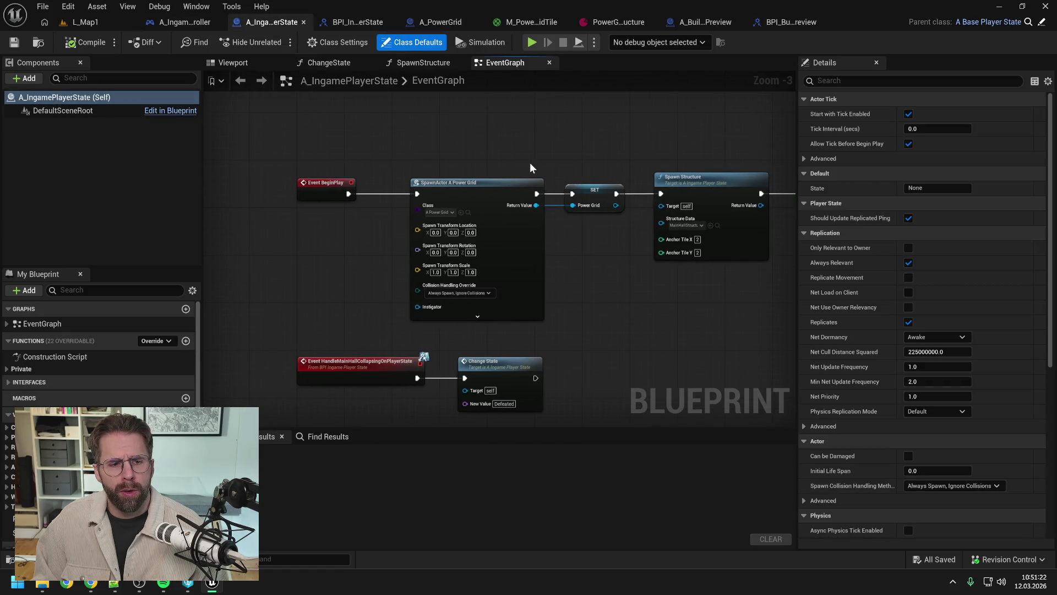
Add the SetPowerGridVisibleOnPlayerState event to A_IngamePlayerState and save it.
click(12, 383)
double_click(83, 405)
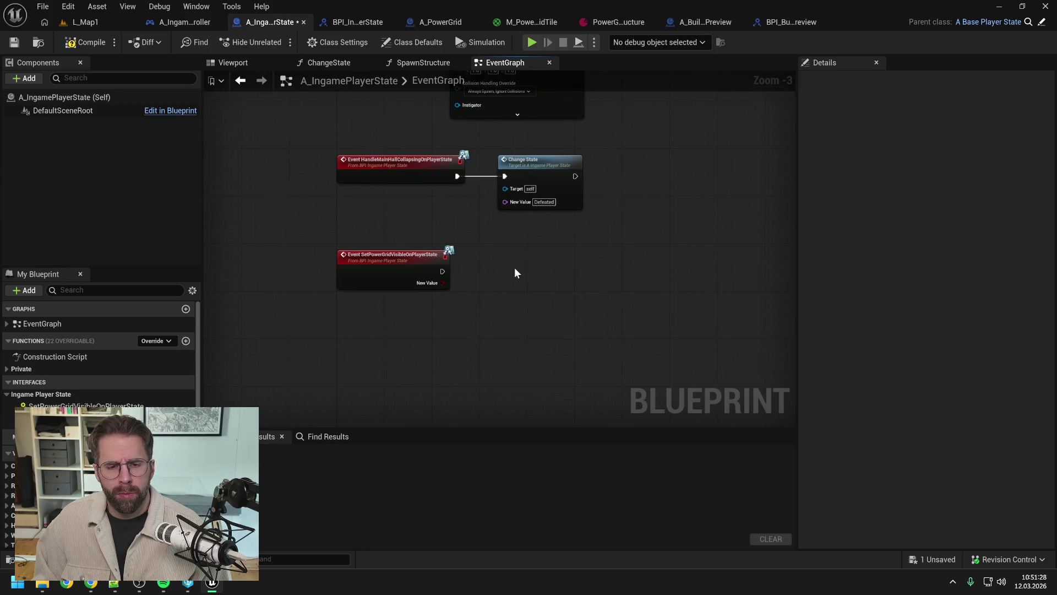
key(ctrl+s)
click(531, 416)
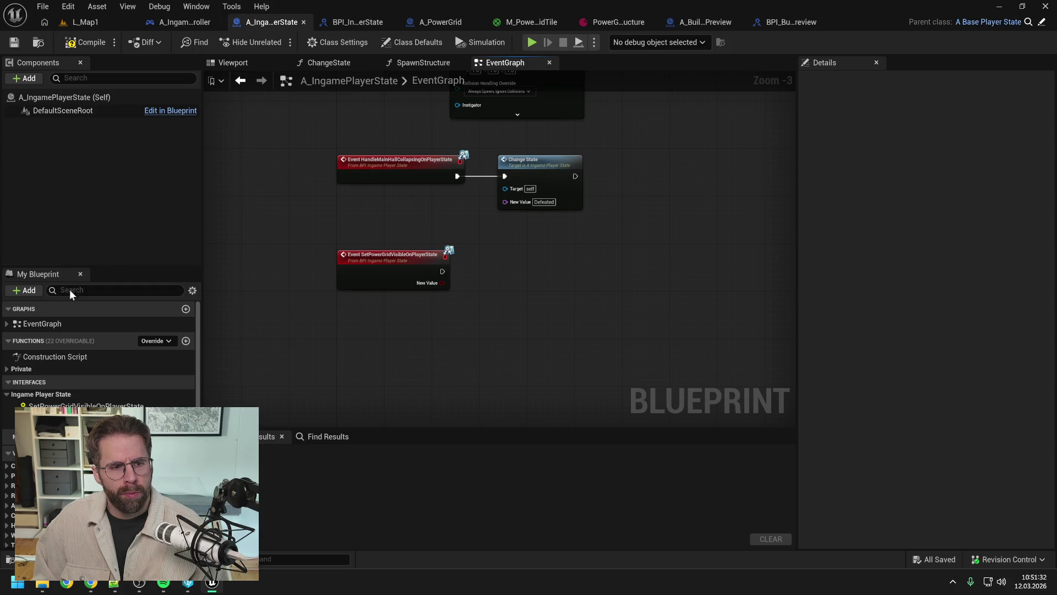
Add a Power Grid getter with a Set Actor Hidden In Game node on it.
scroll(85, 399, down, 5)
drag(33, 439, 480, 242)
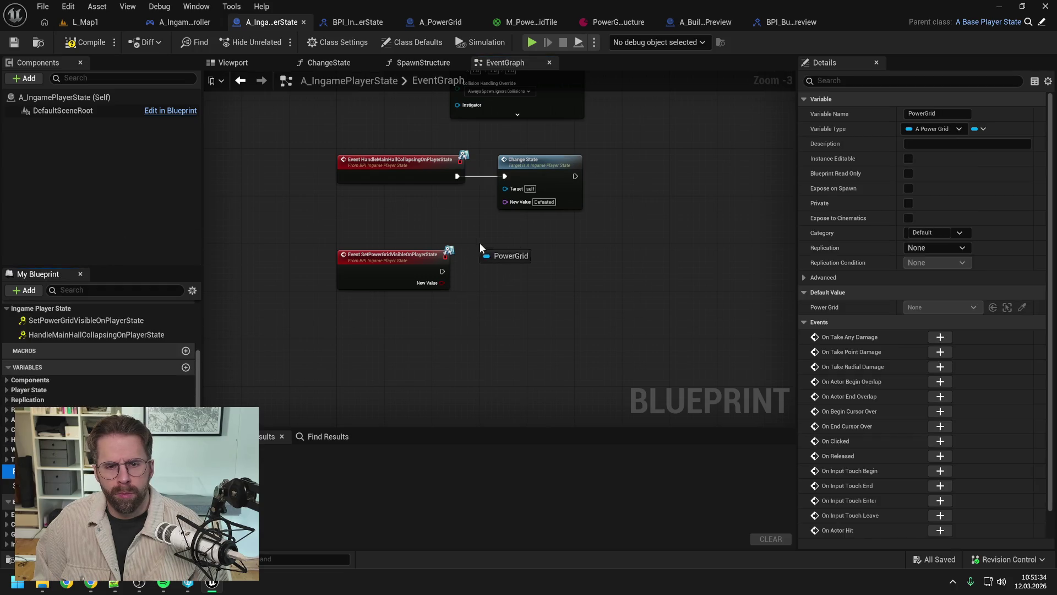
click(513, 267)
click(71, 42)
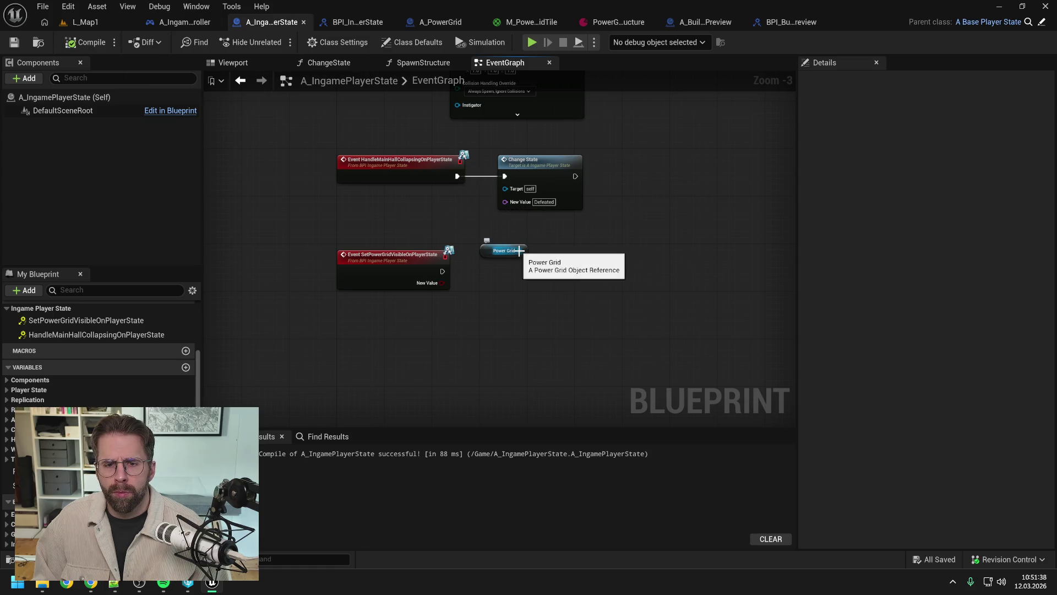
drag(519, 250, 554, 270)
text(visi)
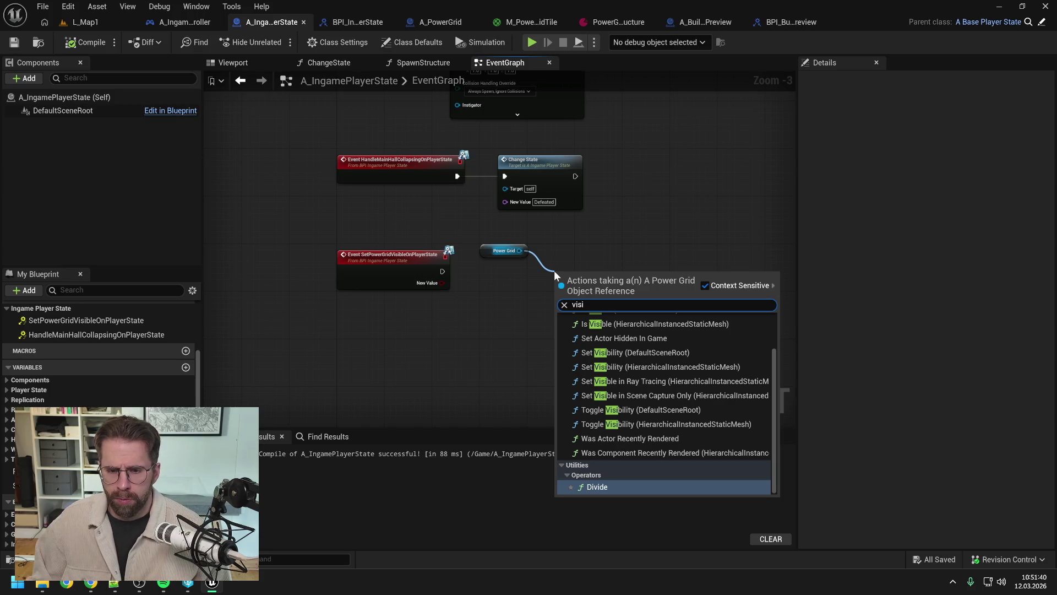
click(652, 338)
drag(596, 277, 590, 259)
click(497, 304)
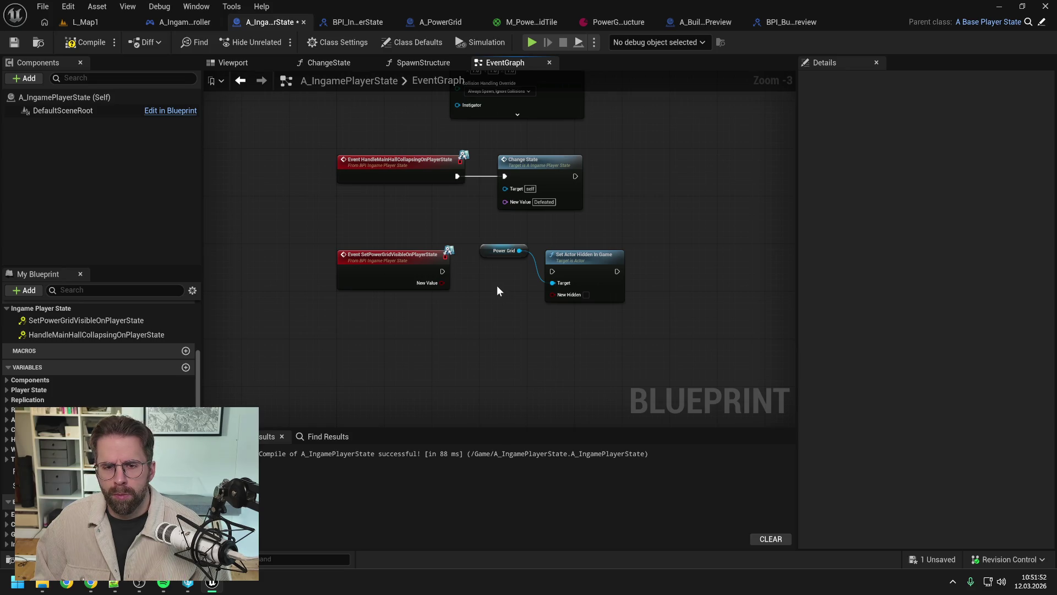
Invert New Value with a NOT Boolean node feeding New Hidden, discarding a mistaken != node.
scroll(496, 285, up, 1)
drag(436, 283, 464, 298)
text(!=)
key(Return)
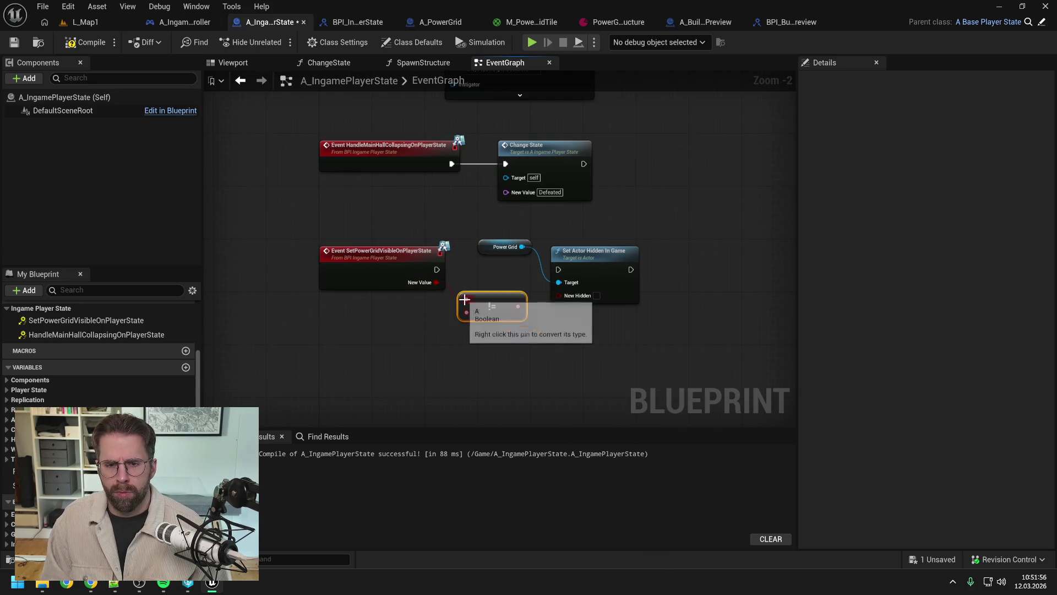
key(Delete)
mouse_move(436, 282)
mouse_down()
mouse_move(464, 298)
mouse_move(557, 296)
mouse_up()
text(not bool)
key(Return)
Wire the event's execution into Set Actor Hidden In Game, then compile and save.
drag(436, 269, 558, 269)
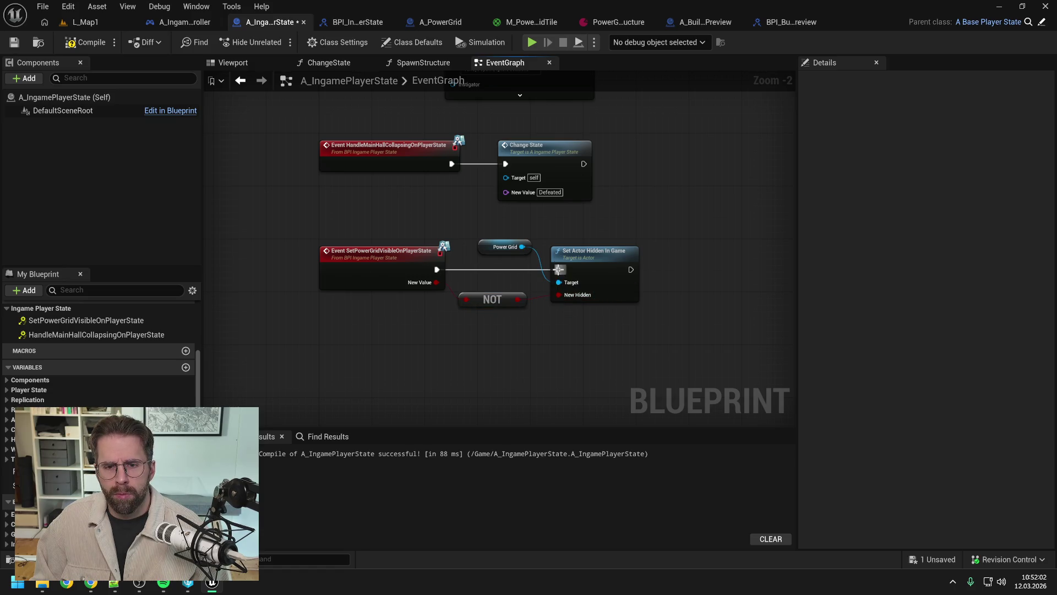
drag(490, 241, 483, 248)
click(473, 231)
click(85, 42)
key(ctrl+s)
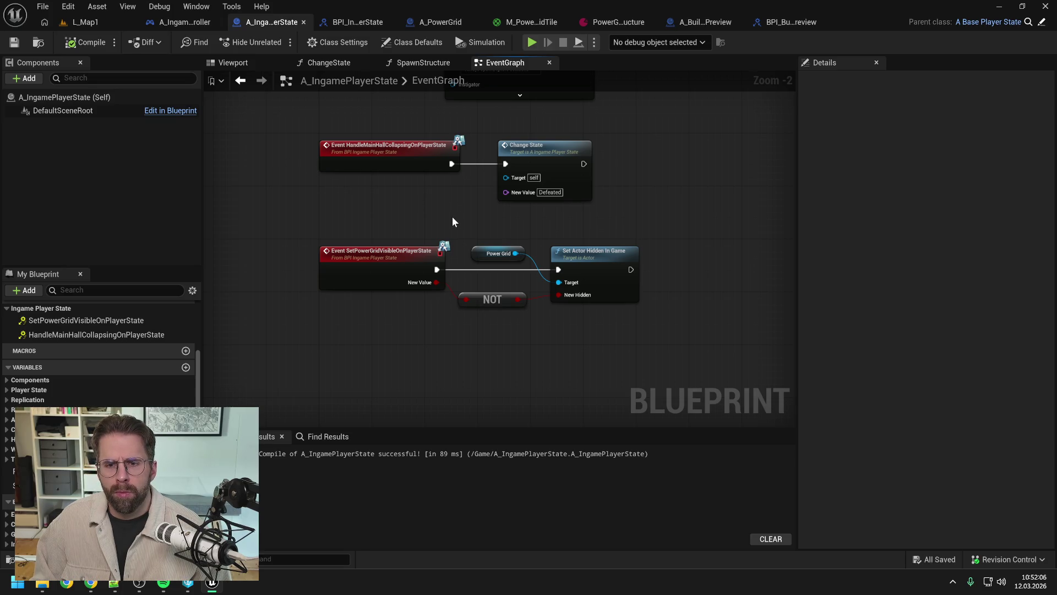
click(443, 22)
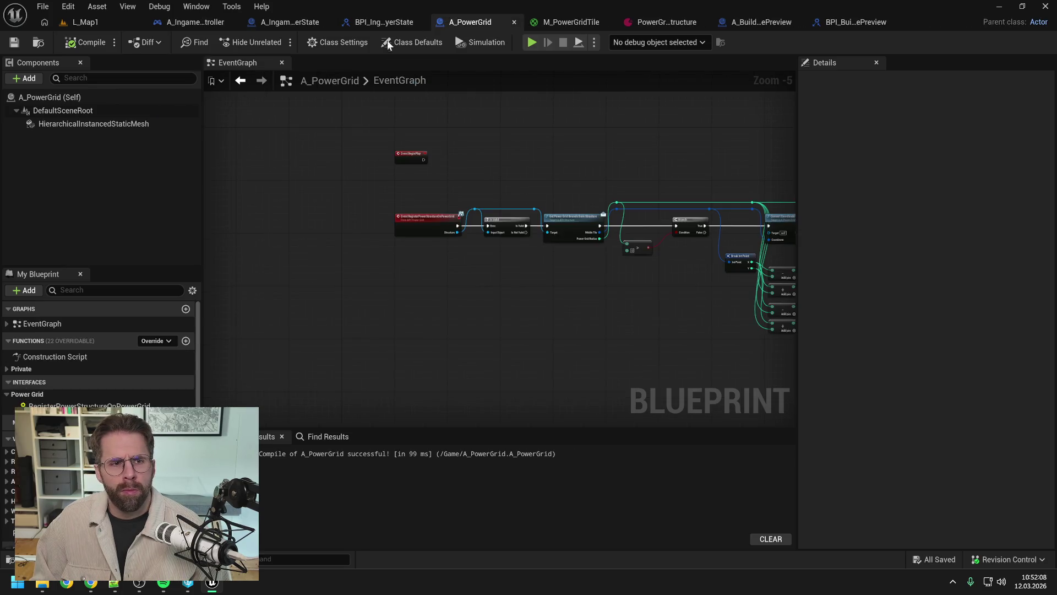
Enable Actor Hidden In Game in A_PowerGrid's class defaults and save the blueprint.
click(132, 100)
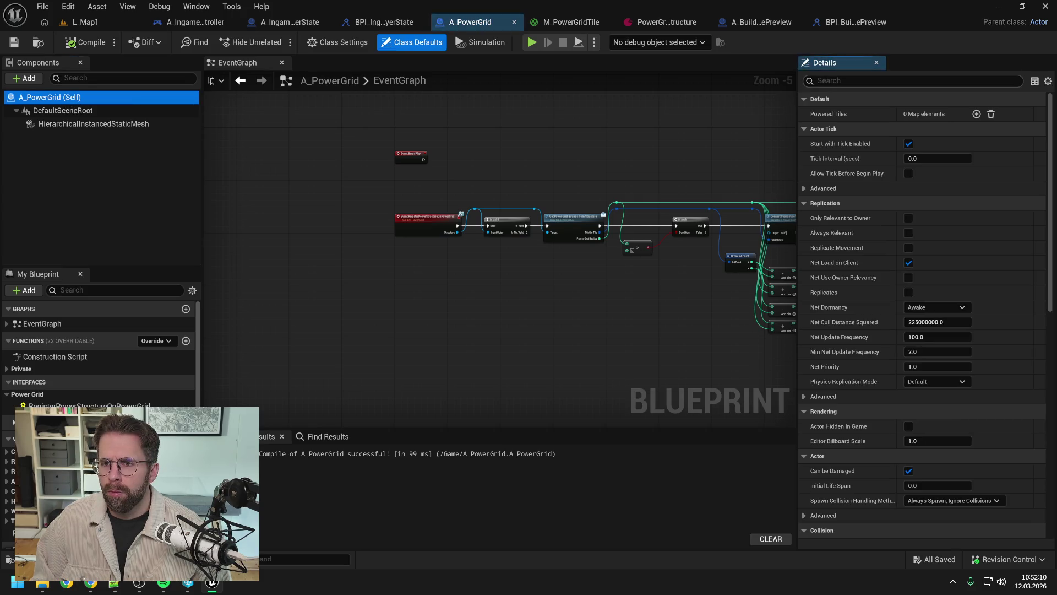
click(914, 80)
text(hidd)
click(911, 113)
key(ctrl+s)
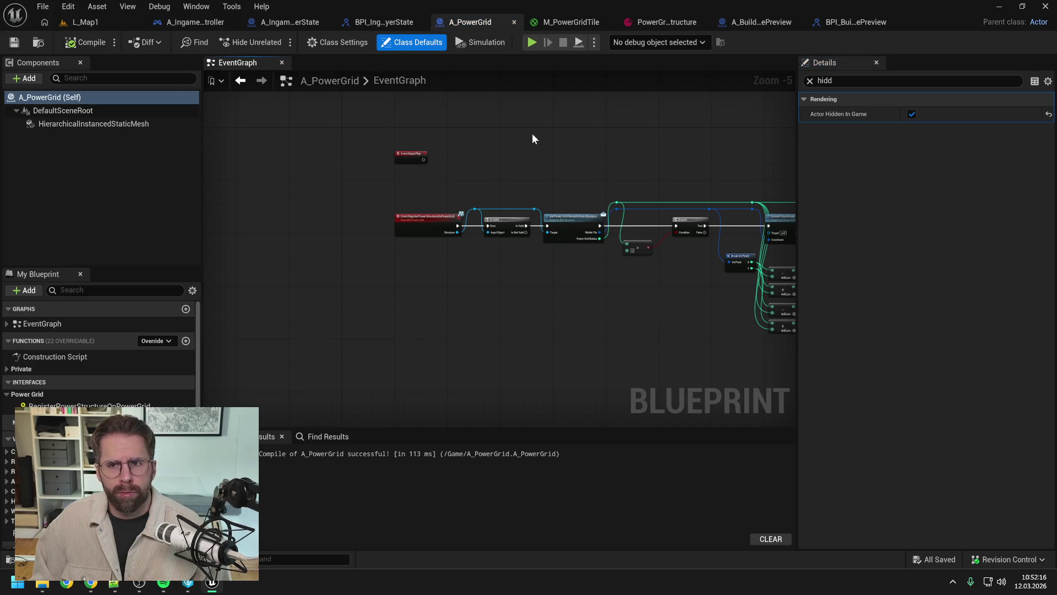
click(182, 23)
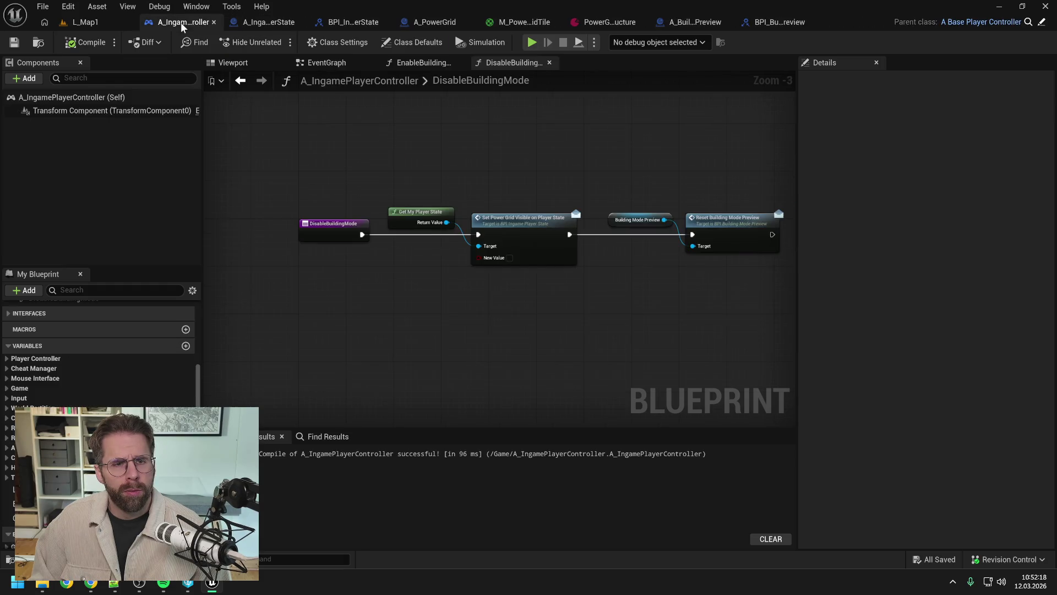
Review the controller's DisableBuildingMode and EnableBuildingMode graphs, then move to A_BuildingModePreview's EventGraph.
drag(602, 184, 537, 179)
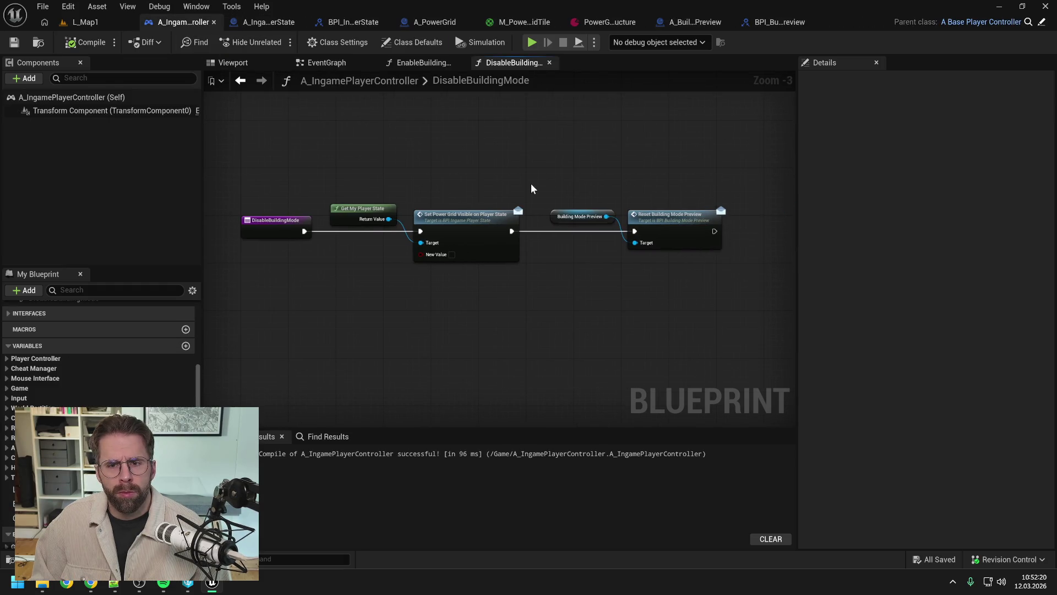
click(418, 62)
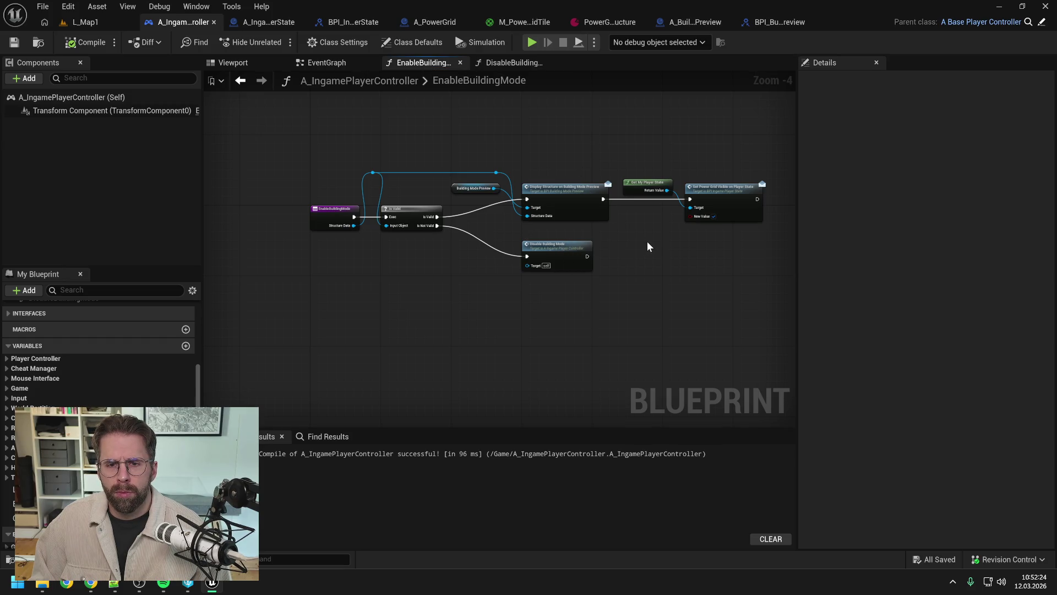
drag(647, 247, 606, 240)
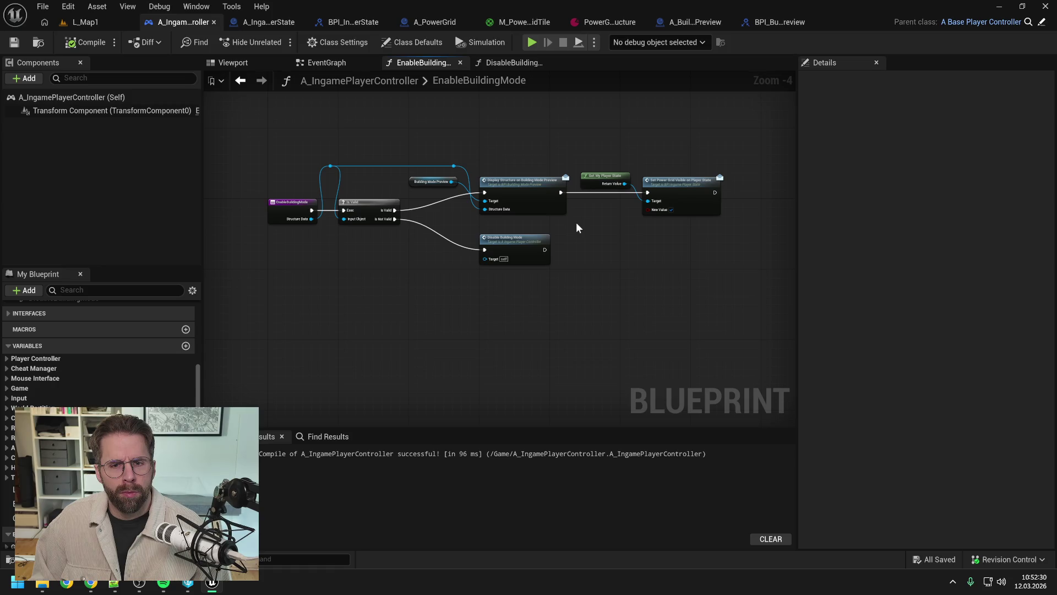
double_click(514, 245)
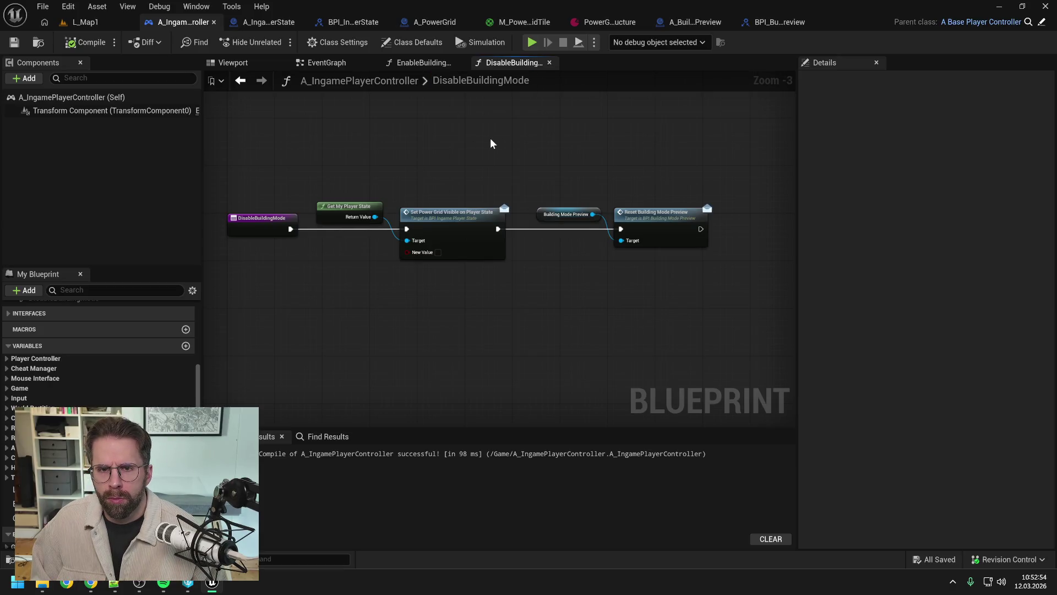
click(692, 25)
scroll(636, 170, down, 1)
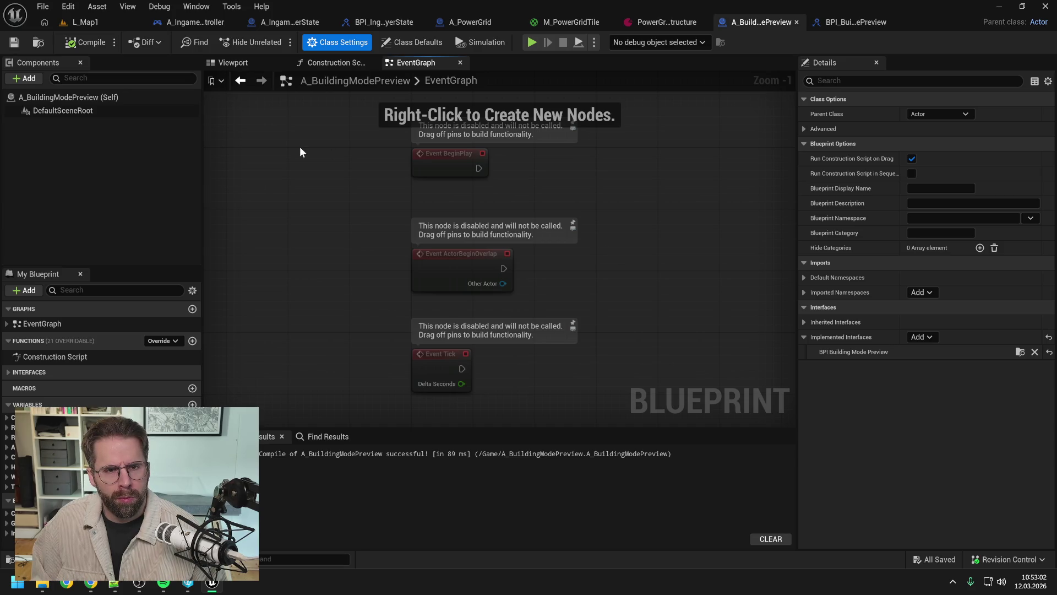
Enable Actor Hidden In Game in A_BuildingModePreview's class defaults.
click(881, 80)
text(hidd)
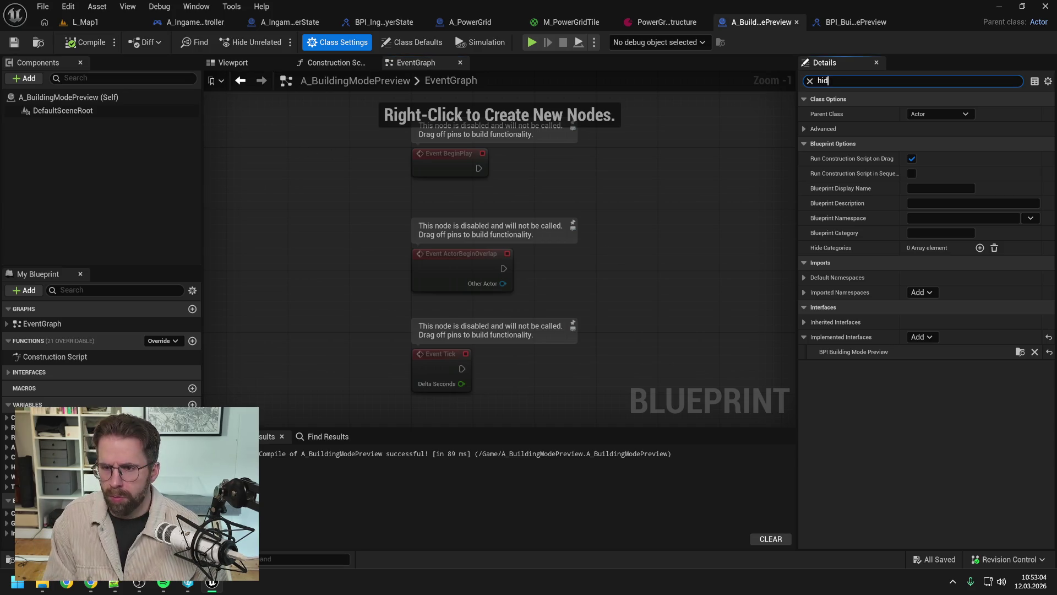
key(ctrl+a)
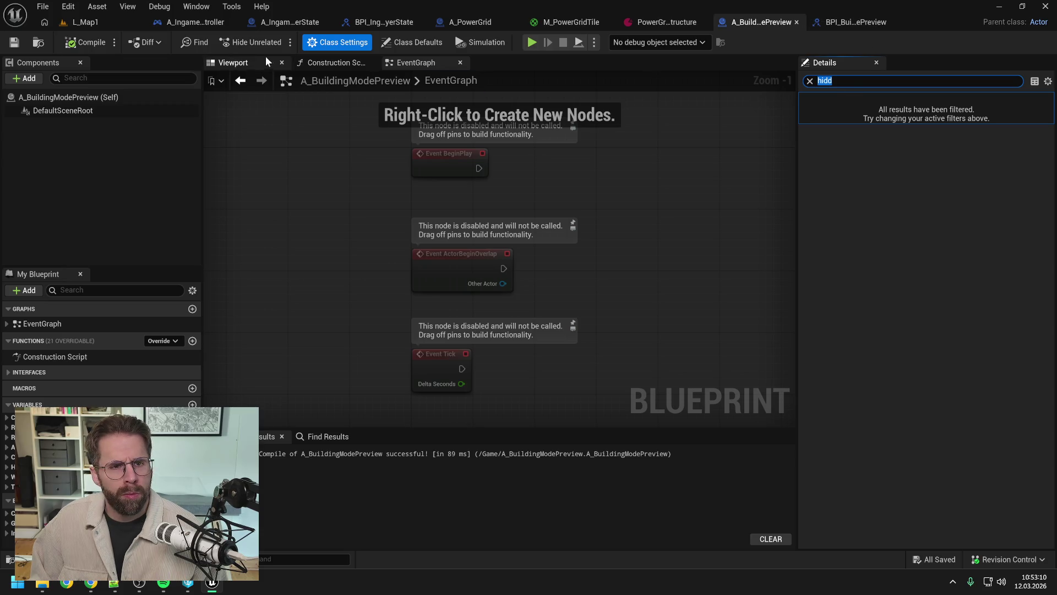
click(409, 40)
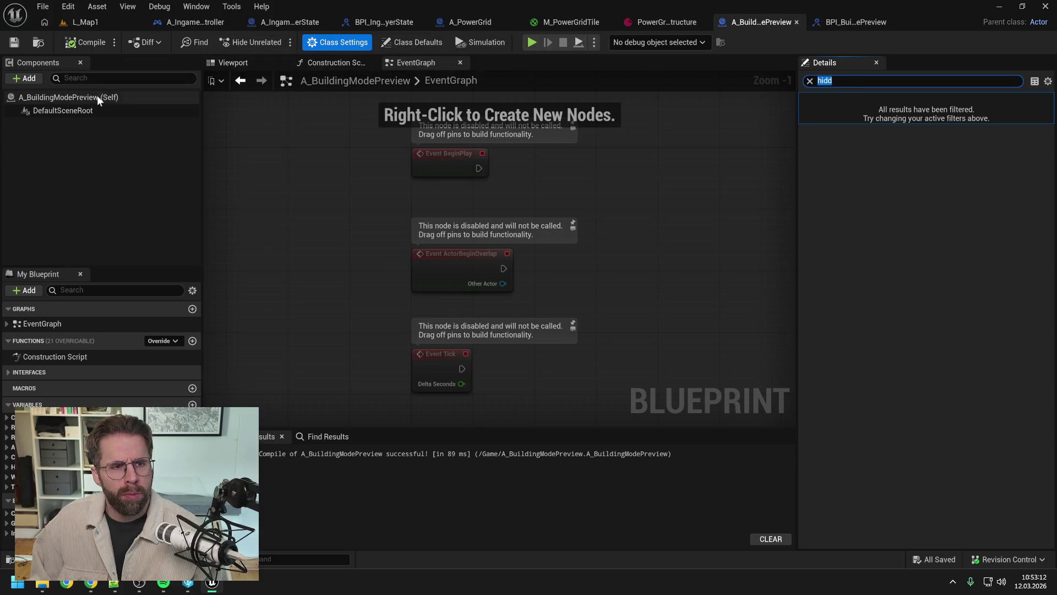
click(911, 114)
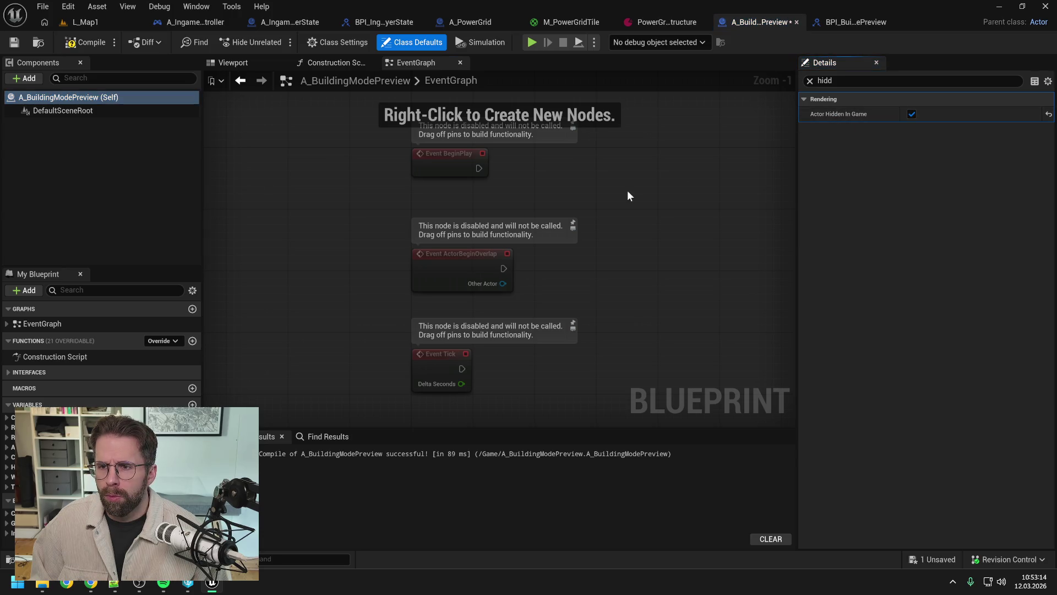
Delete the unused Event ActorBeginOverlap and Event Tick nodes, then compile and save.
drag(537, 364, 431, 201)
key(Delete)
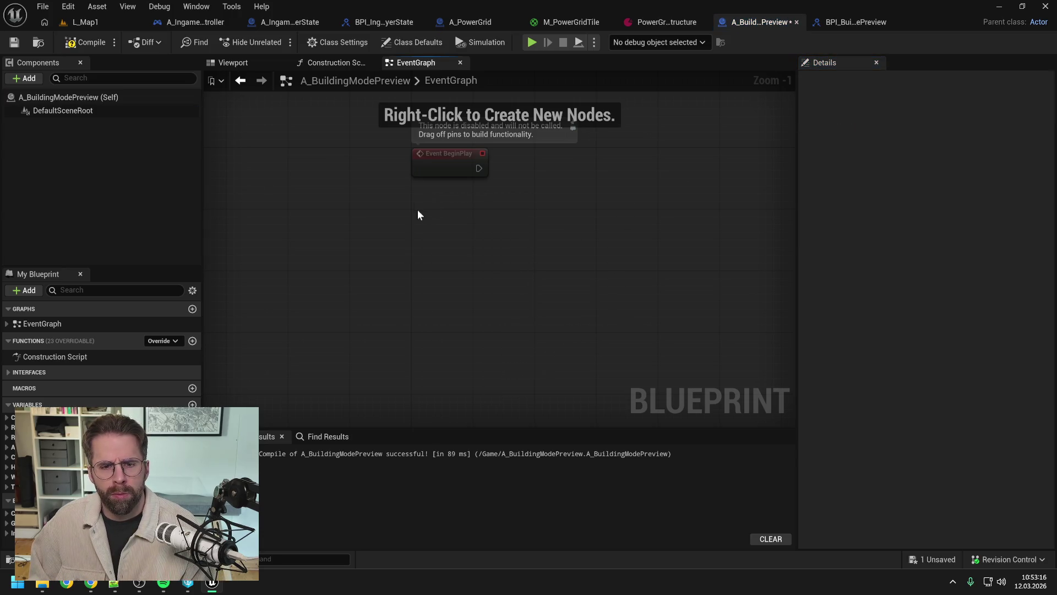
click(80, 41)
key(ctrl+s)
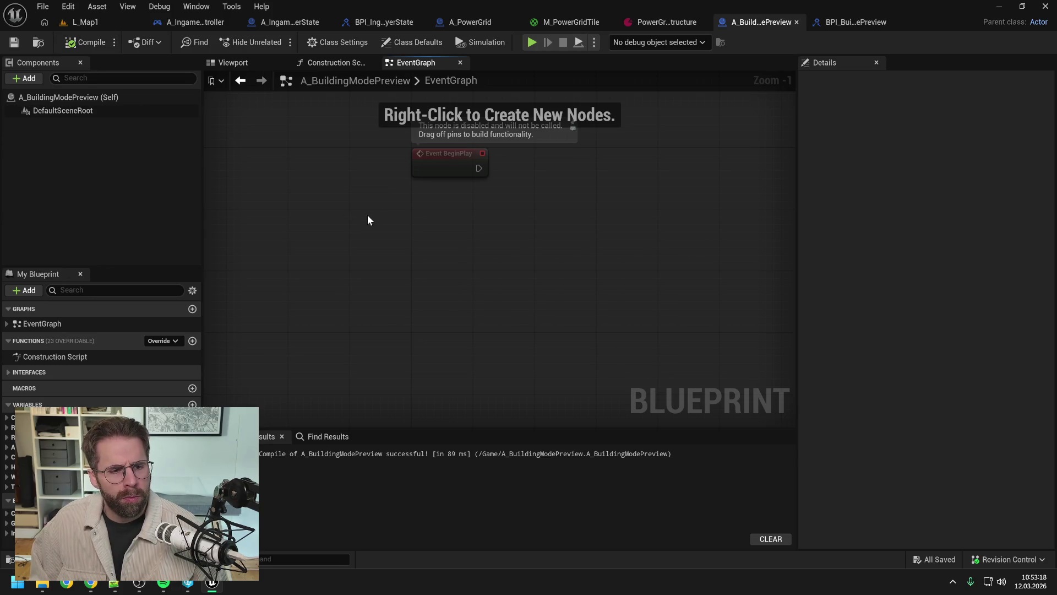
click(11, 372)
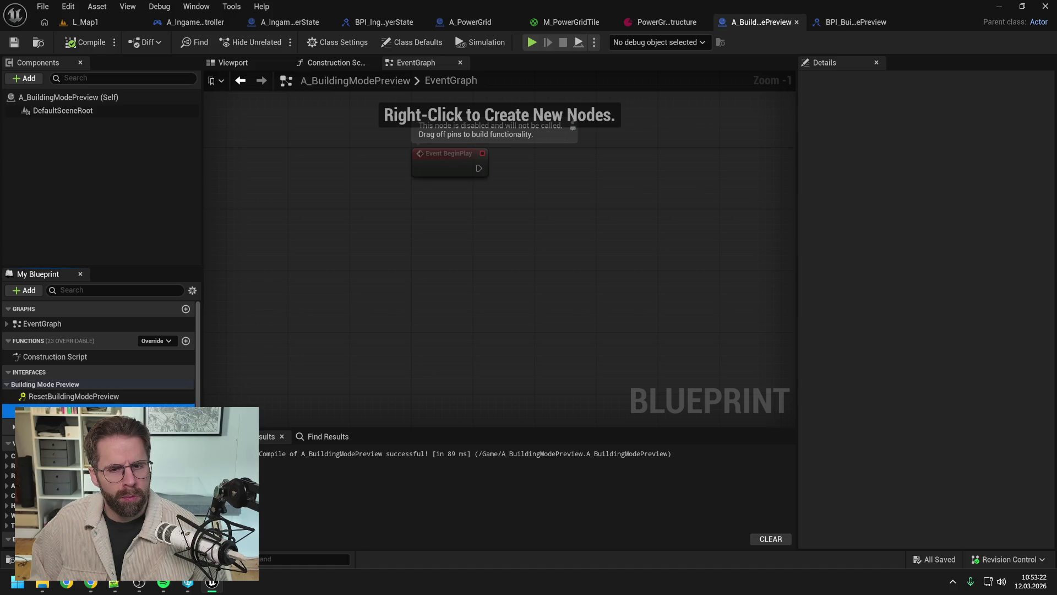
Add the DisplayStructure and ResetBuildingModePreview interface events and a Set Actor Hidden In Game node.
double_click(71, 408)
double_click(97, 397)
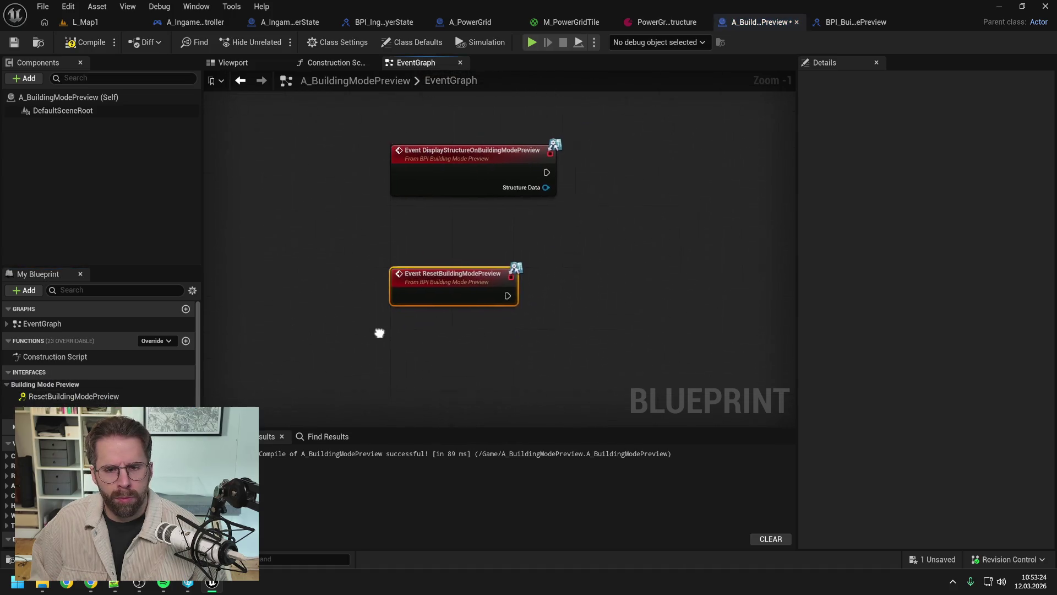
right_click(473, 289)
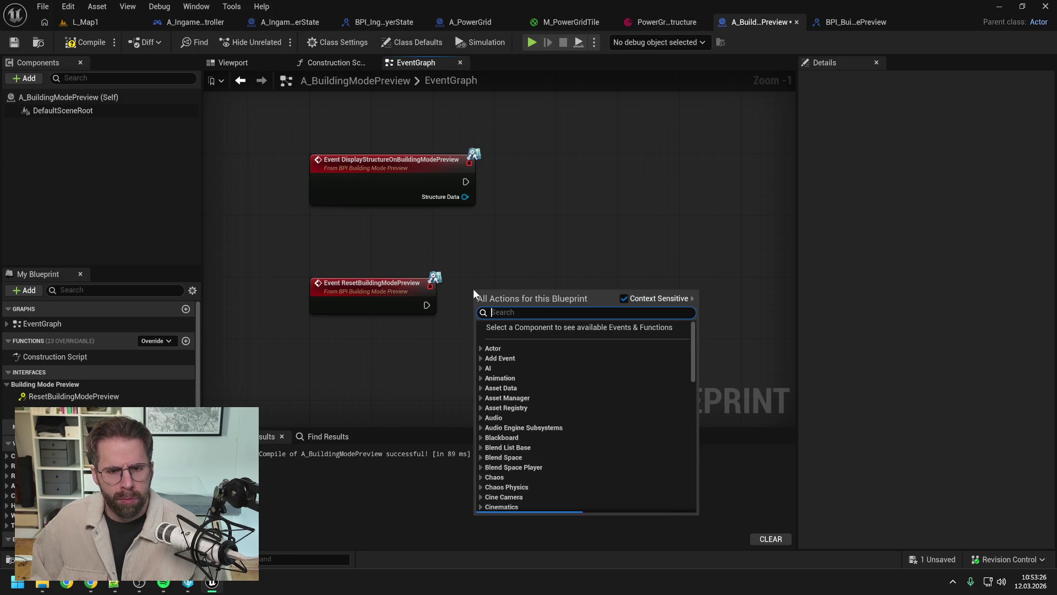
text(set actor hid)
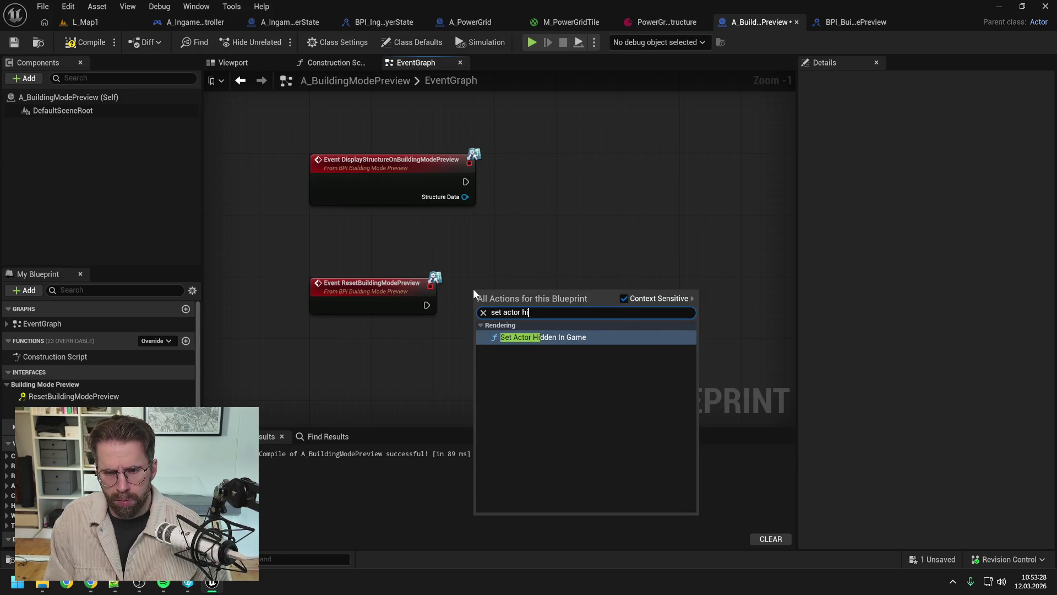
click(520, 338)
Tick New Hidden, wire the Reset event into Set Actor Hidden In Game, then compile and save.
click(525, 345)
drag(426, 305, 480, 305)
click(525, 248)
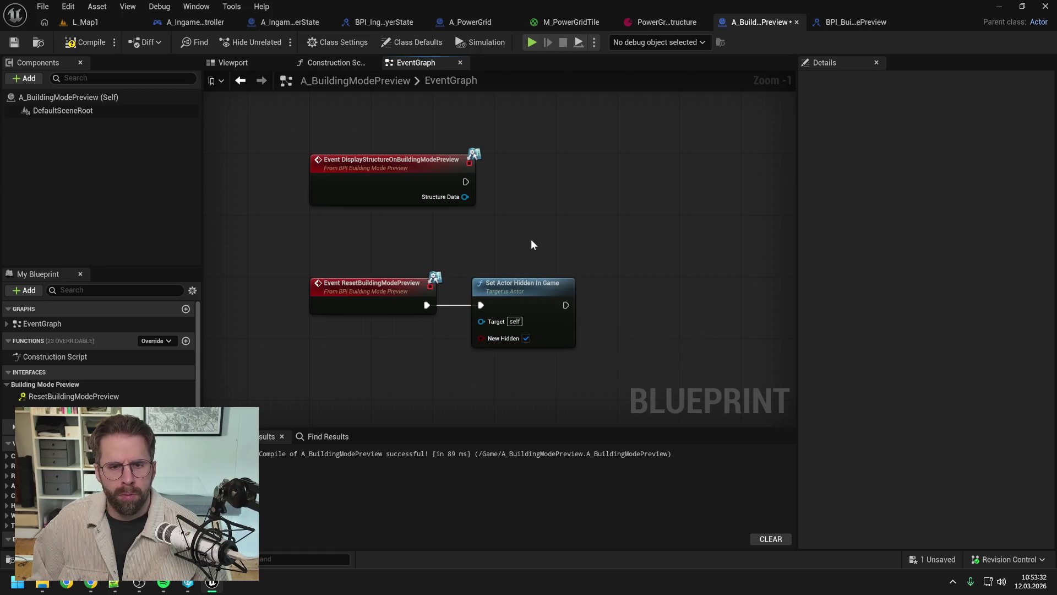
scroll(531, 239, down, 1)
click(84, 43)
key(ctrl+s)
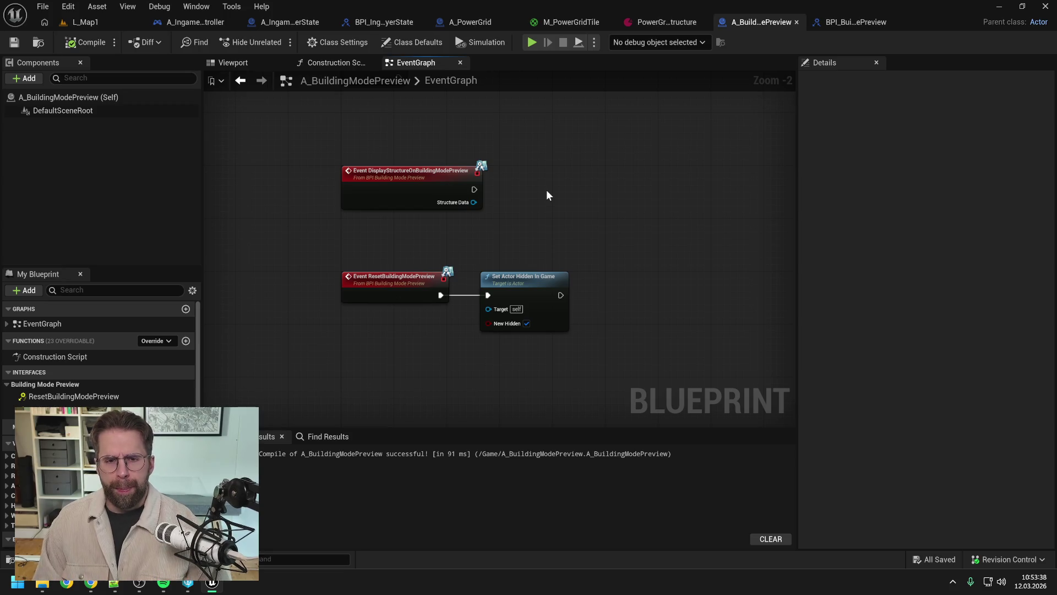
Play-test L_Map1, toggling building mode with B to check the tile grid, then stop.
click(88, 23)
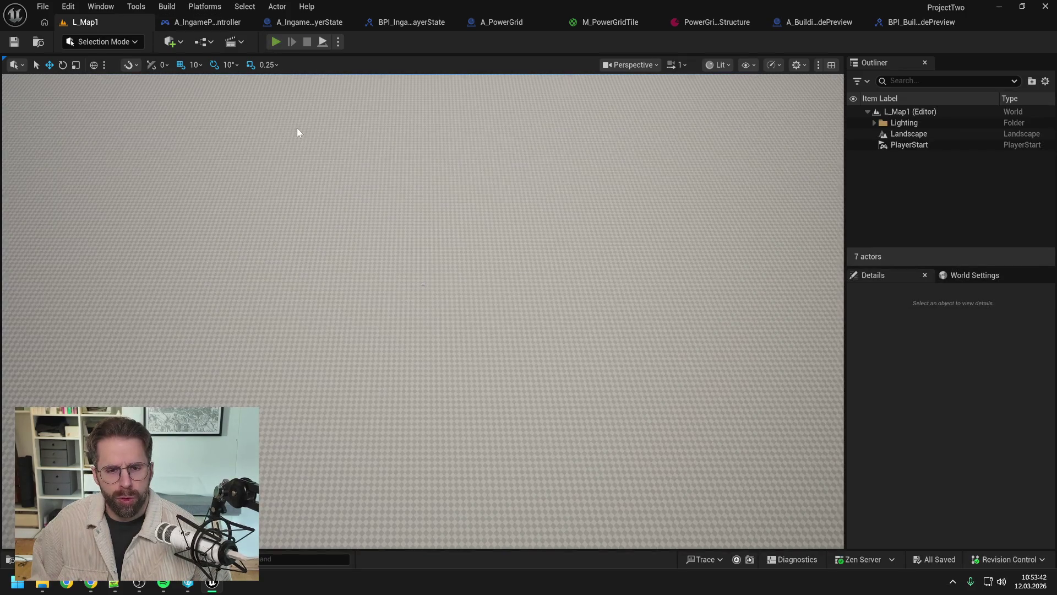
key(alt+p)
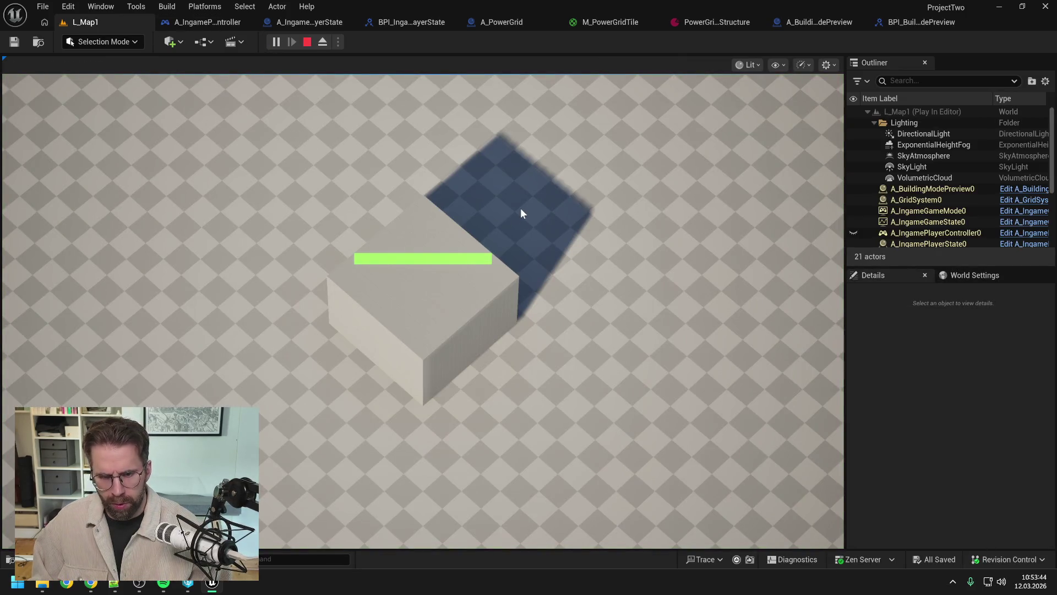
key(b)
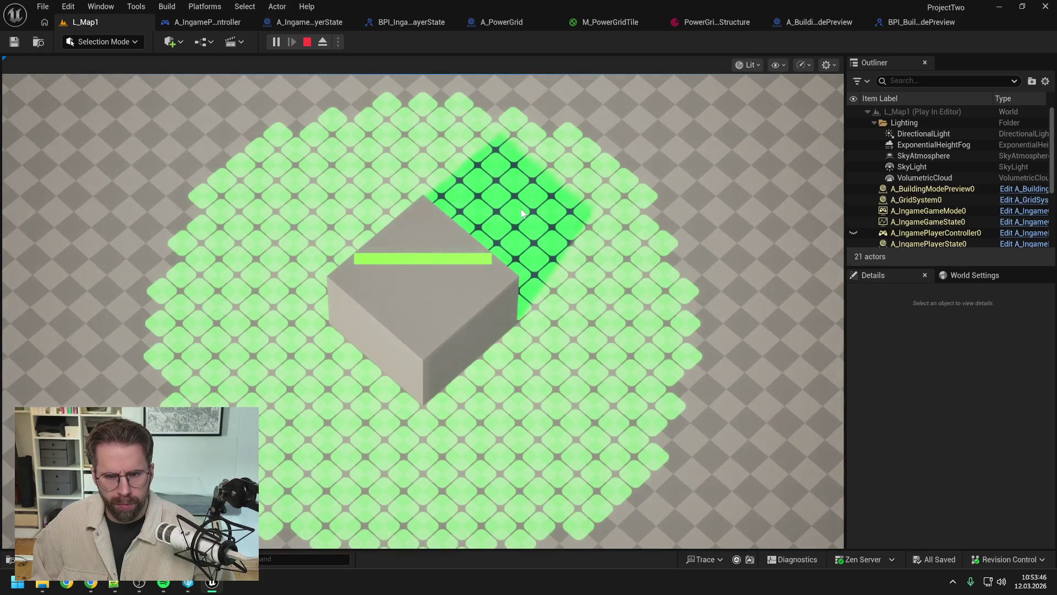
key(b)
key(b)
key(b)
key(b)
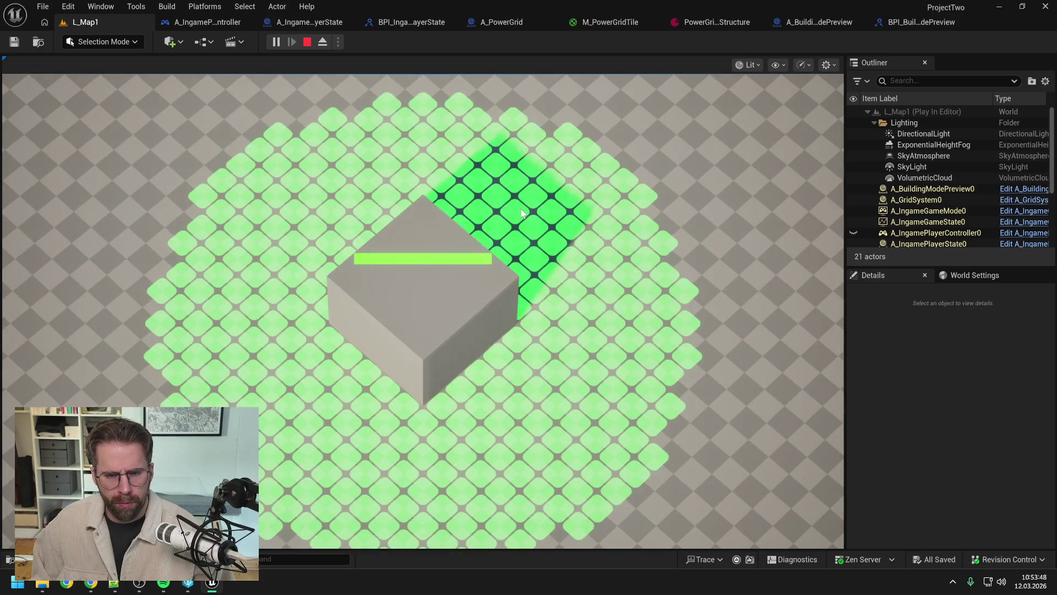
key(Escape)
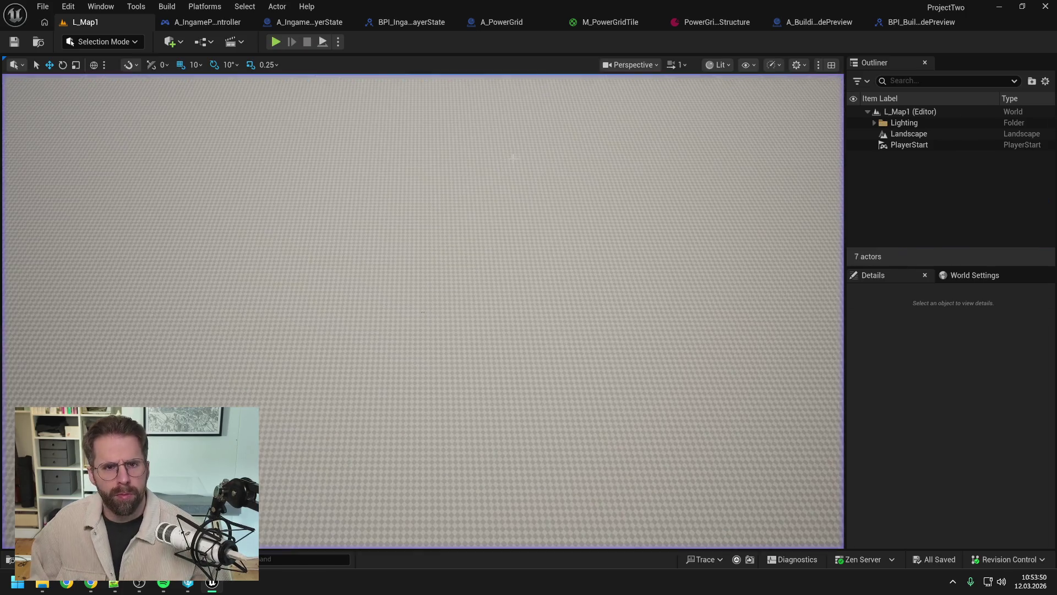
click(401, 22)
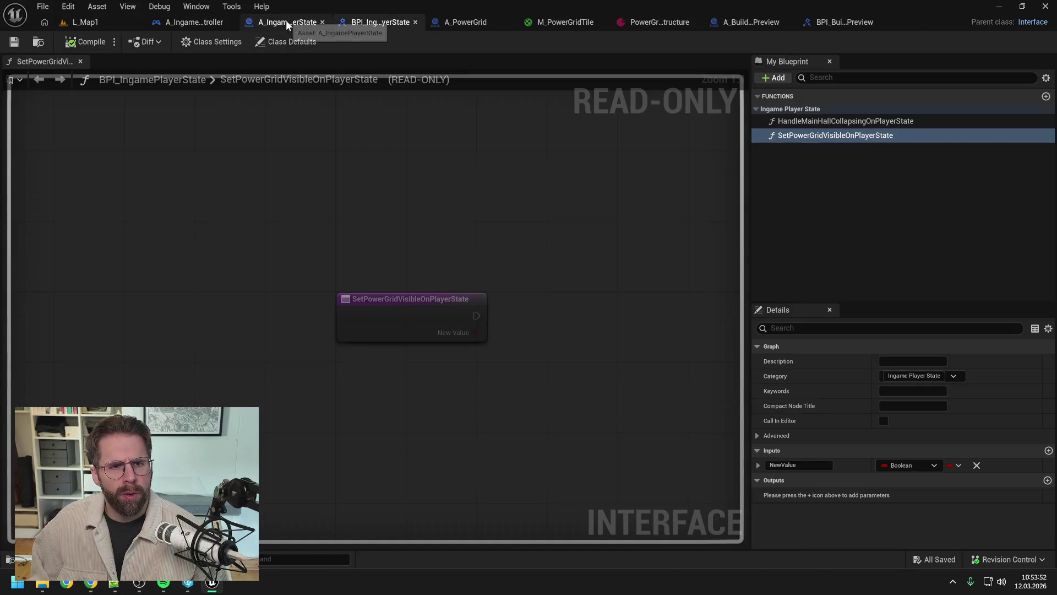
Recompile A_BuildingModePreview, inspect its graph including the disabled BeginPlay, and save.
click(447, 22)
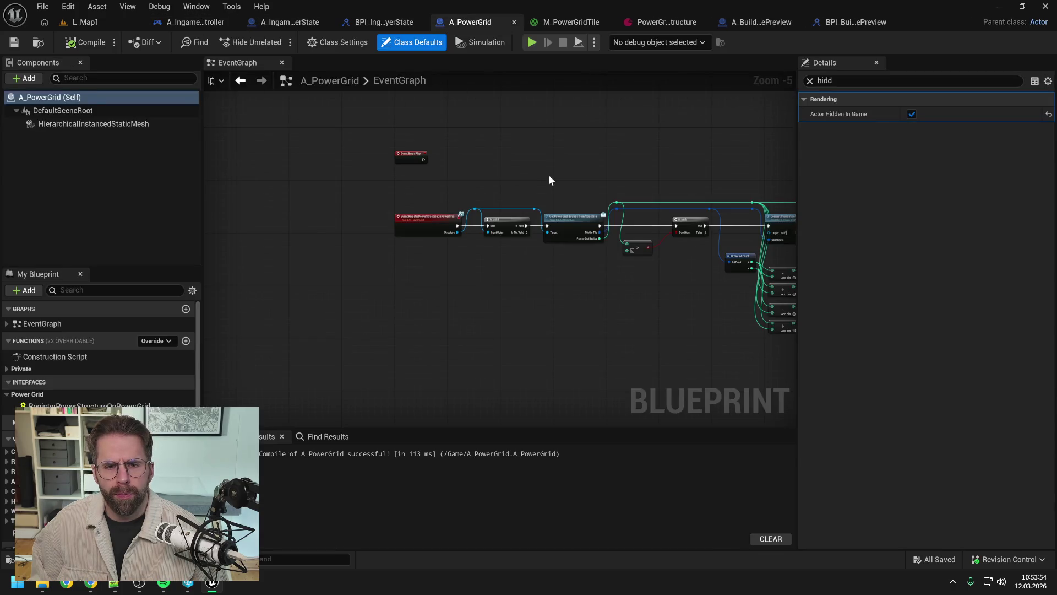
click(760, 22)
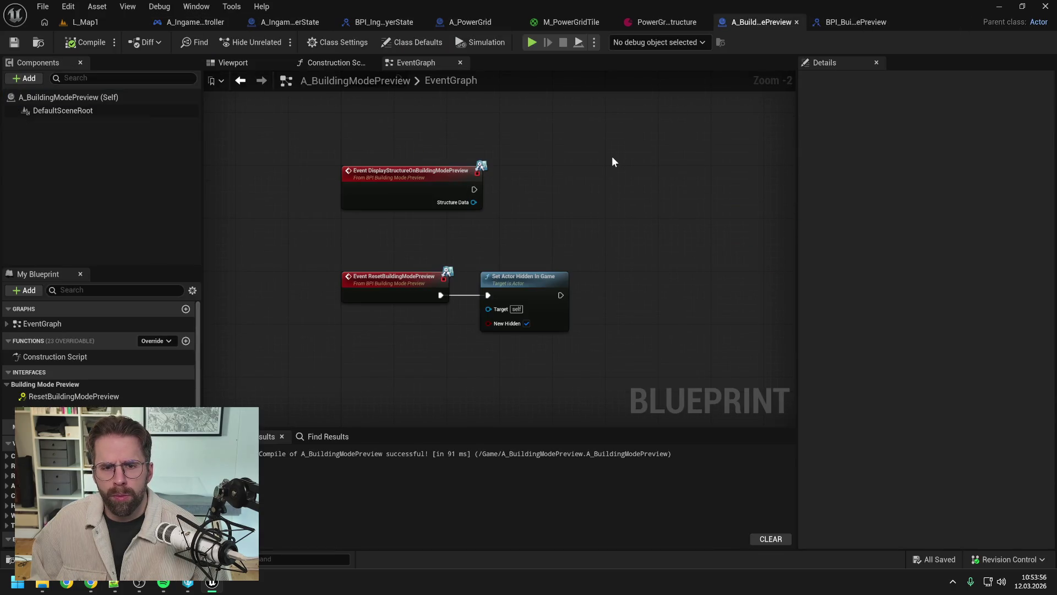
click(93, 48)
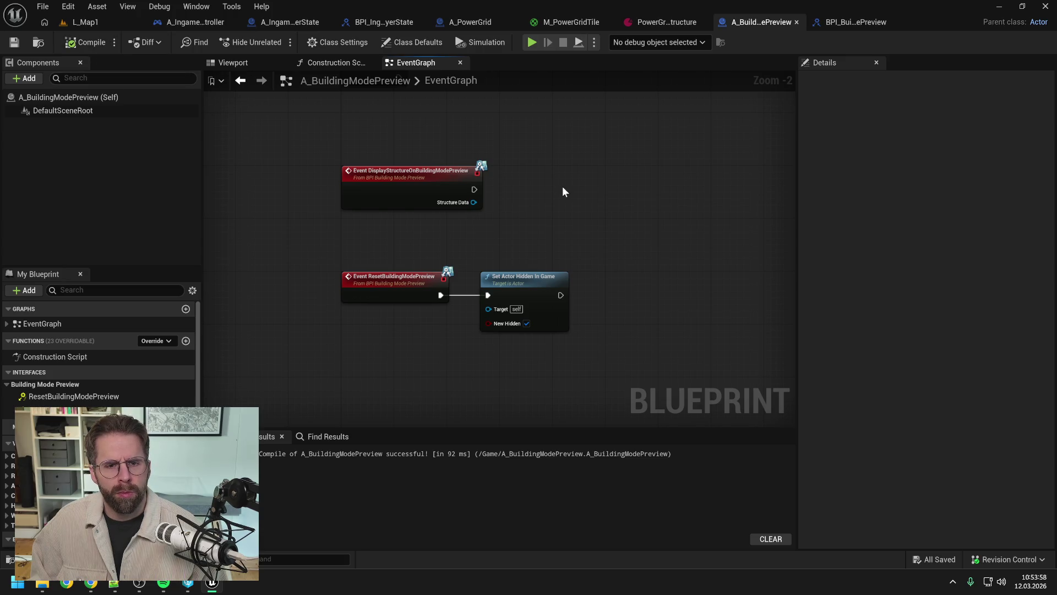
scroll(519, 196, up, 1)
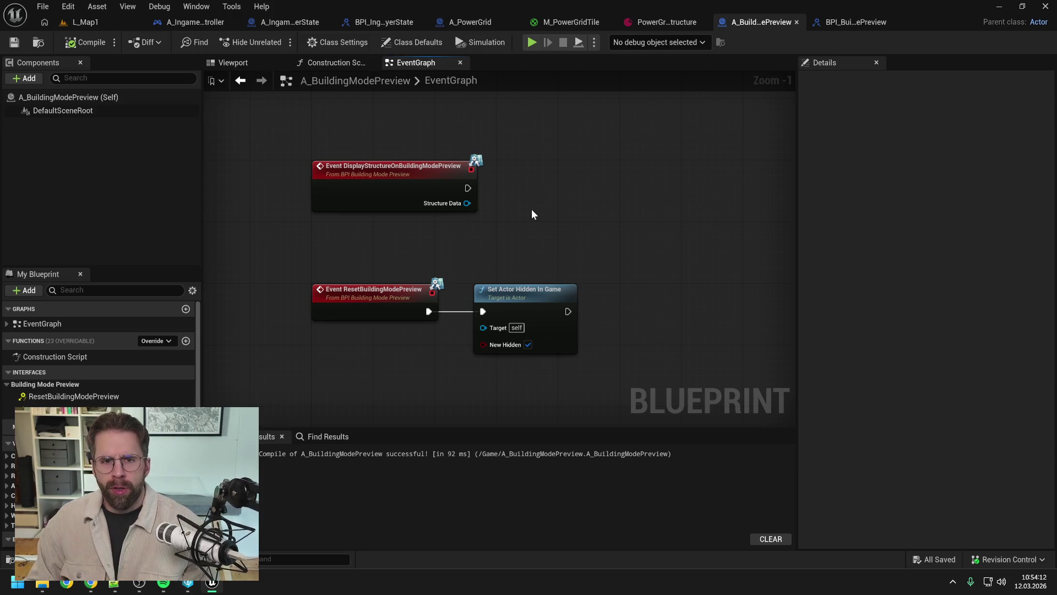
scroll(531, 210, down, 2)
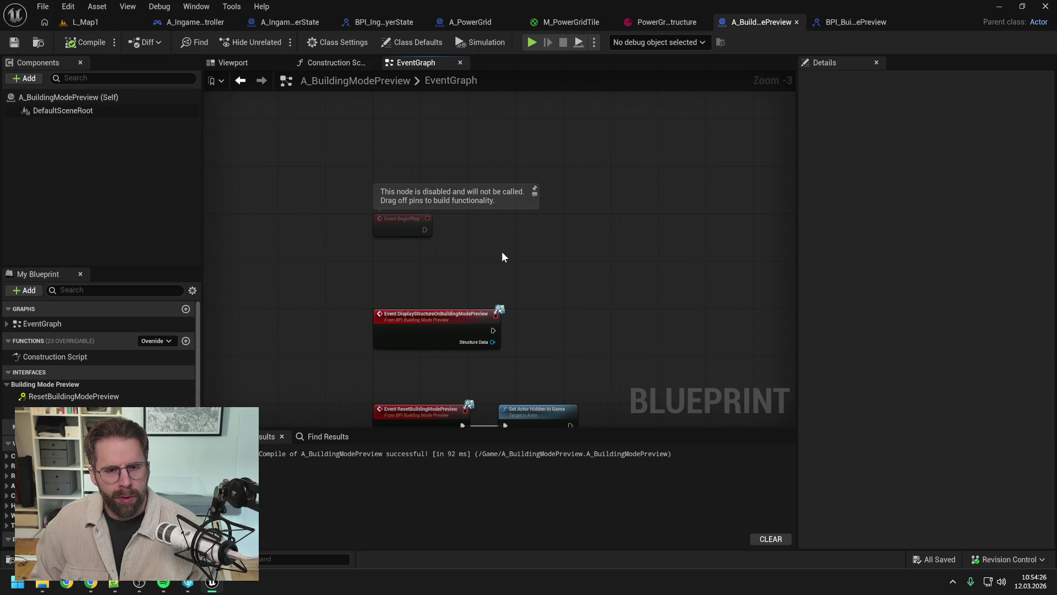
click(401, 228)
click(488, 260)
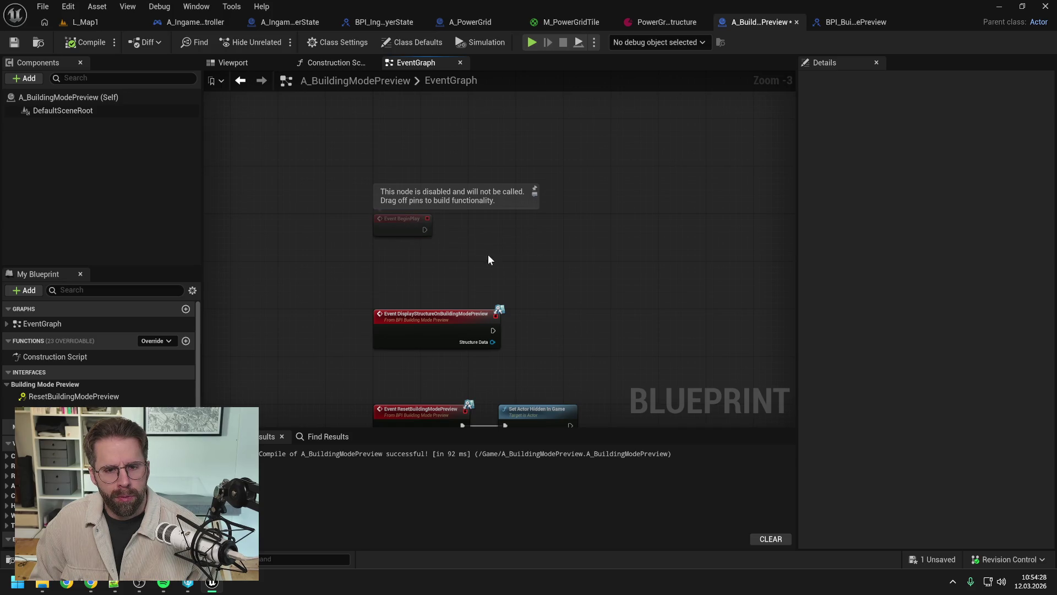
key(ctrl+s)
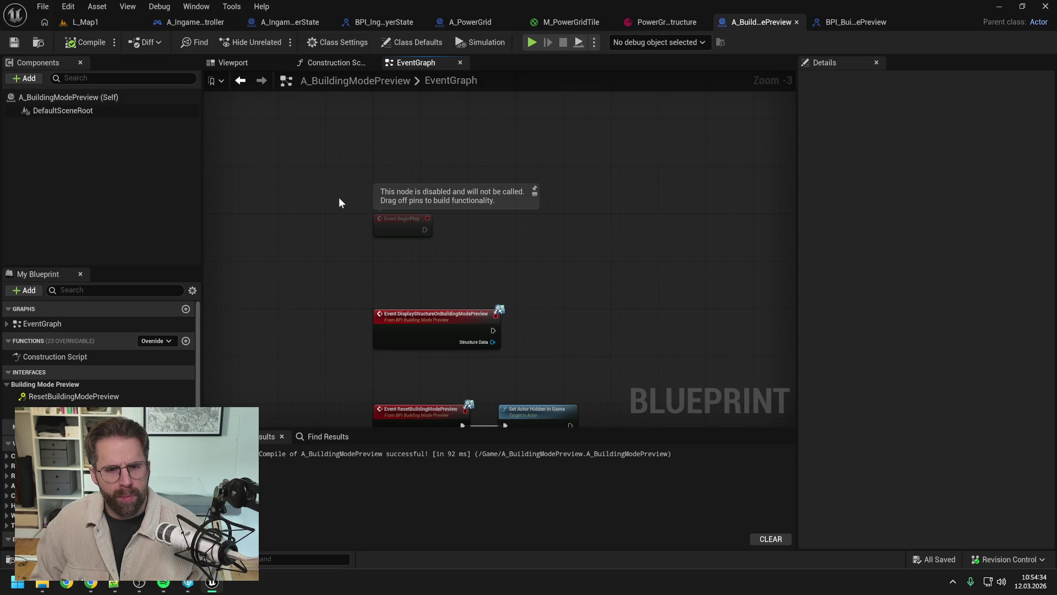
Add an Instanced Static Mesh component to A_BuildingModePreview, then compile and save.
click(28, 80)
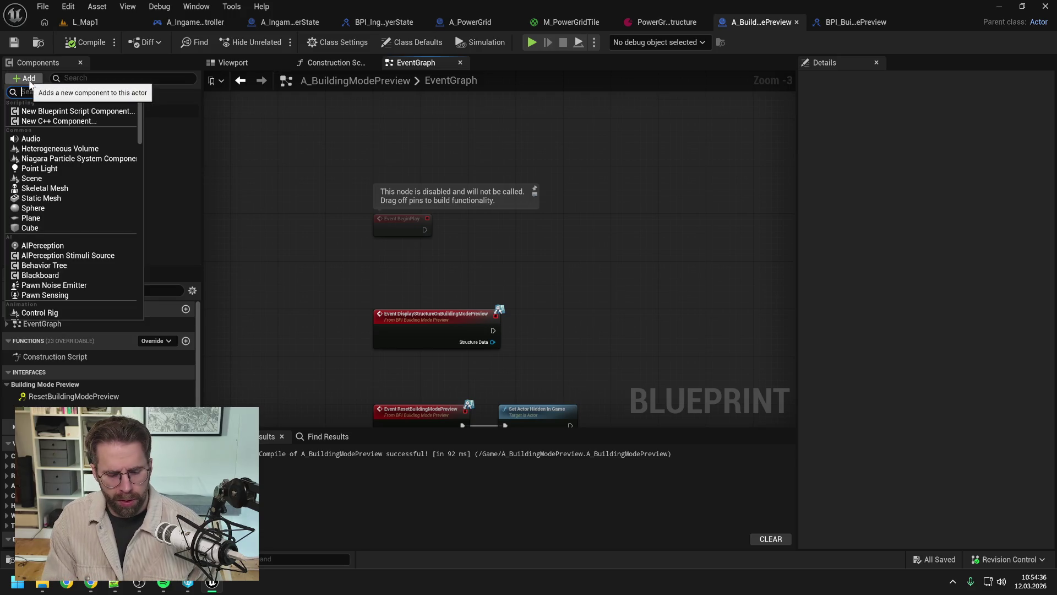
text(hier)
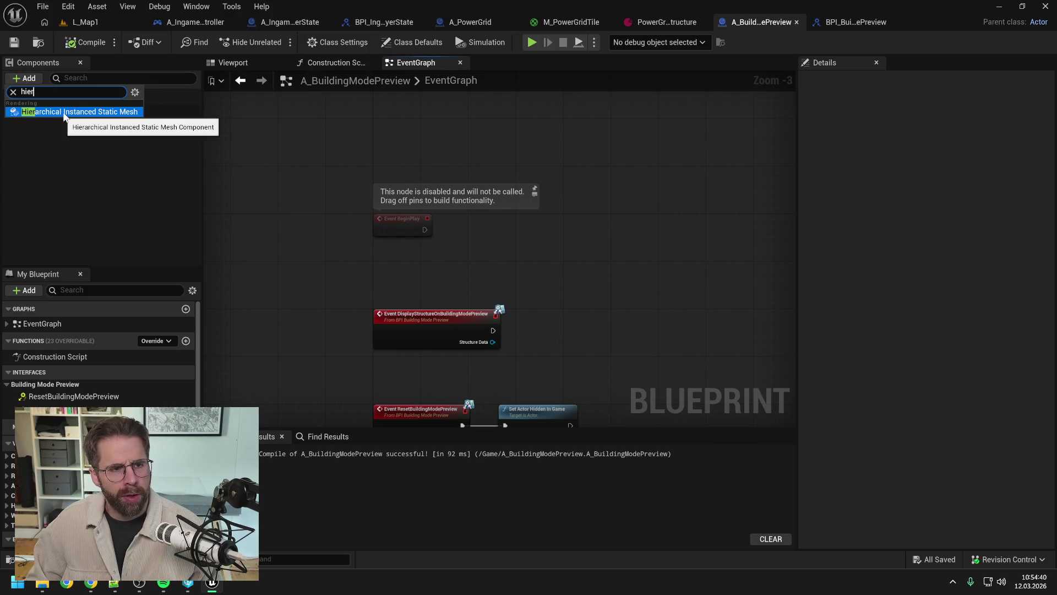
key(ctrl+a)
text(inst)
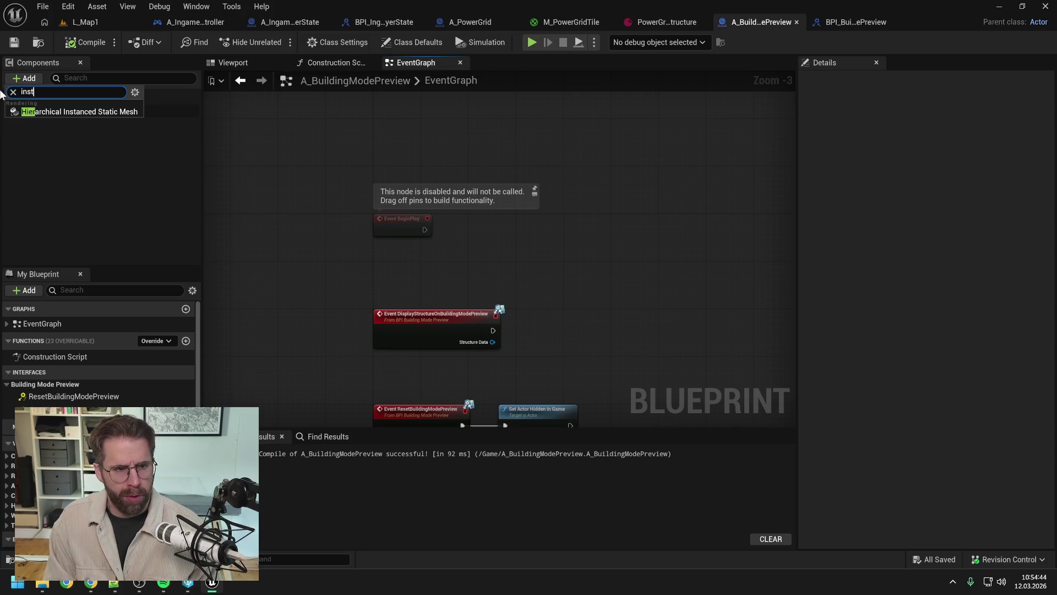
click(47, 132)
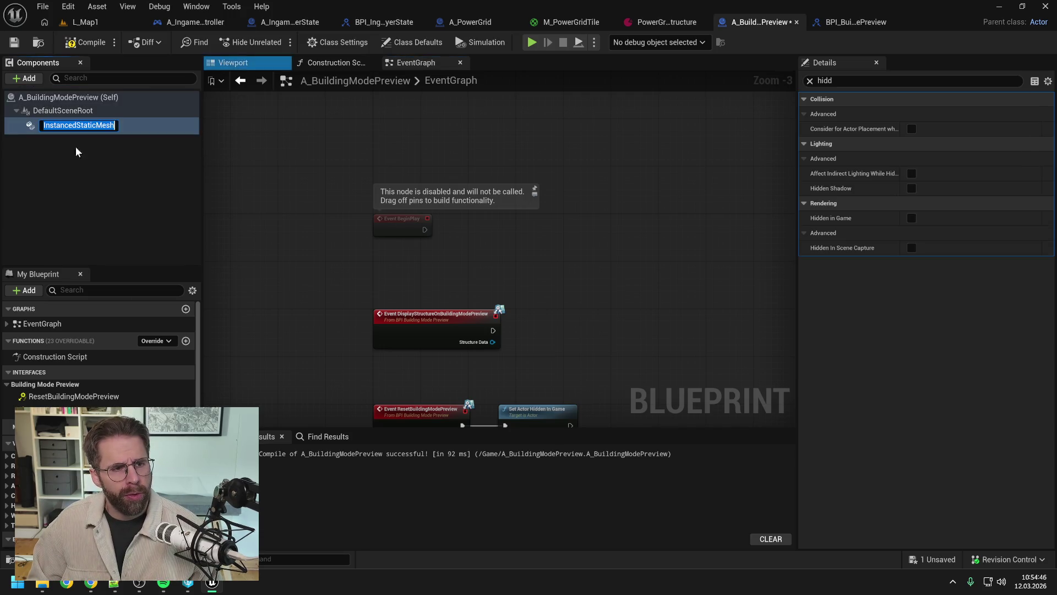
click(281, 165)
click(86, 42)
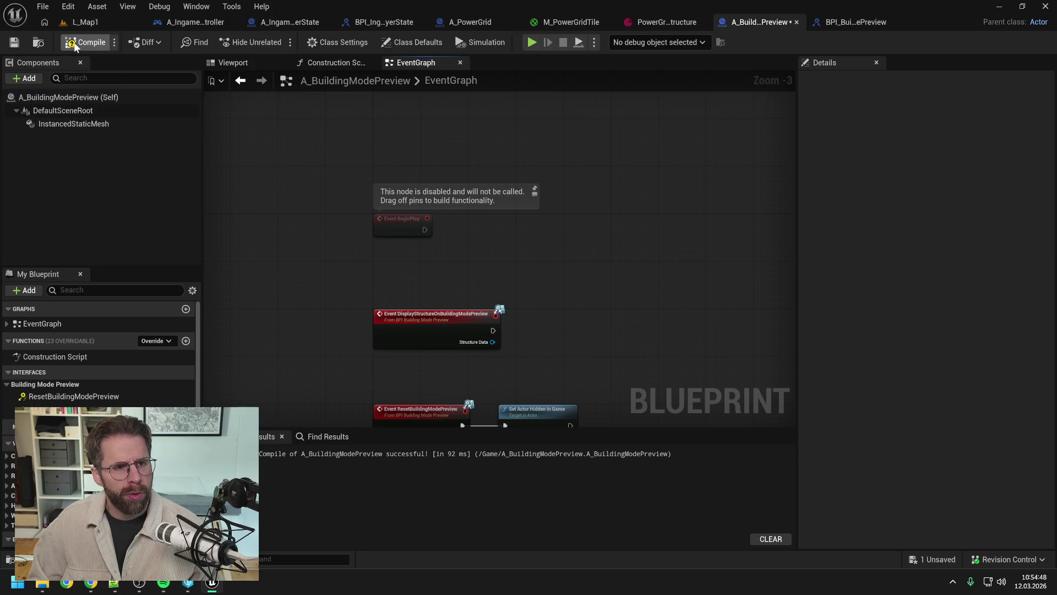
key(ctrl+s)
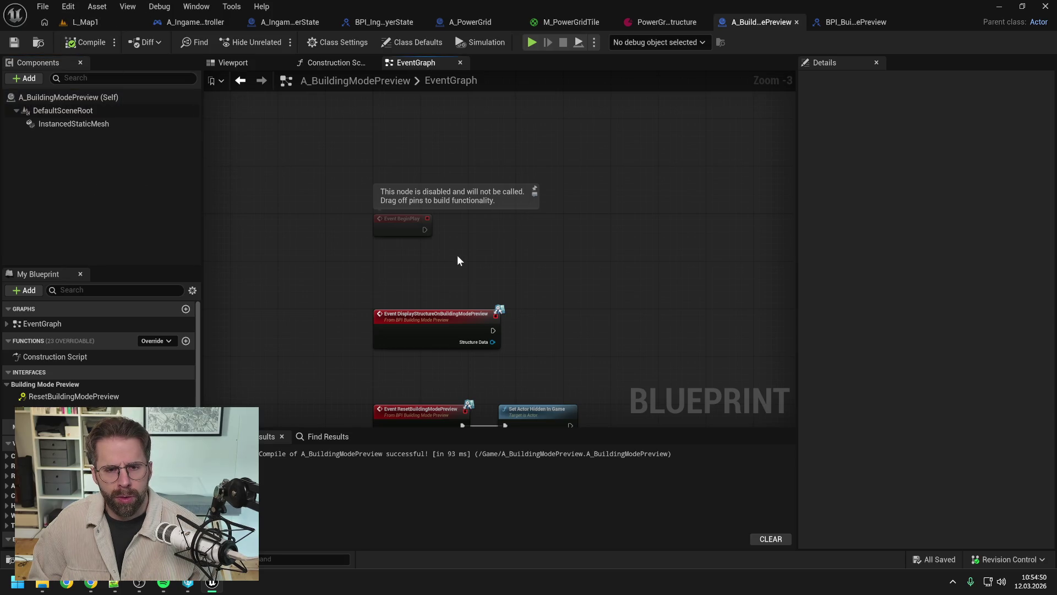
Undo an accidental BeginPlay node move, recompile and save, and centre the reset event.
drag(400, 224, 400, 212)
key(ctrl+z)
click(84, 42)
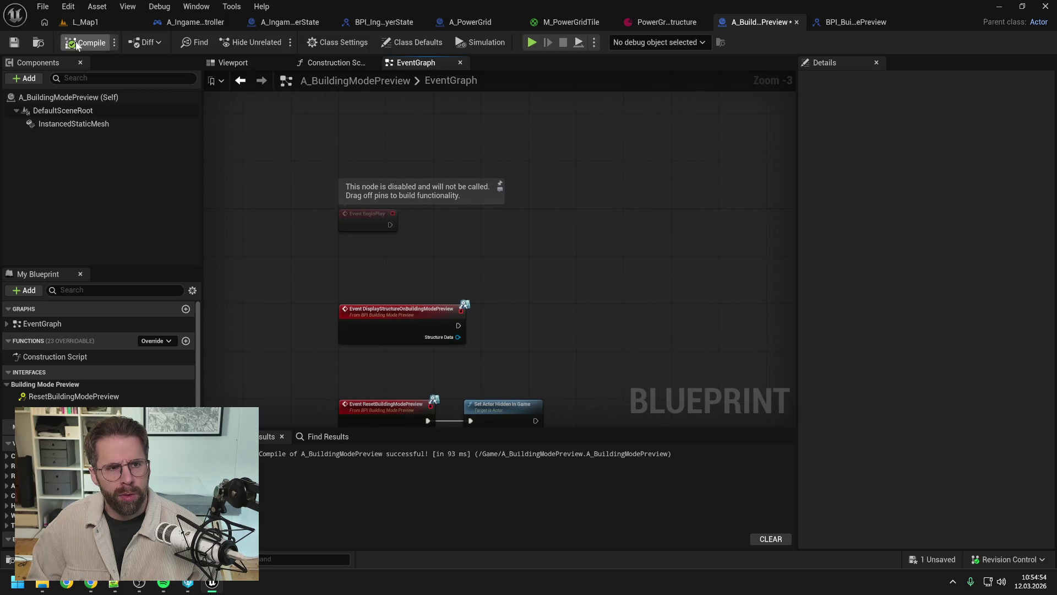
key(ctrl+s)
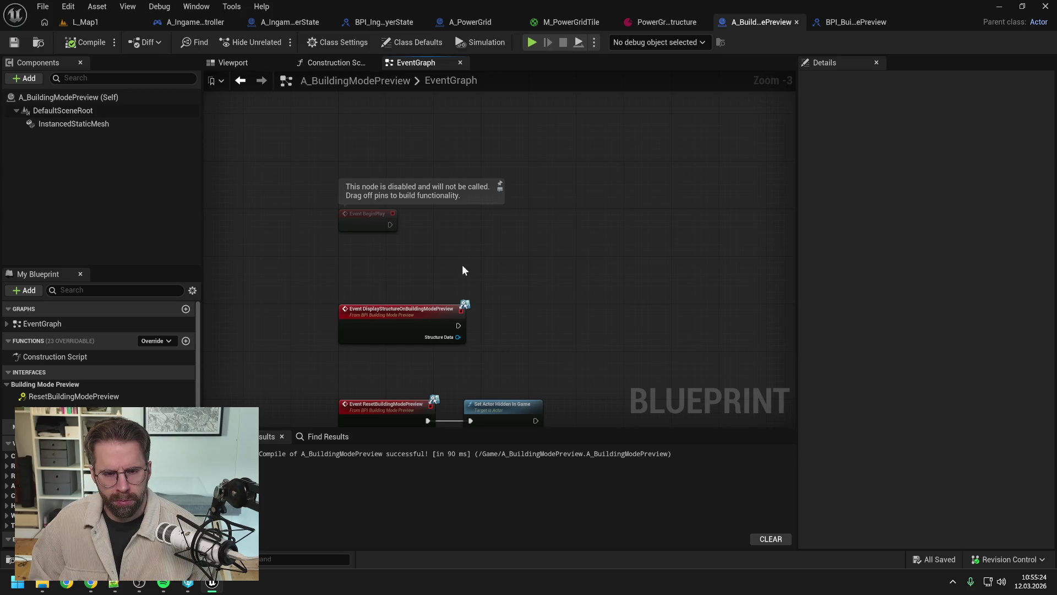
drag(462, 265, 476, 200)
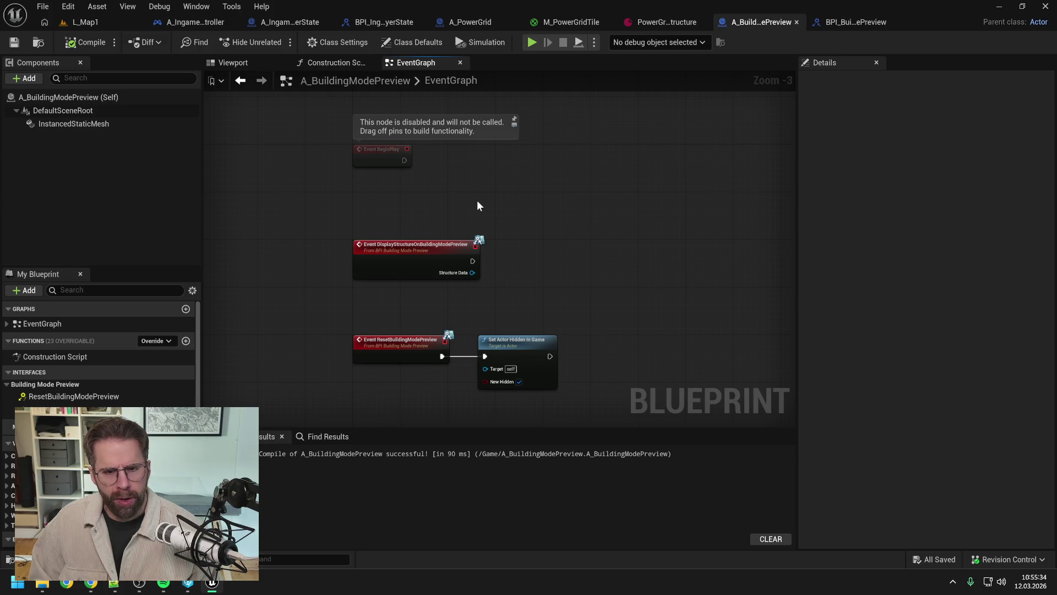
drag(521, 242, 491, 183)
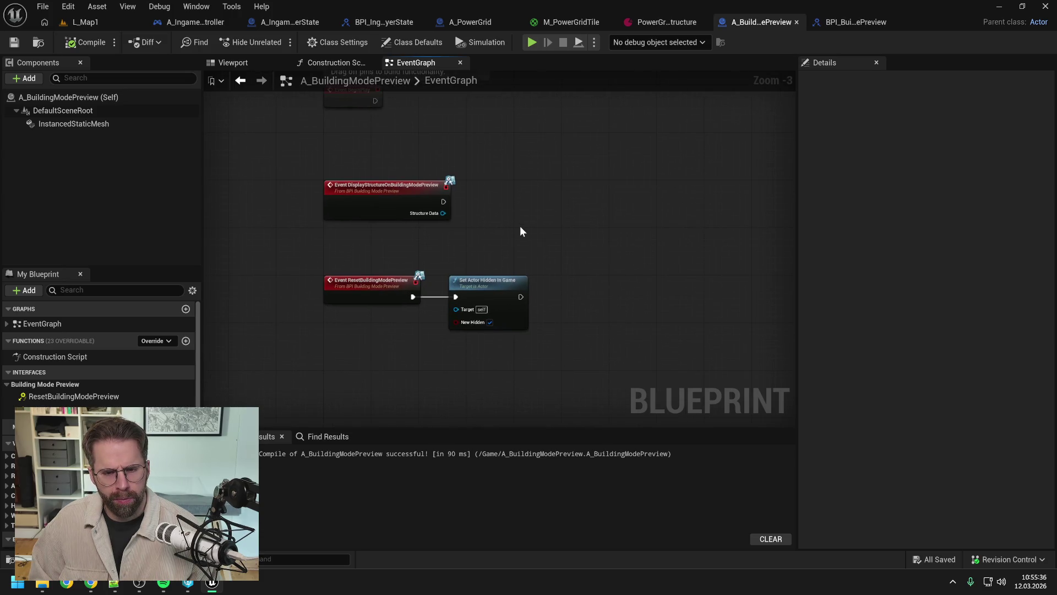
Add Clear Instances on InstancedStaticMesh, wired after Set Actor Hidden In Game in the reset chain.
mouse_move(77, 124)
mouse_down()
mouse_move(377, 356)
mouse_move(380, 339)
mouse_move(560, 279)
mouse_move(629, 296)
mouse_up()
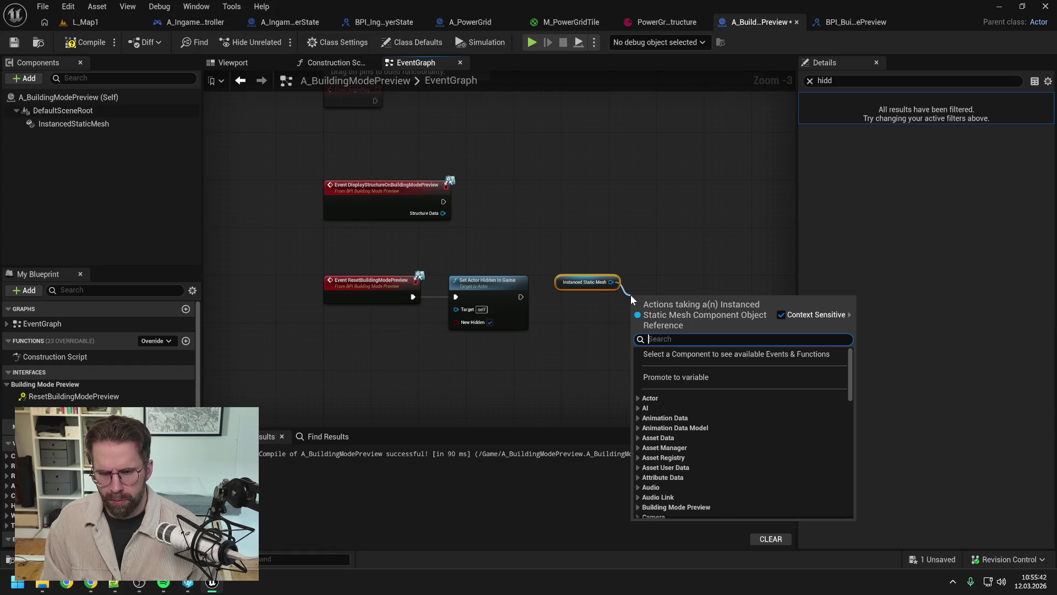
text(cl)
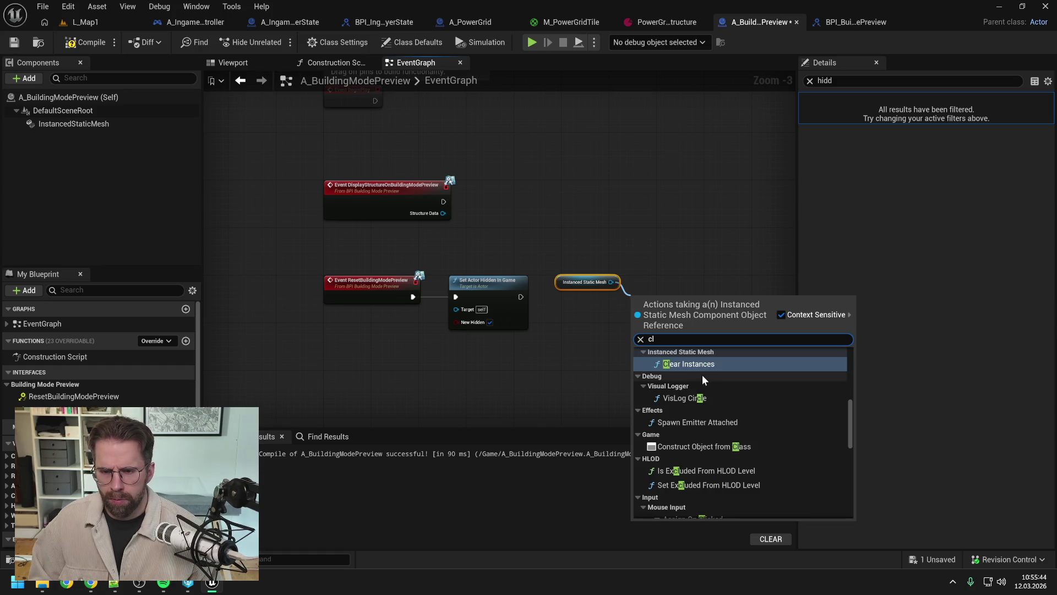
click(702, 369)
drag(521, 298, 634, 315)
drag(658, 310, 658, 292)
click(564, 333)
Delete the unused Event BeginPlay node, tidy the DisplayStructure event, then compile and save.
drag(545, 242, 545, 321)
click(379, 187)
key(Delete)
click(389, 276)
drag(388, 276, 387, 264)
click(425, 200)
click(86, 42)
key(ctrl+s)
key(Home)
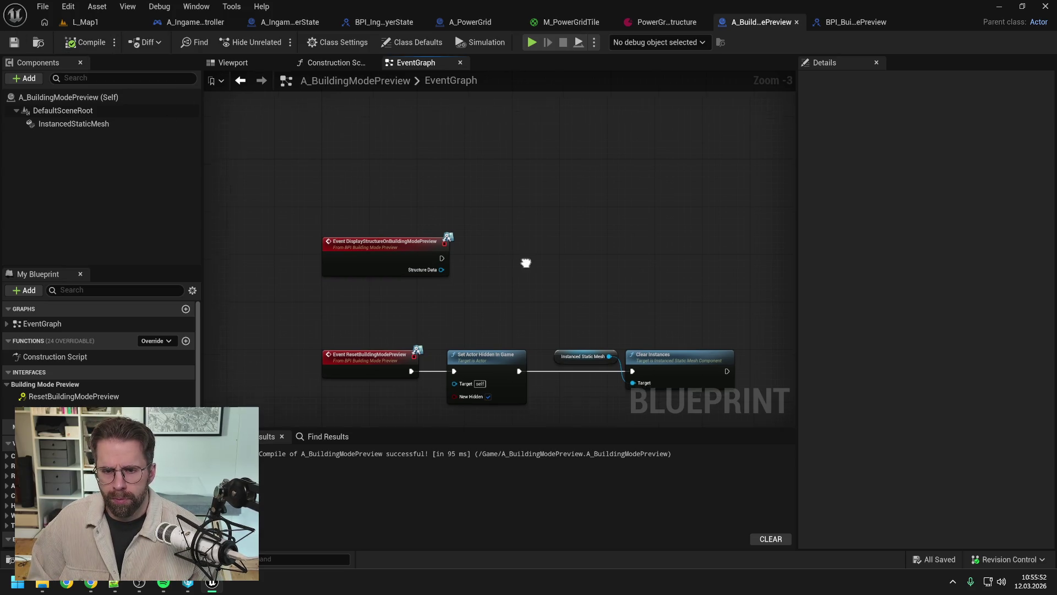
click(108, 124)
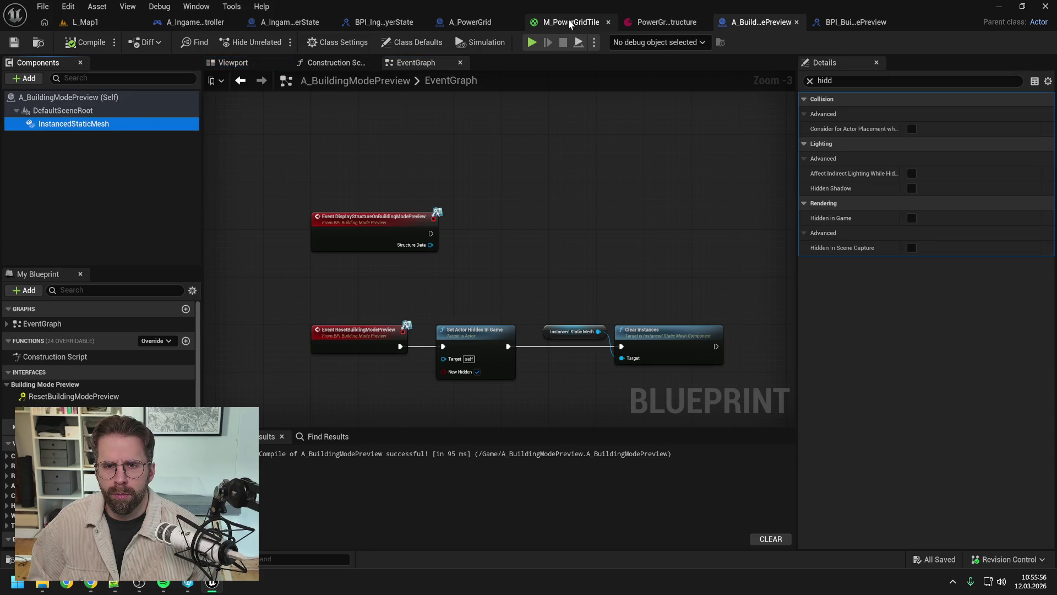
click(571, 22)
Pan around the M_PowerGridTile material graph to inspect its nodes.
scroll(485, 144, up, 2)
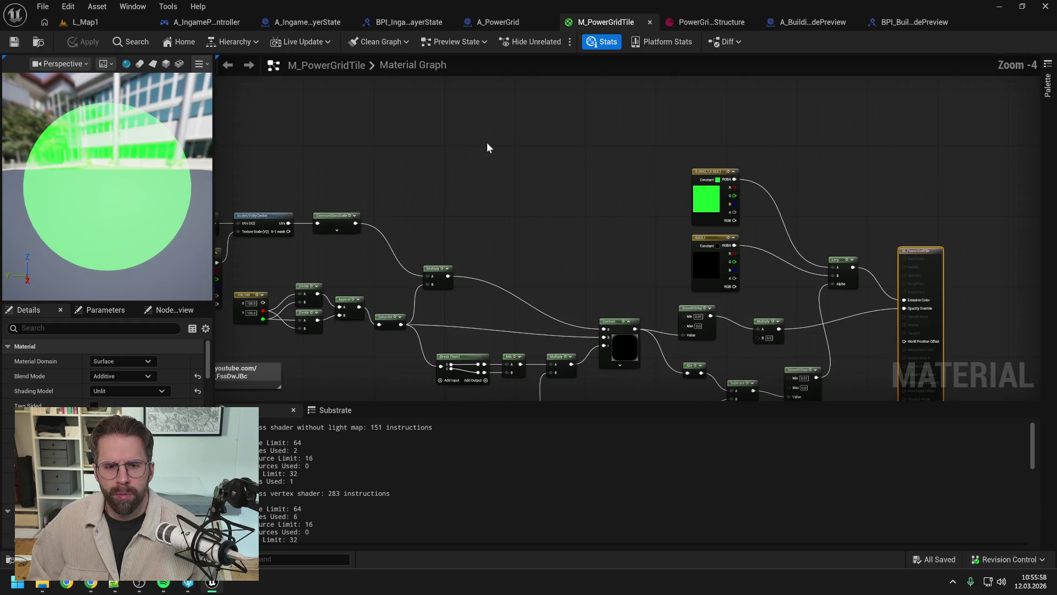
scroll(487, 142, down, 1)
drag(487, 142, 560, 142)
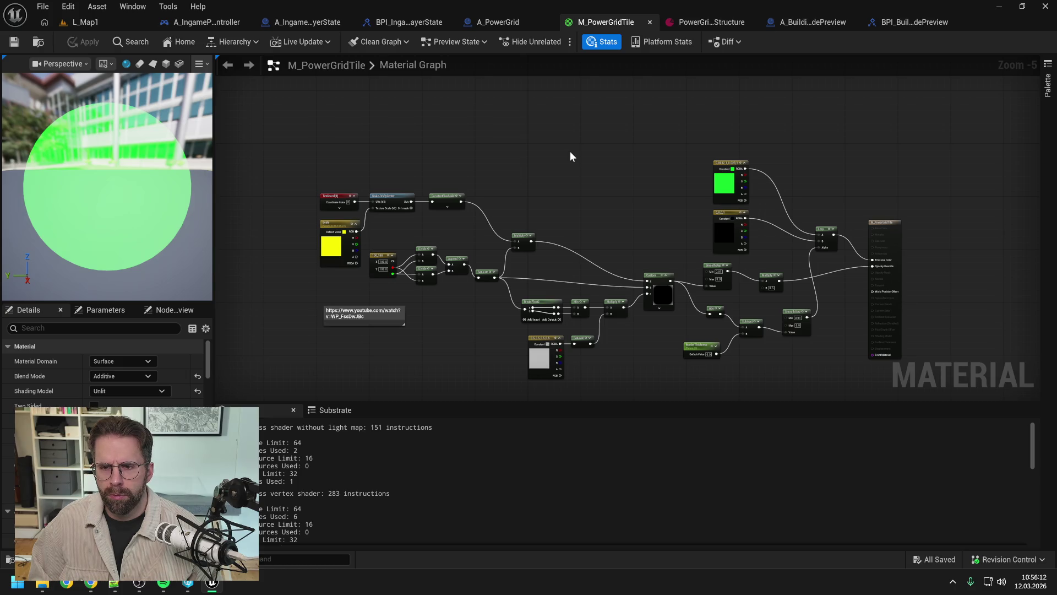
Delete A_PowerGrid's unused Event BeginPlay node and save.
click(506, 21)
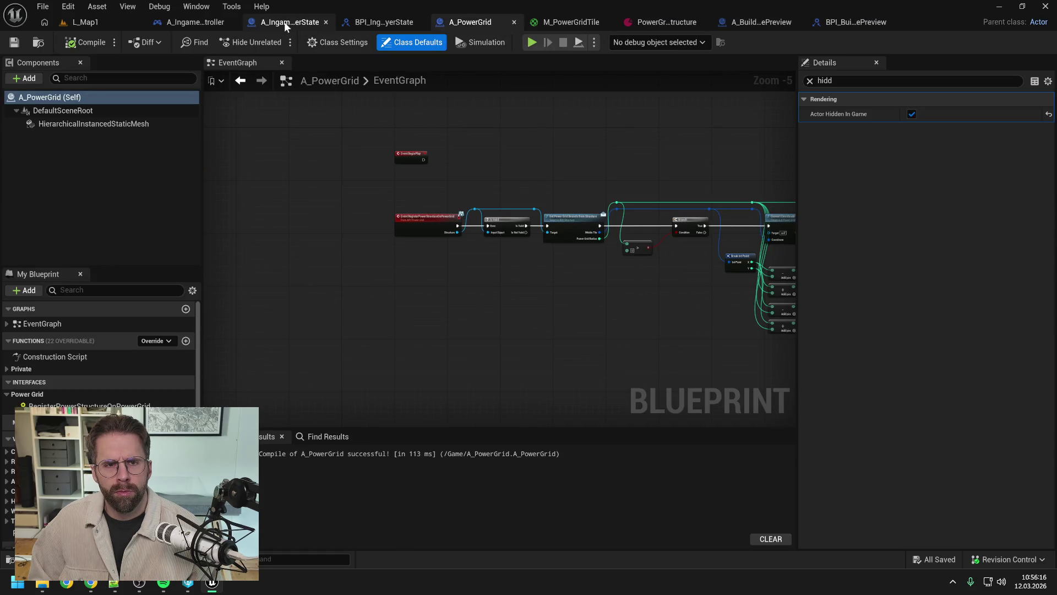
click(421, 158)
key(Delete)
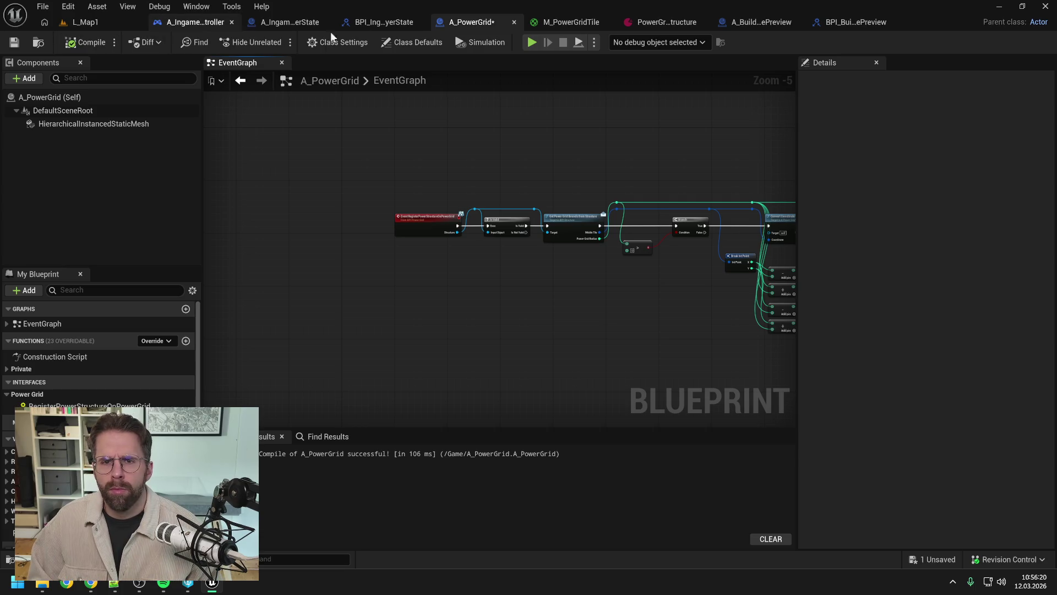
key(ctrl+s)
click(760, 22)
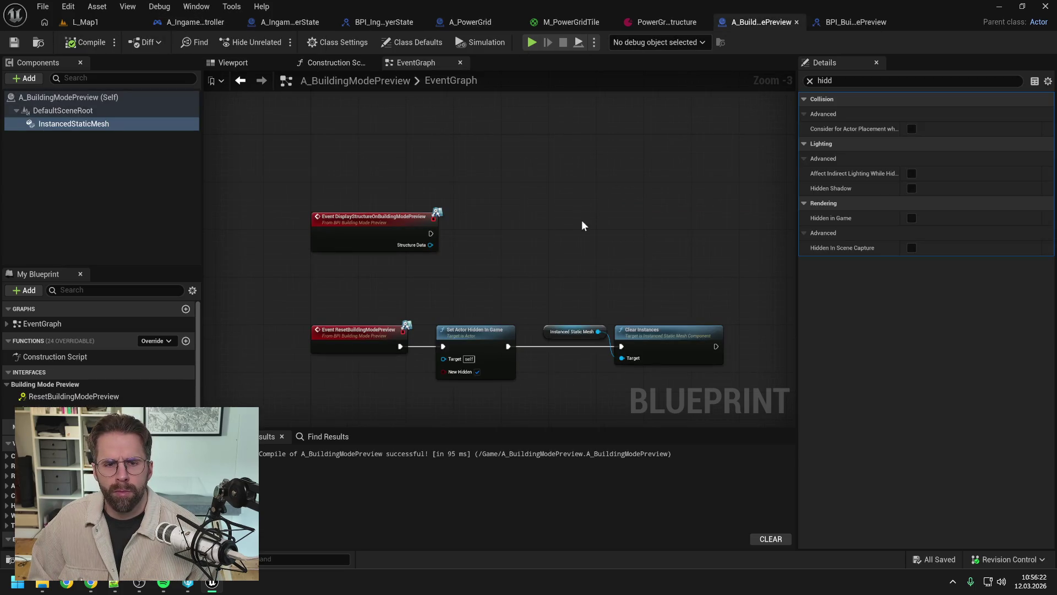
Add an Is Valid check on DisplayStructure's Structure Data, reroute the data wire, and compile.
drag(584, 223, 566, 194)
click(369, 204)
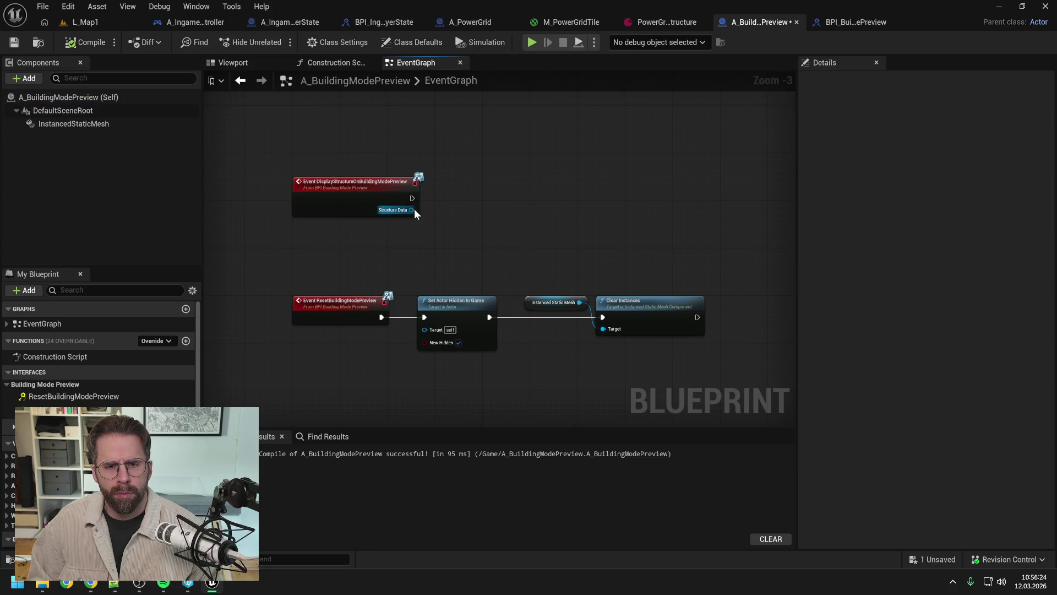
drag(411, 210, 446, 210)
text(is valid)
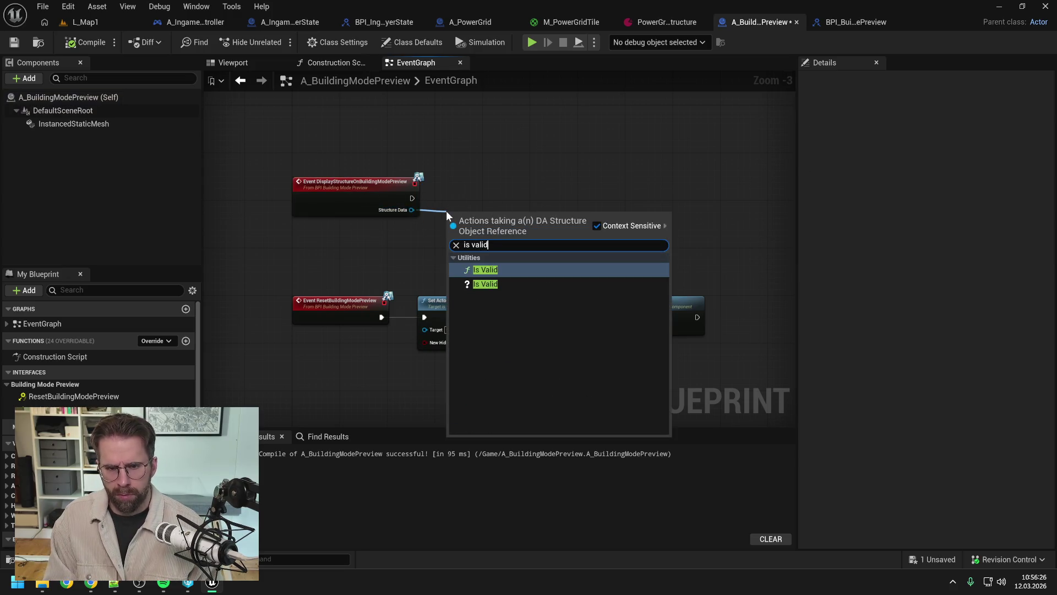
click(484, 283)
drag(475, 228, 493, 202)
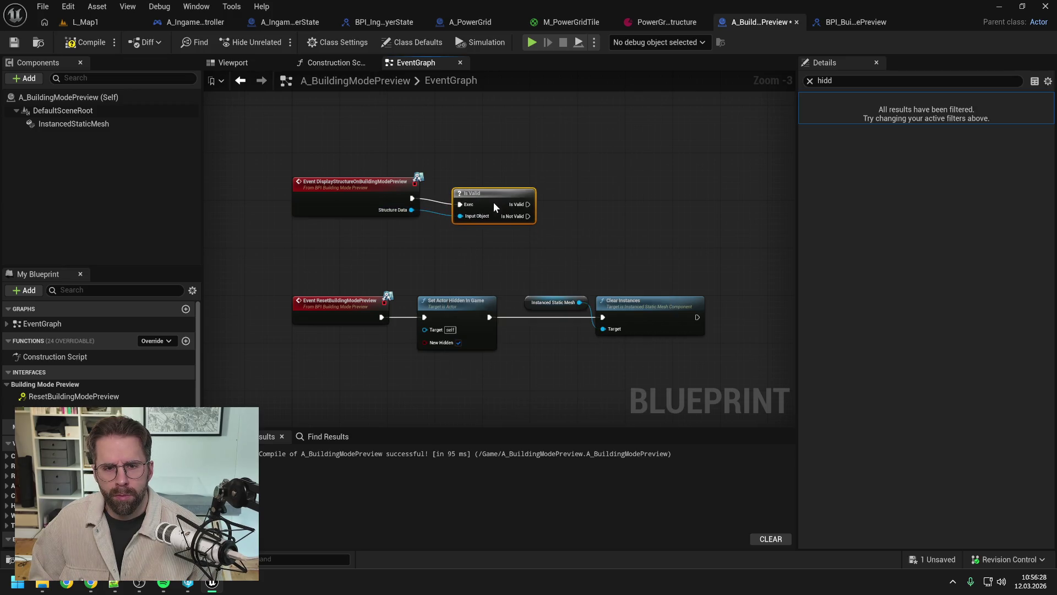
click(435, 215)
double_click(437, 209)
drag(441, 209, 443, 170)
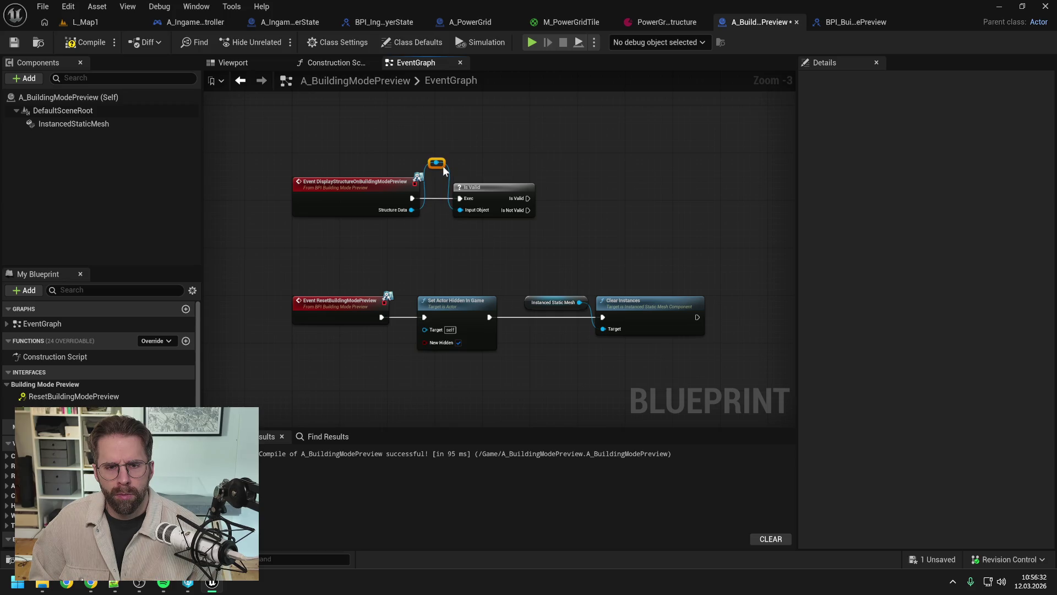
click(74, 43)
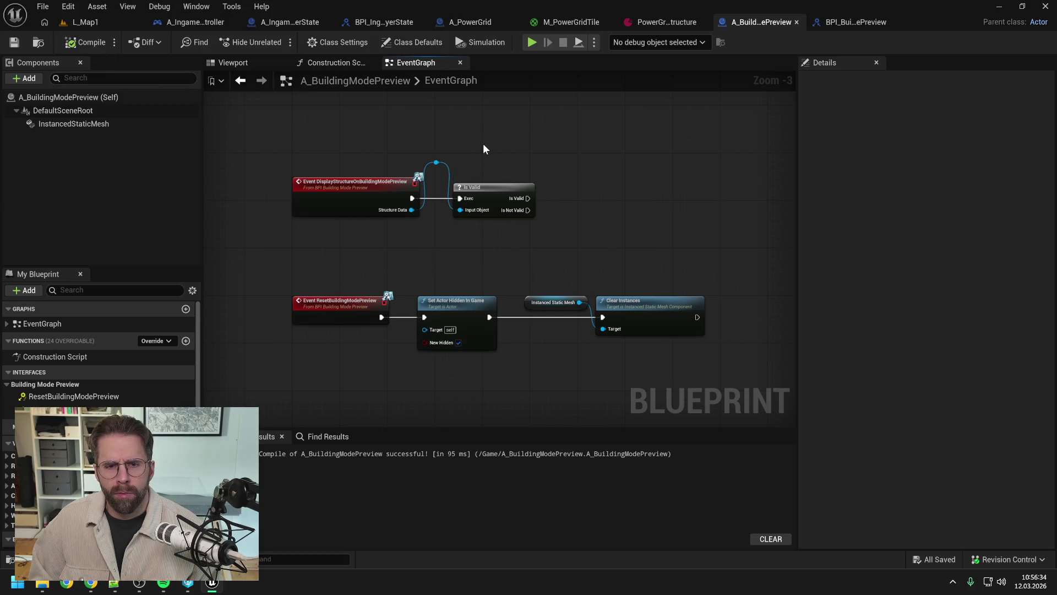
Add a Get Power Grid Radius node from the Structure Data reroute, then delete it.
drag(402, 175, 537, 213)
text(get)
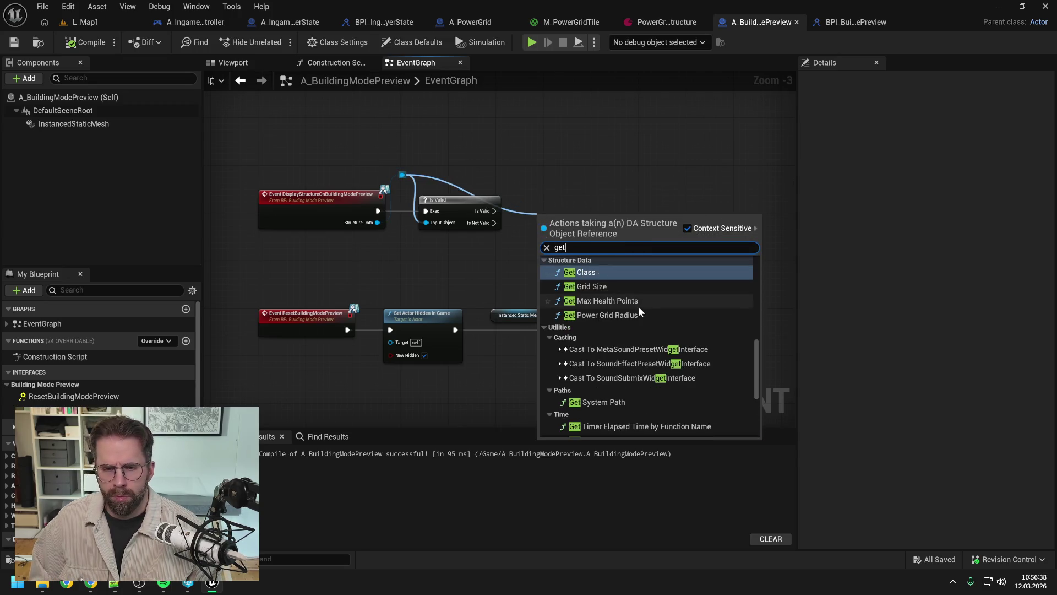
scroll(678, 322, down, 3)
scroll(678, 324, down, 2)
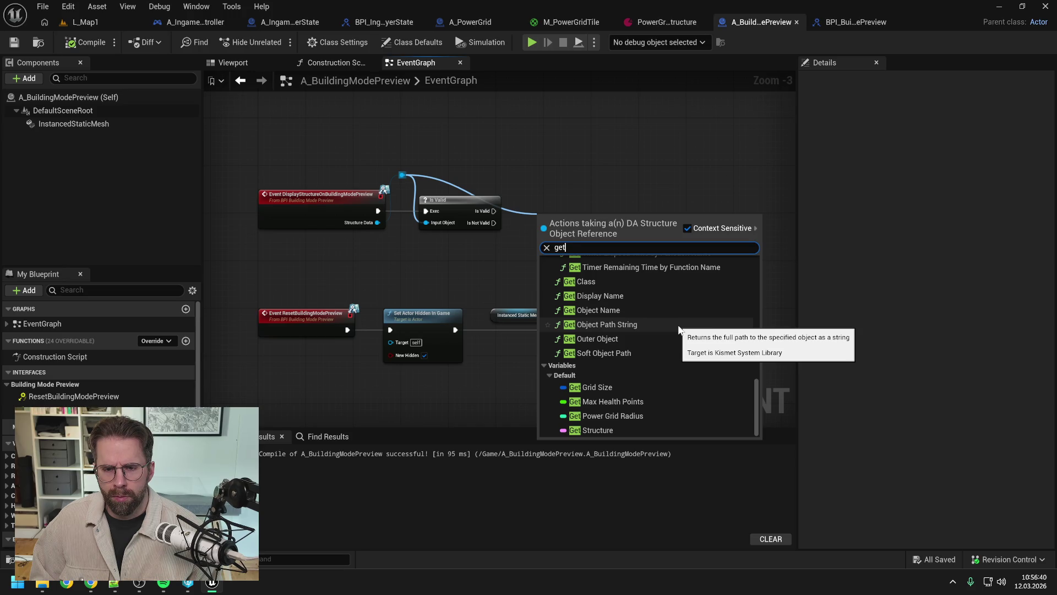
scroll(678, 329, up, 5)
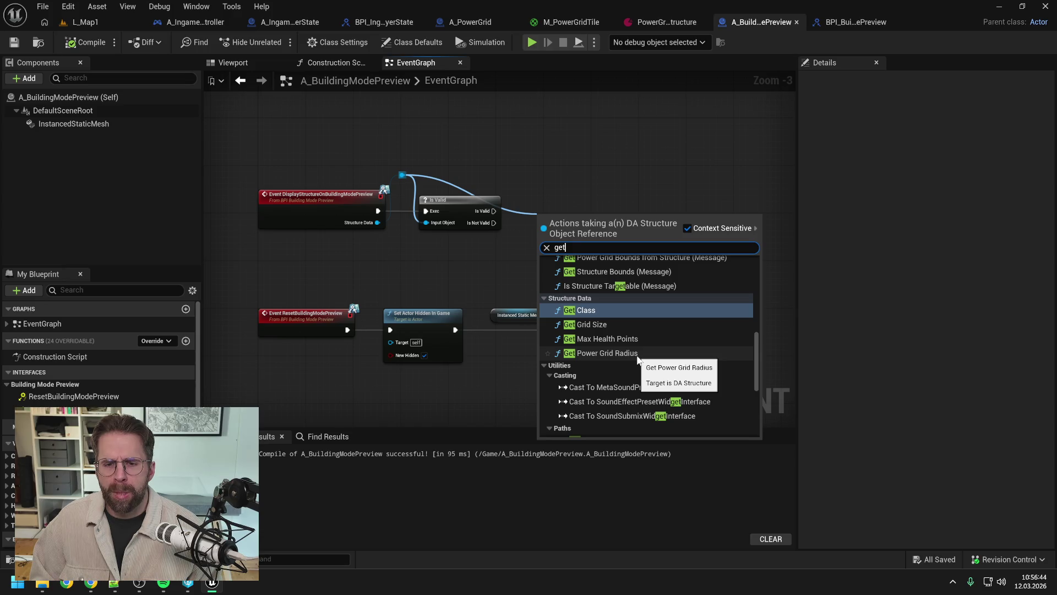
click(637, 355)
mouse_move(489, 217)
mouse_down()
mouse_move(565, 210)
mouse_move(527, 183)
mouse_up()
double_click(527, 220)
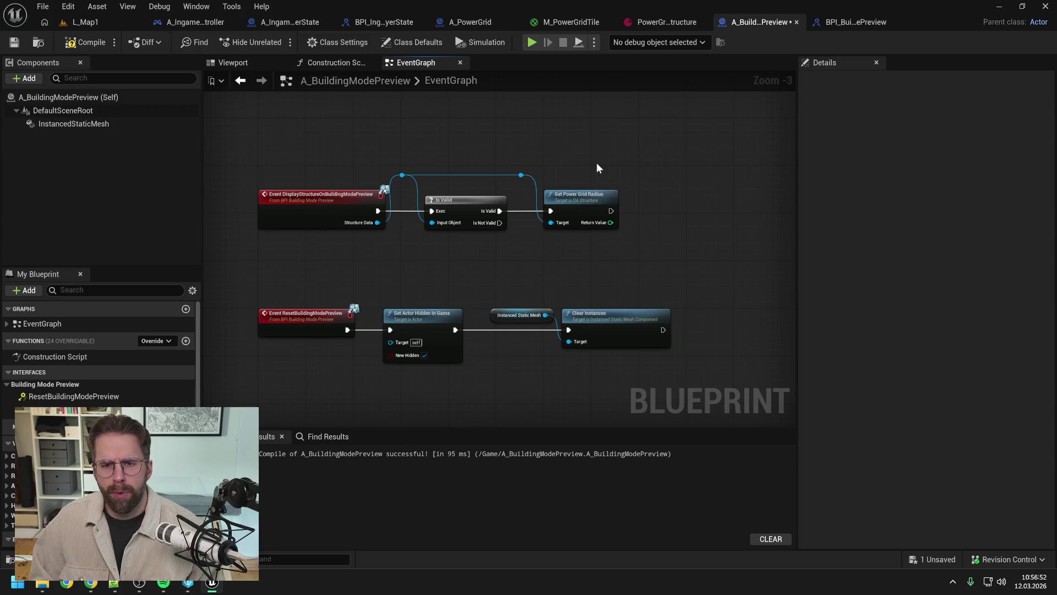
drag(592, 161, 616, 262)
key(Delete)
Add Get Grid Size on Structure Data, wire Is Valid's valid output to it, and save.
drag(523, 175, 537, 199)
text(get)
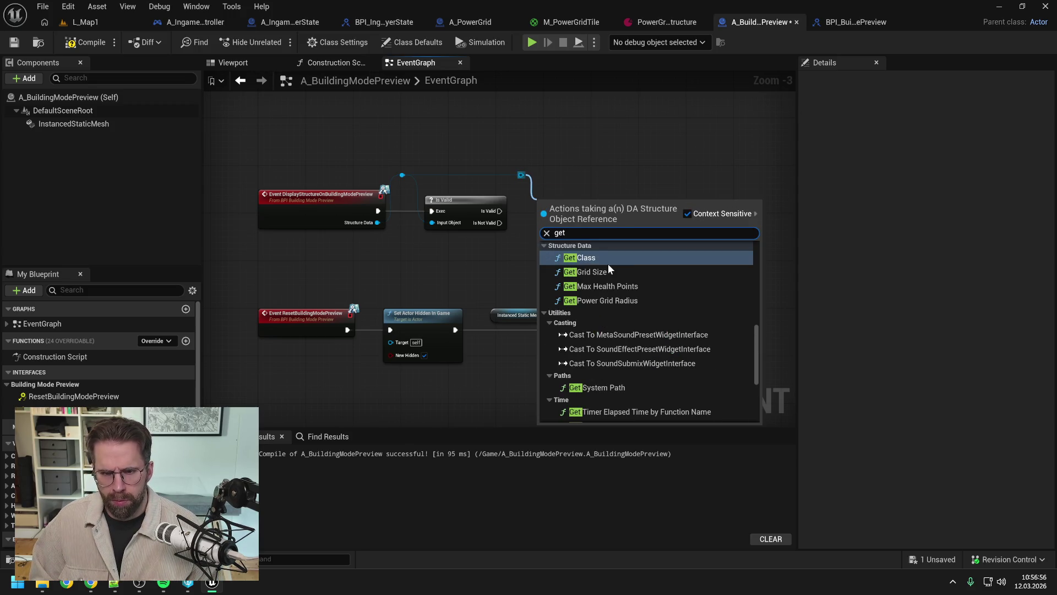
click(608, 272)
mouse_move(499, 211)
mouse_down()
mouse_move(540, 221)
mouse_move(578, 207)
mouse_up()
click(652, 226)
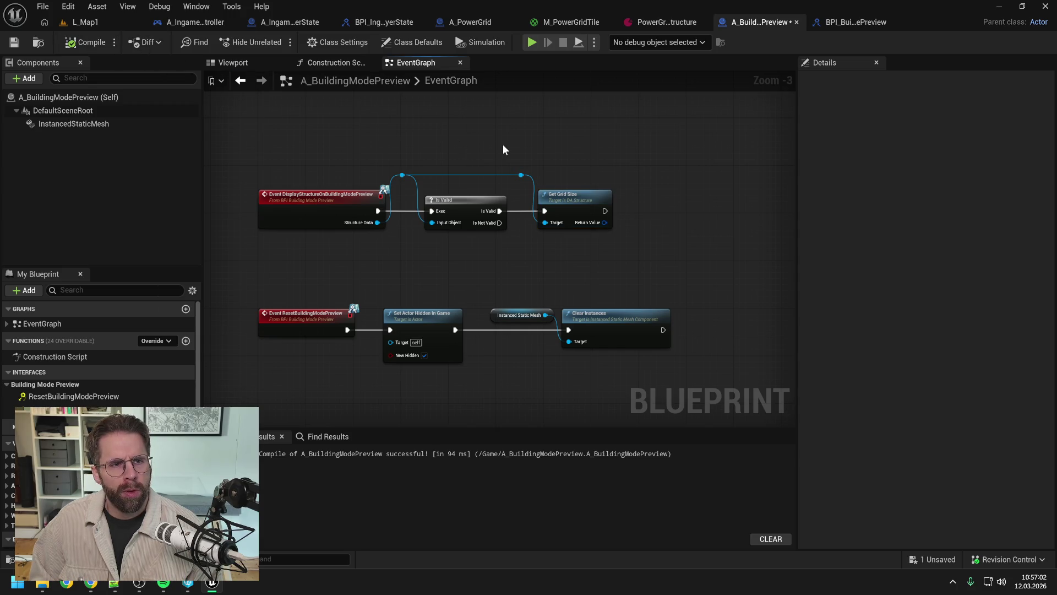
key(ctrl+s)
Split Get Grid Size's Return Value pin into separate Return Value X and Return Value Y outputs.
drag(647, 187, 620, 184)
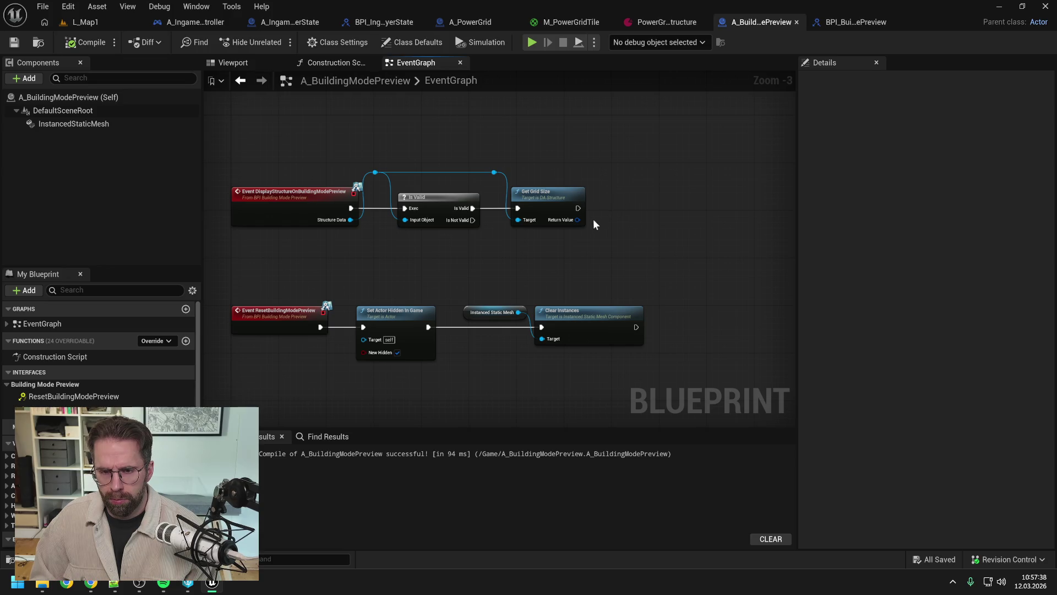
right_click(576, 219)
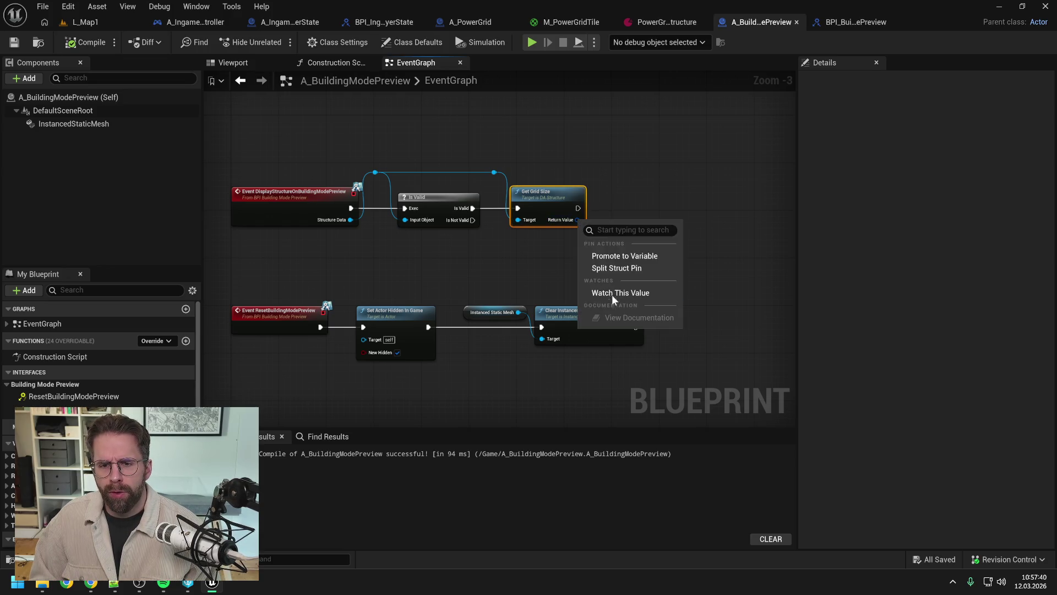
click(619, 268)
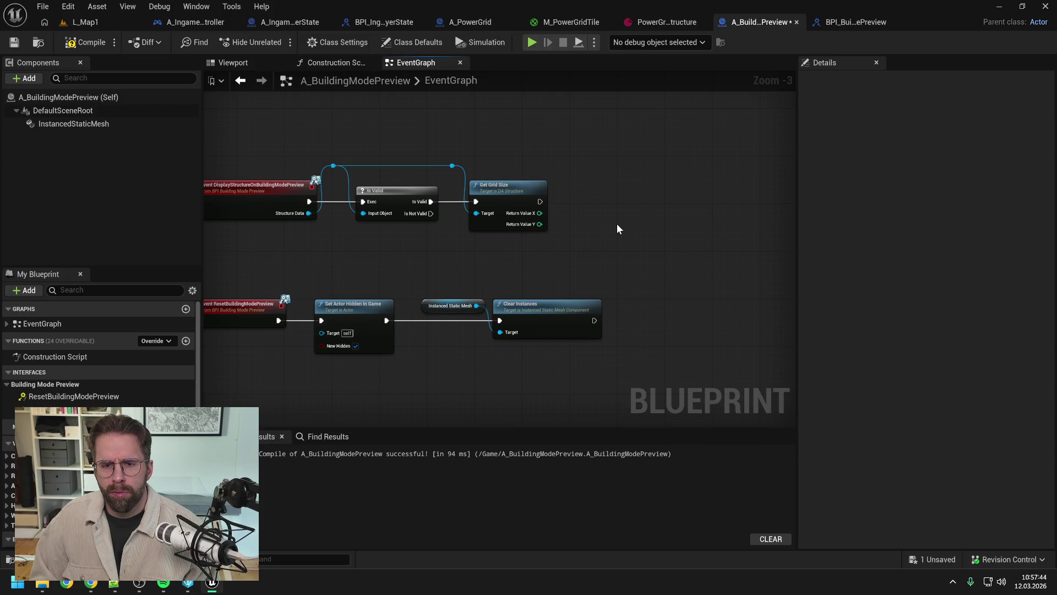
Place an Instanced Static Mesh reference in the graph beside Get Grid Size.
scroll(583, 223, up, 1)
drag(583, 223, 582, 222)
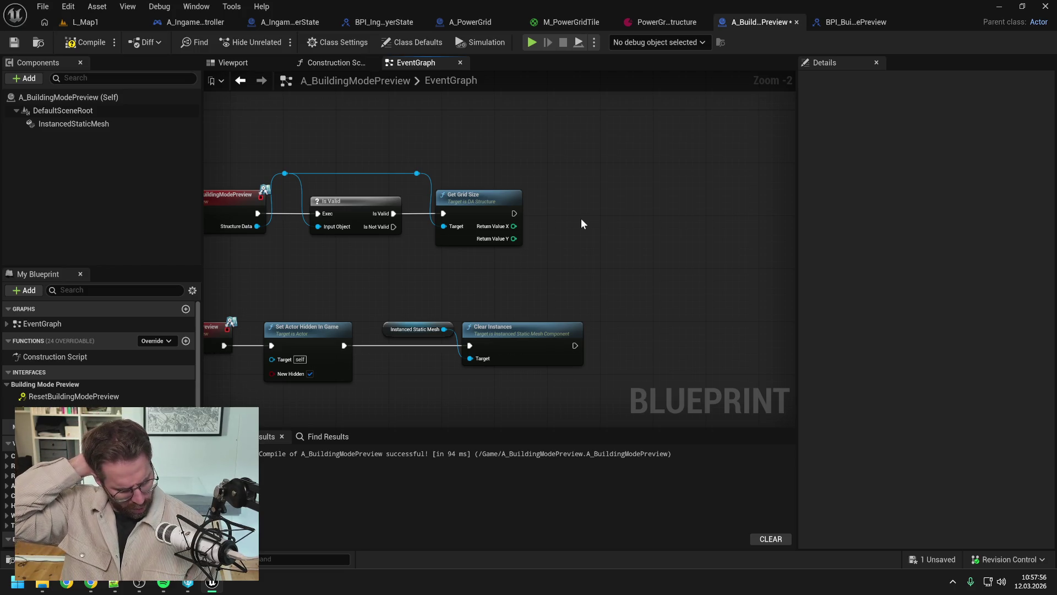
mouse_move(582, 219)
mouse_down()
mouse_move(608, 227)
mouse_move(625, 217)
mouse_up()
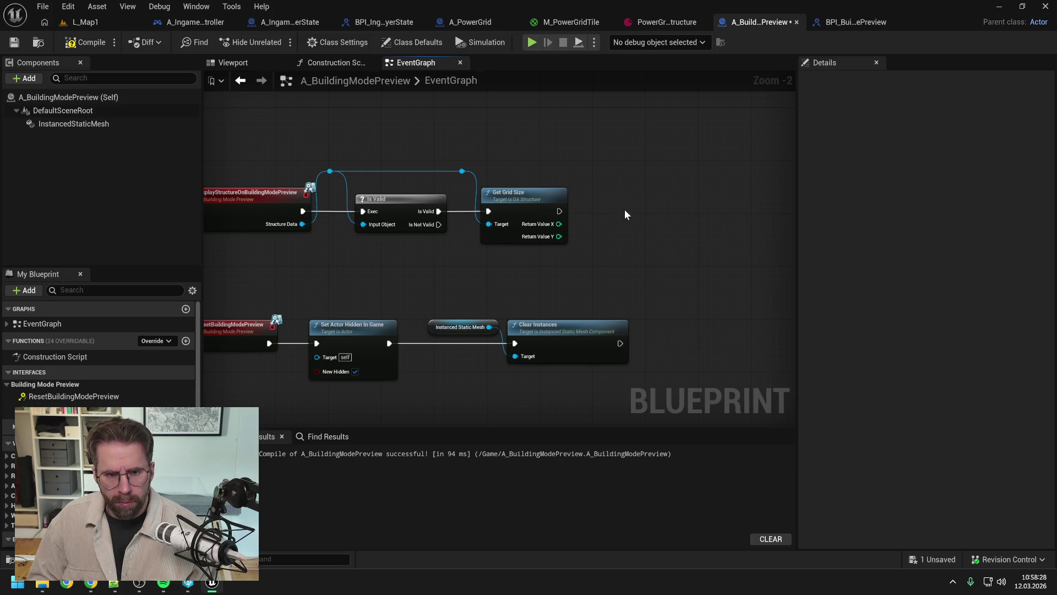
mouse_move(74, 124)
mouse_down()
mouse_move(626, 167)
mouse_move(663, 189)
mouse_up()
Add an Add Instance node targeting the Instanced Static Mesh reference, then save the blueprint.
text(add ins)
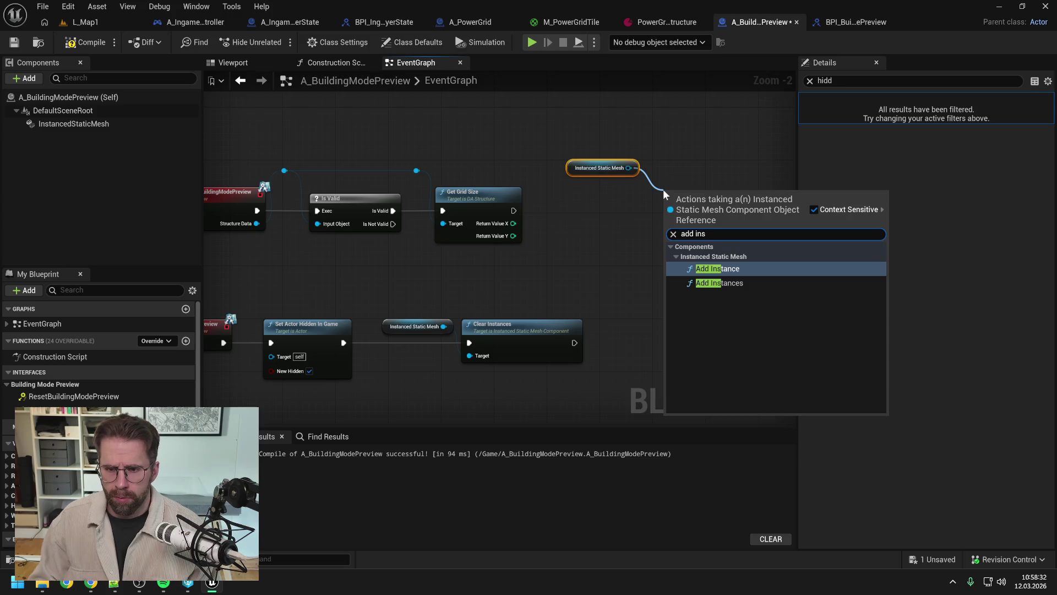
click(694, 257)
drag(611, 250, 548, 243)
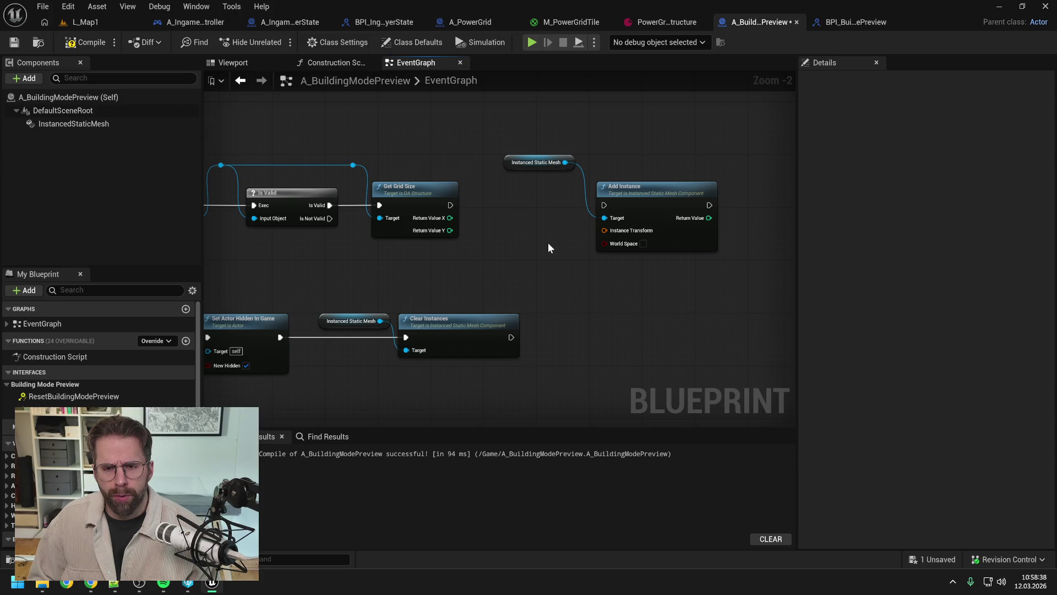
click(547, 168)
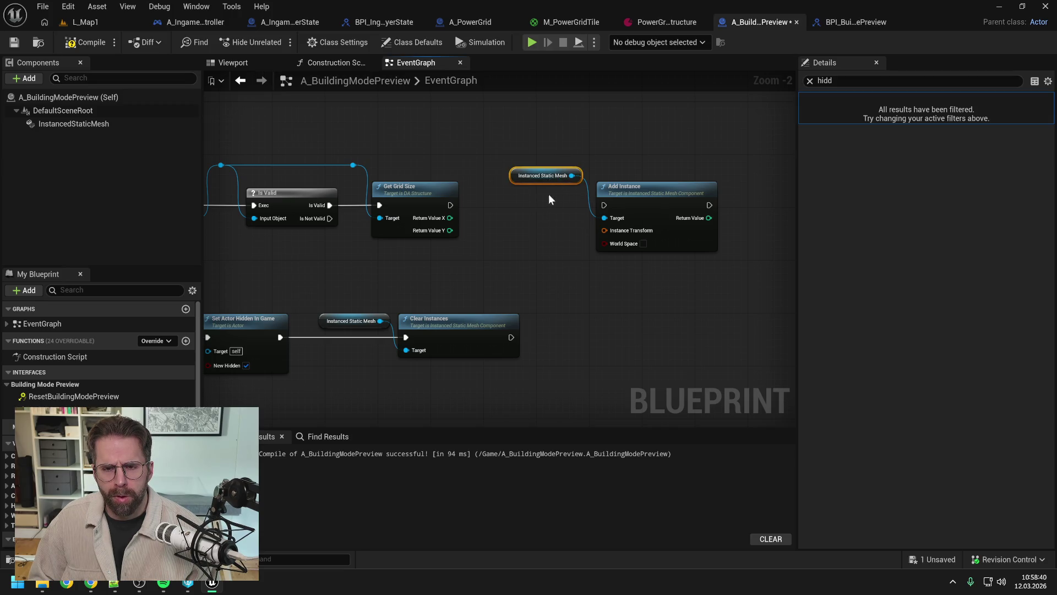
scroll(650, 213, down, 1)
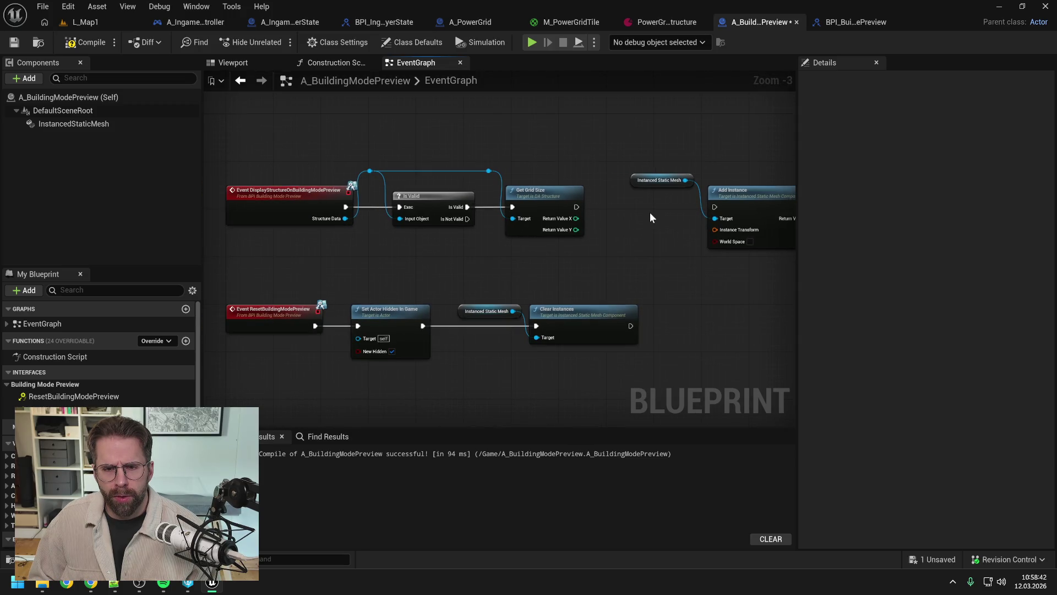
drag(632, 207, 597, 201)
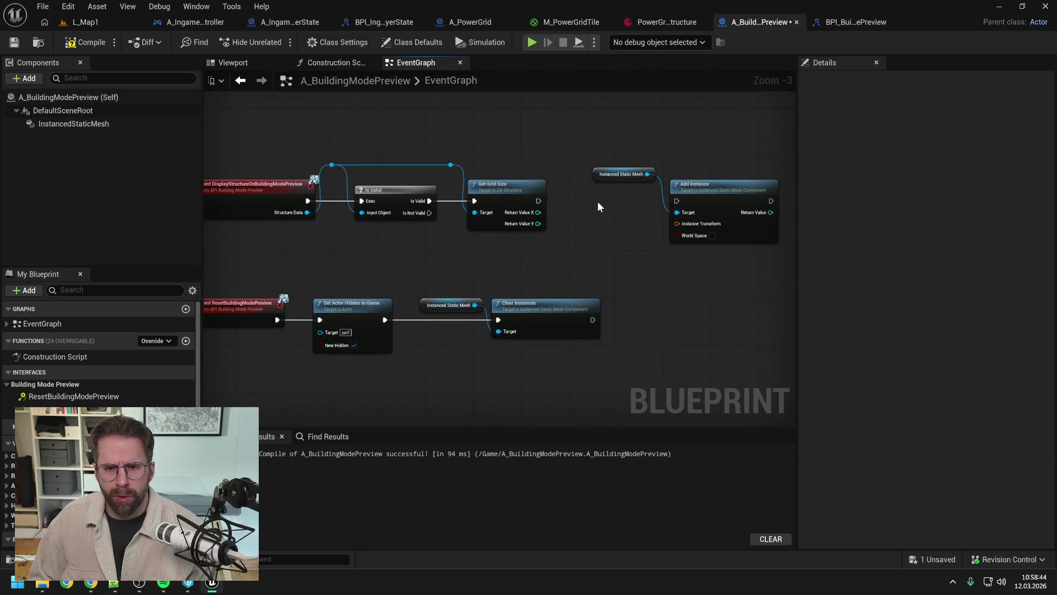
key(ctrl+s)
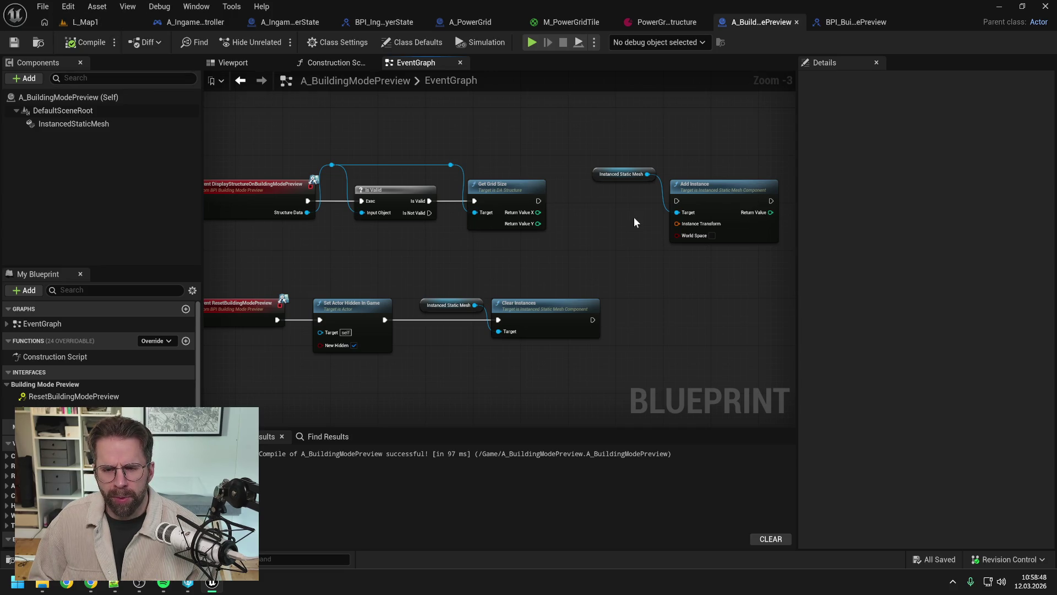
Split Add Instance's Instance Transform into Location, Rotation and Scale inputs, repositioning the node.
right_click(676, 223)
click(706, 274)
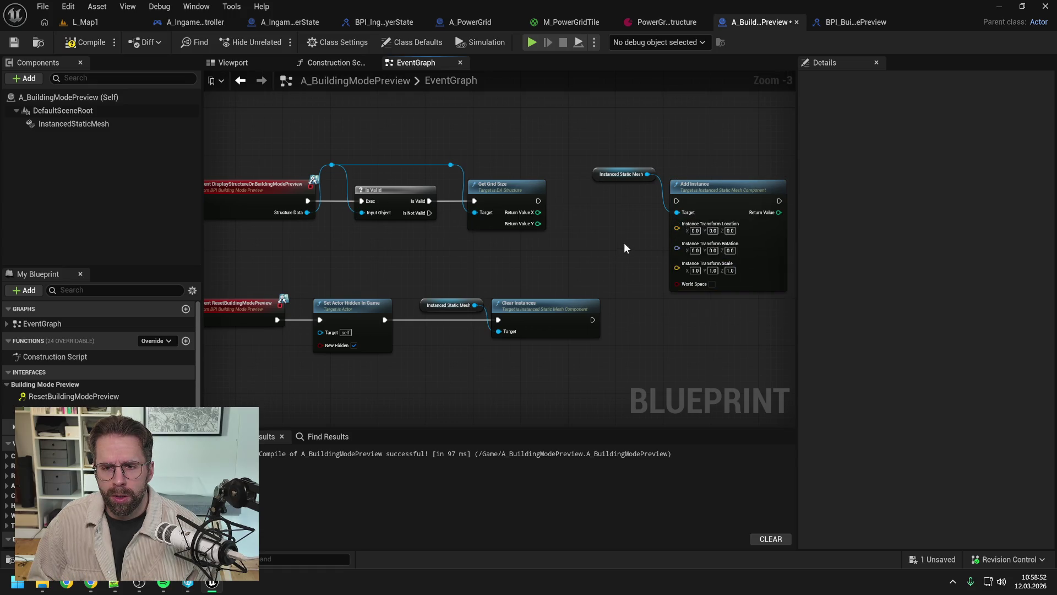
drag(623, 242, 566, 231)
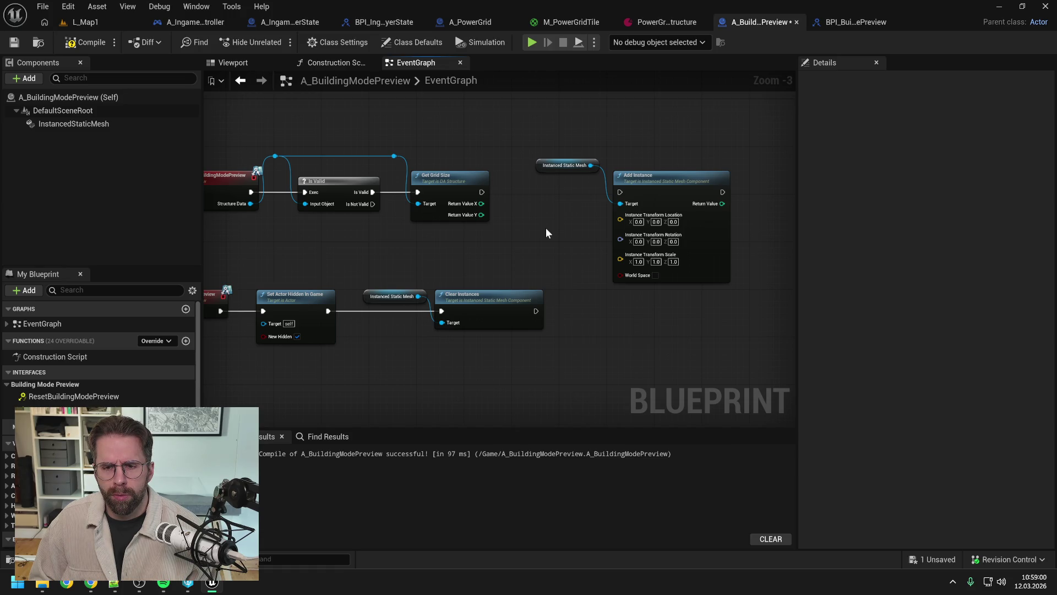
drag(651, 188, 657, 176)
click(560, 219)
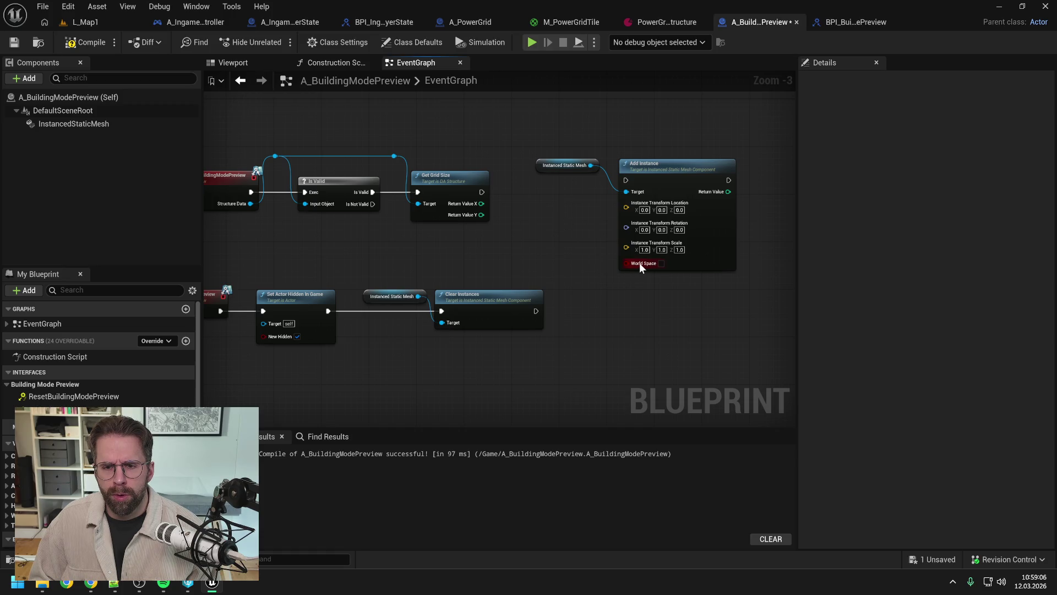
right_click(547, 227)
text(sn)
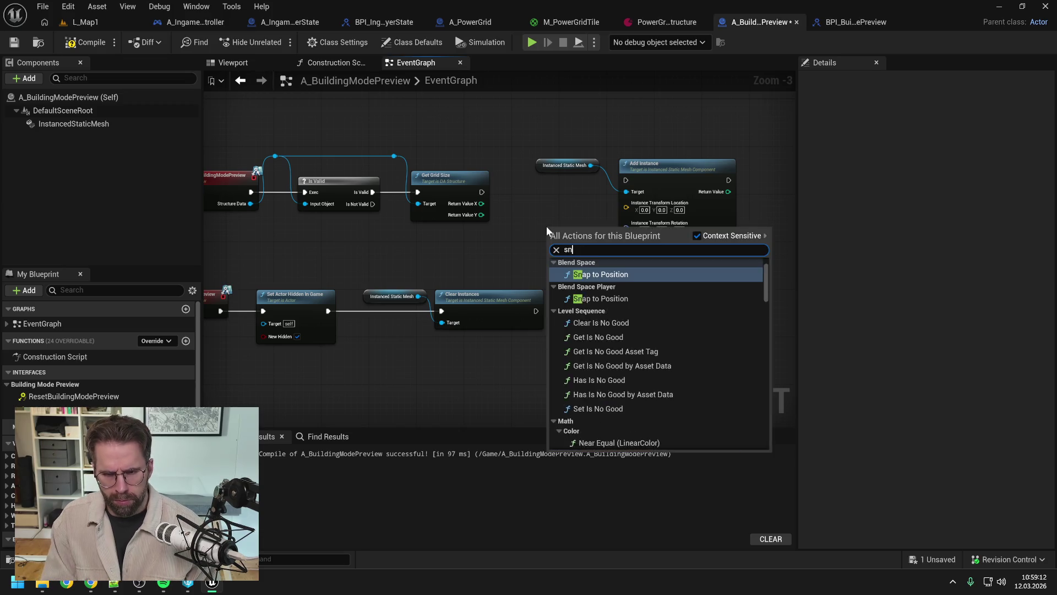
text(ap to mou)
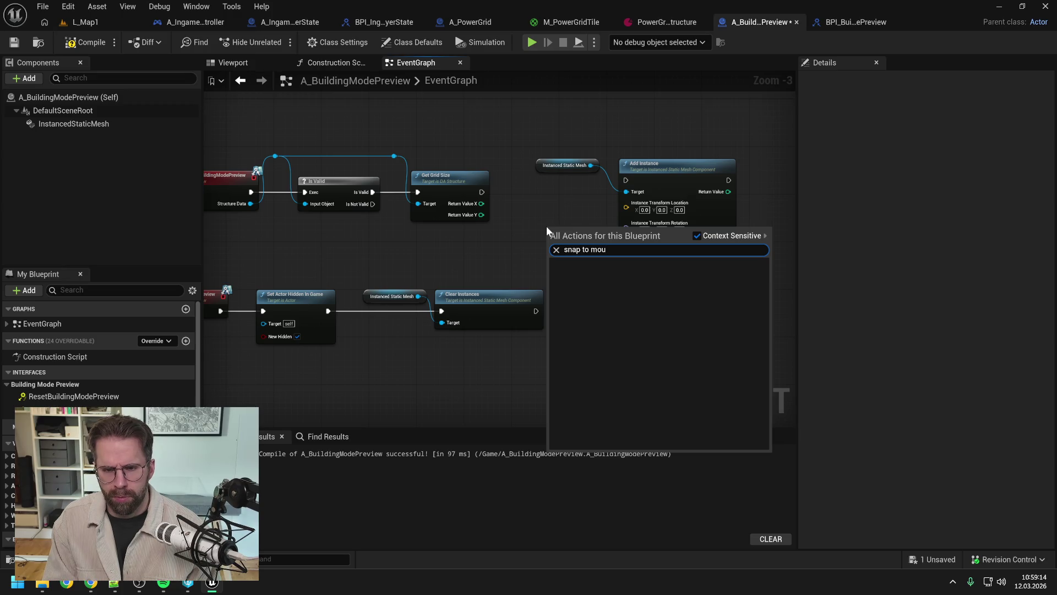
key(BackSpace)
key(BackSpace)
key(BackSpace)
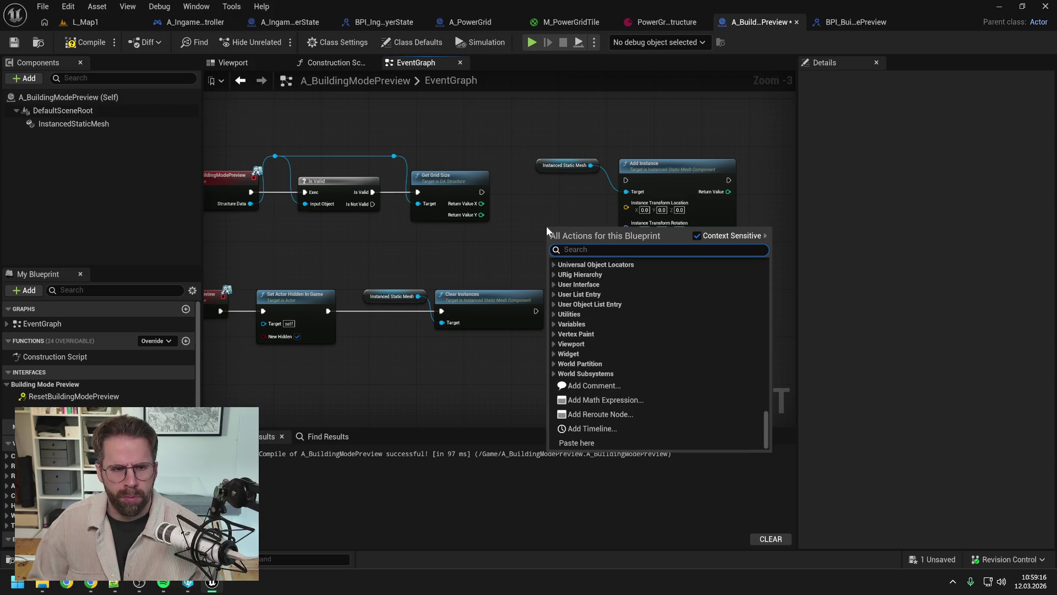
key(Escape)
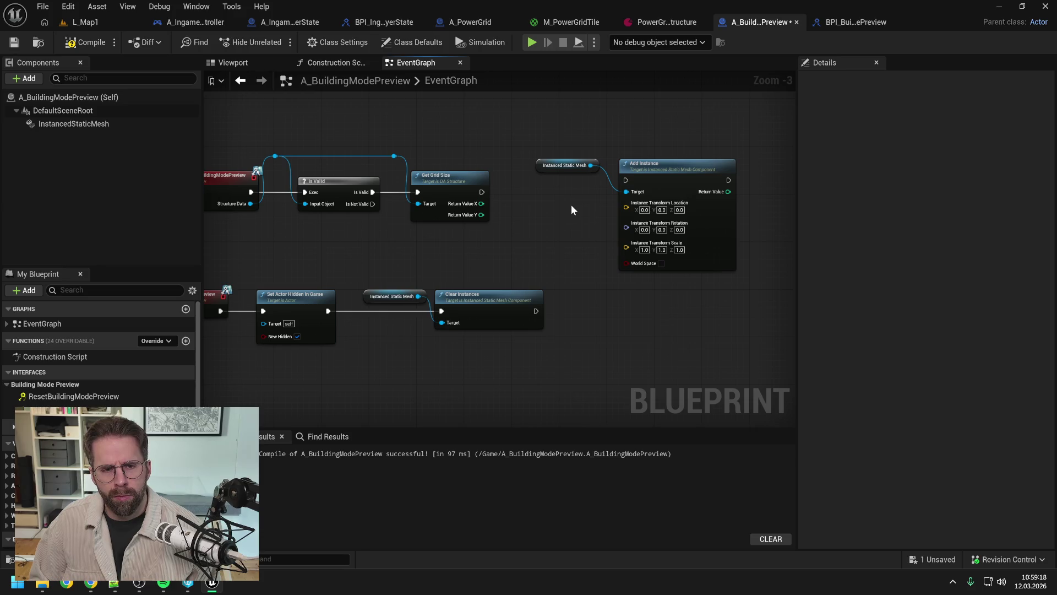
right_click(570, 205)
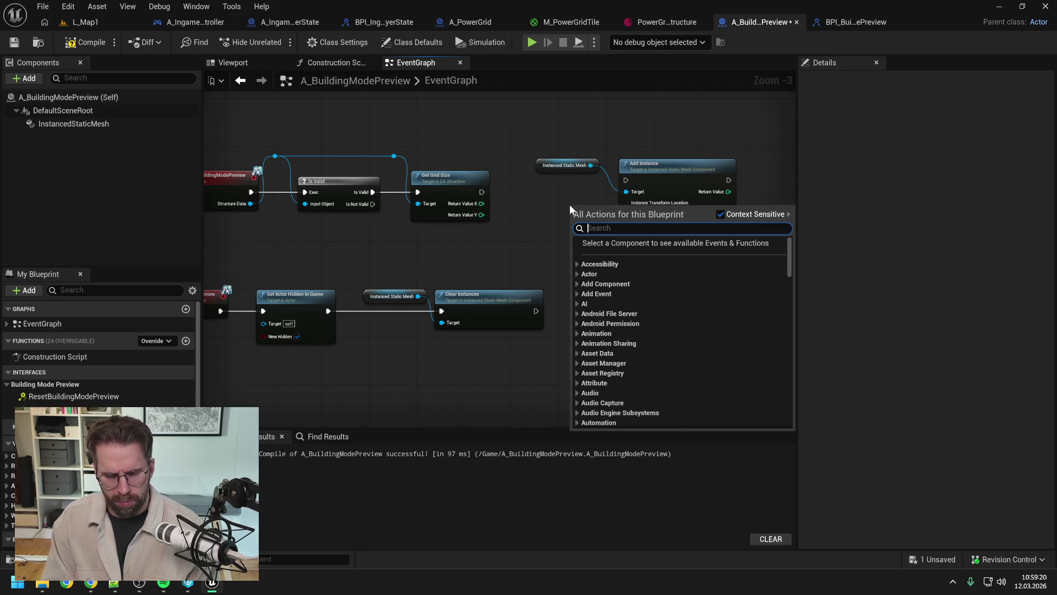
text(mouse cur)
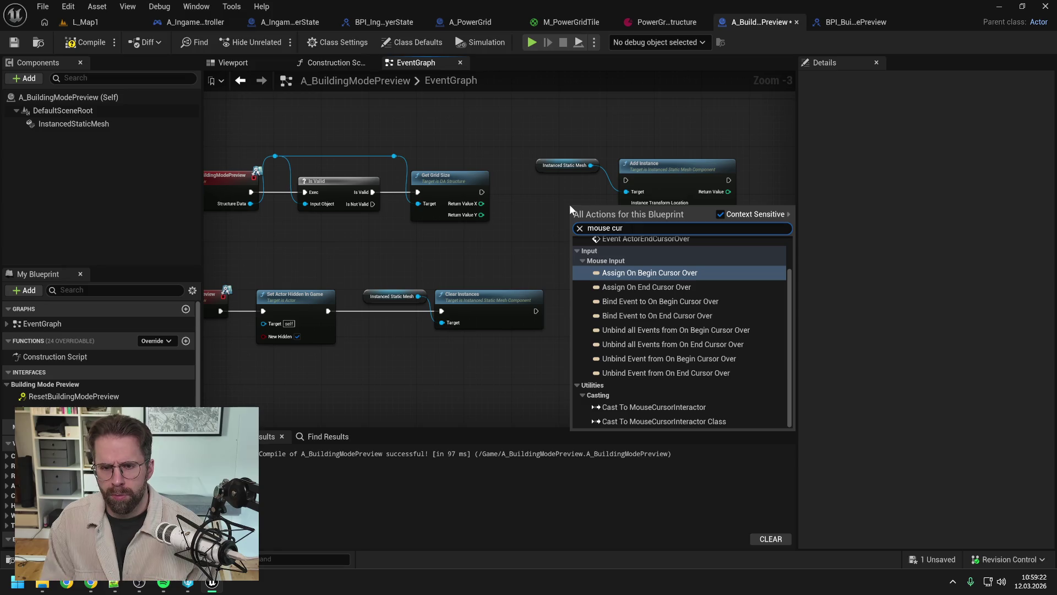
text(sor)
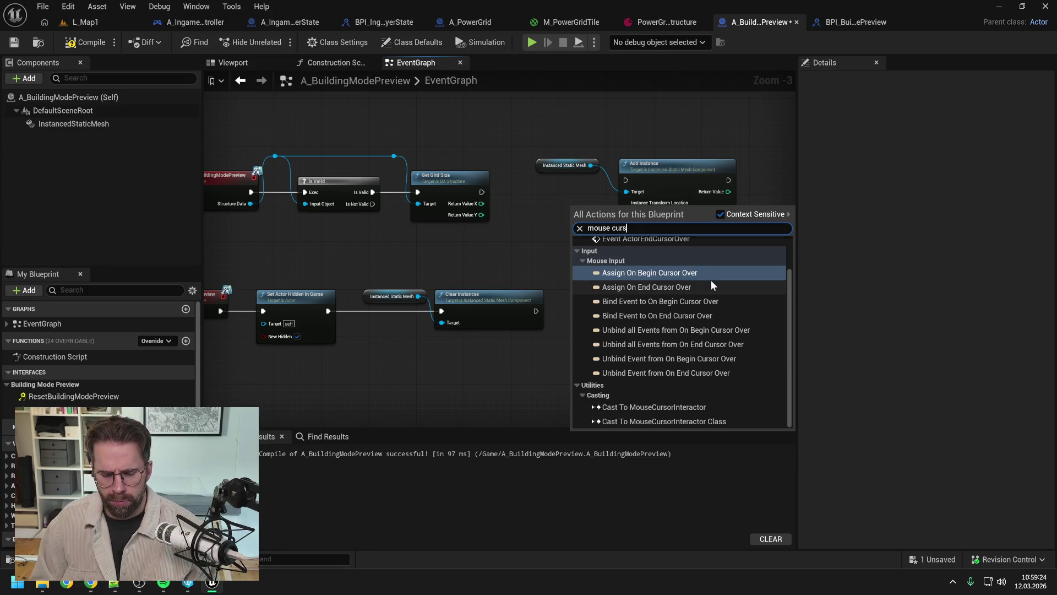
scroll(711, 284, up, 1)
scroll(705, 268, down, 1)
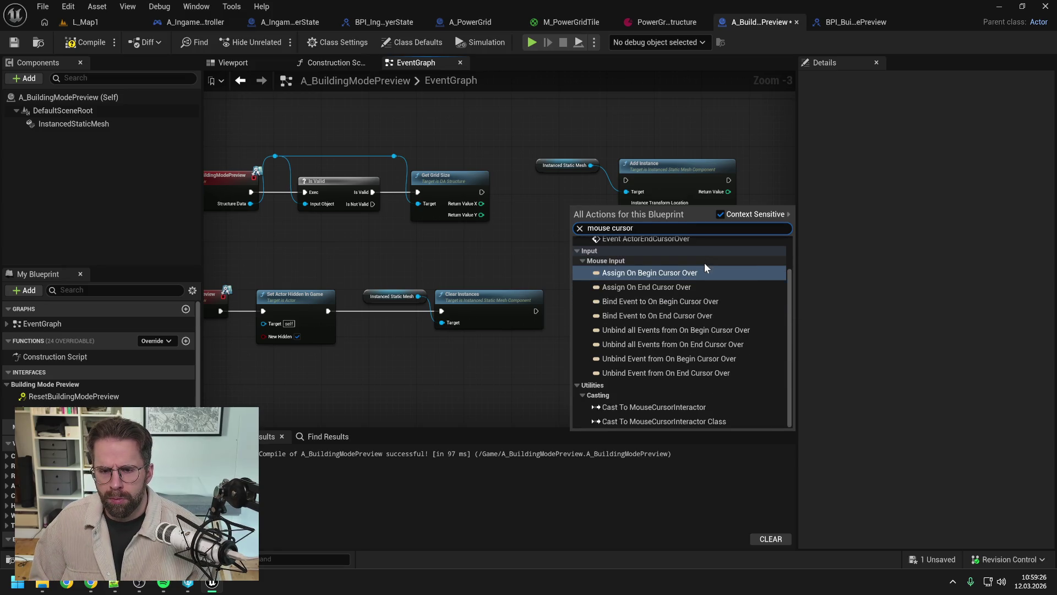
click(534, 227)
drag(534, 227, 557, 232)
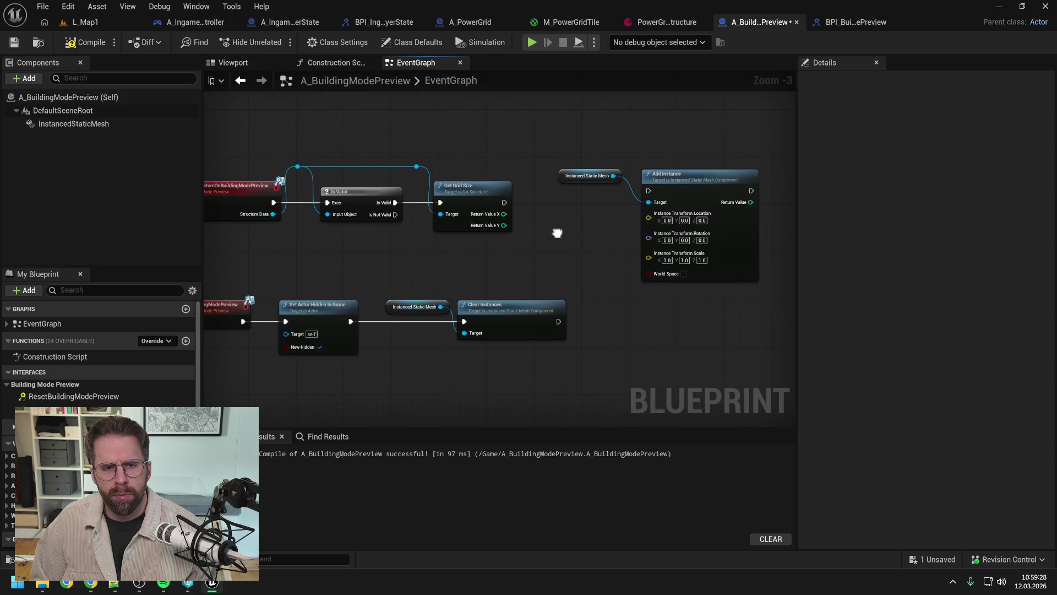
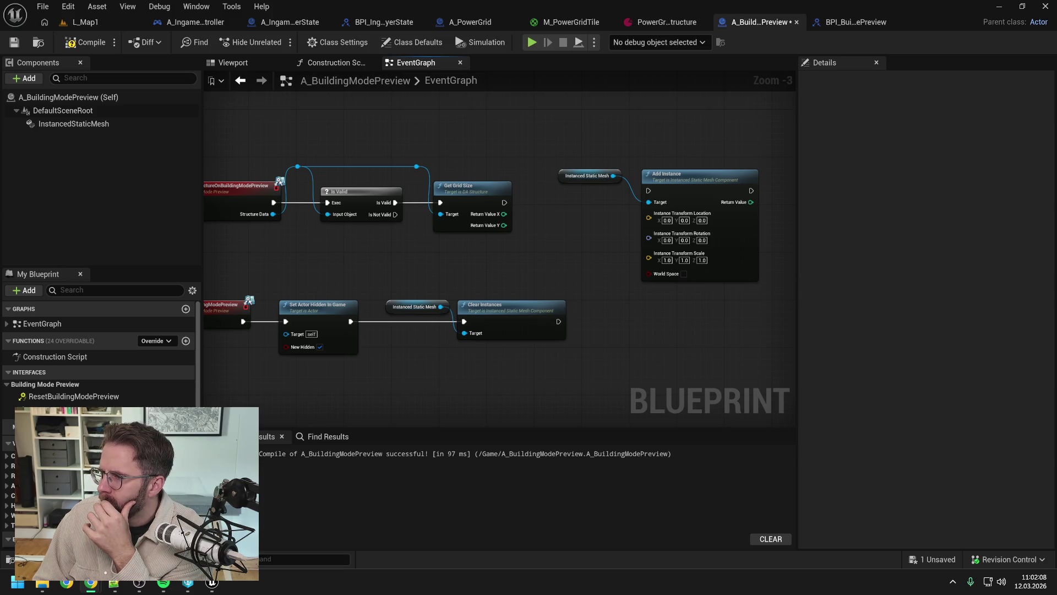
Skim the snap-to-grid tutorial video through to 3:13, then pause it and return to the Blueprint.
key(alt+Tab)
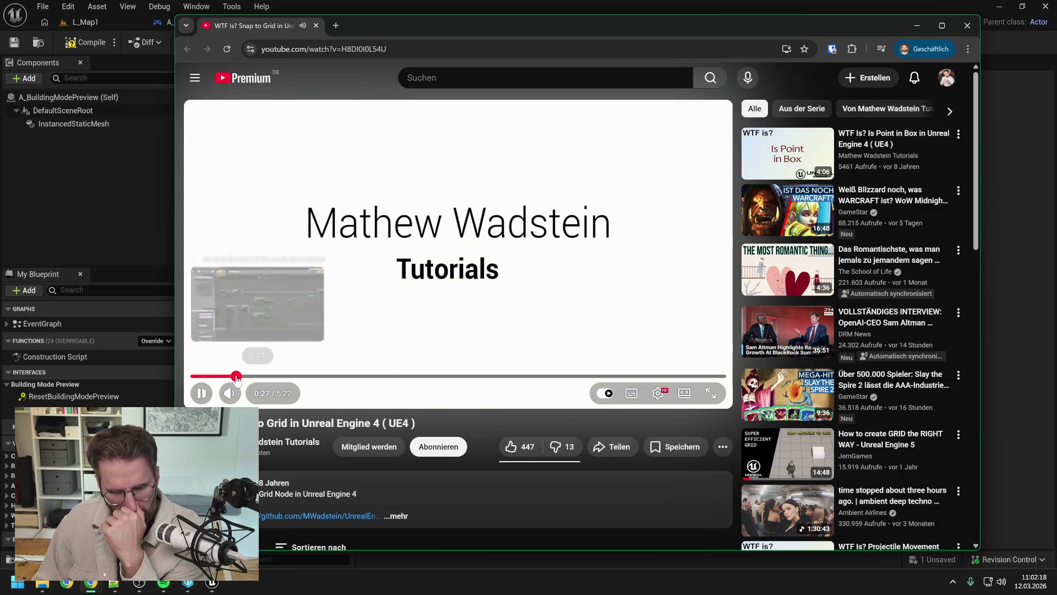
click(237, 377)
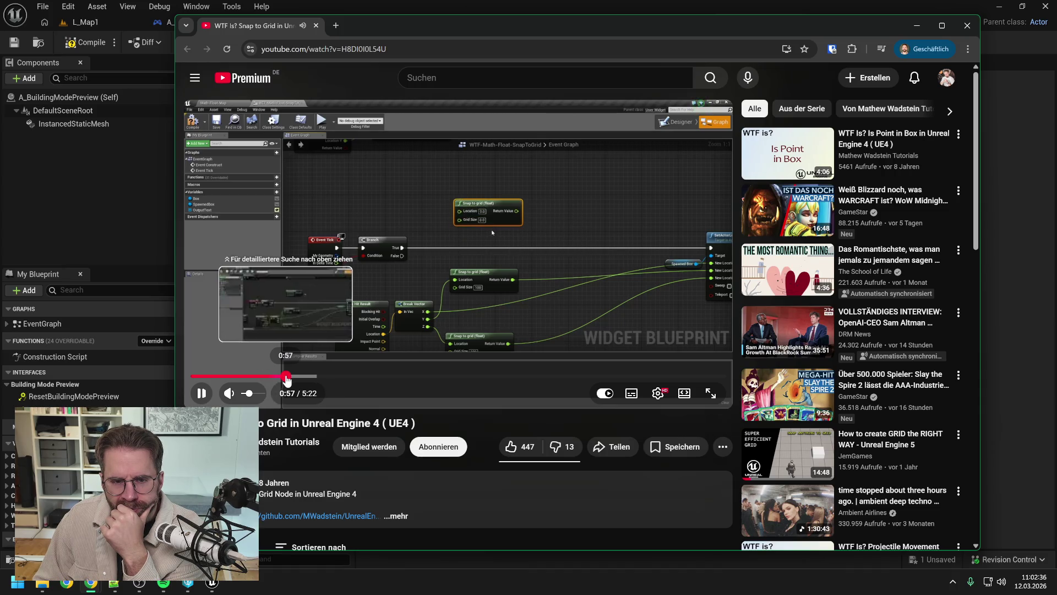
drag(287, 381, 343, 383)
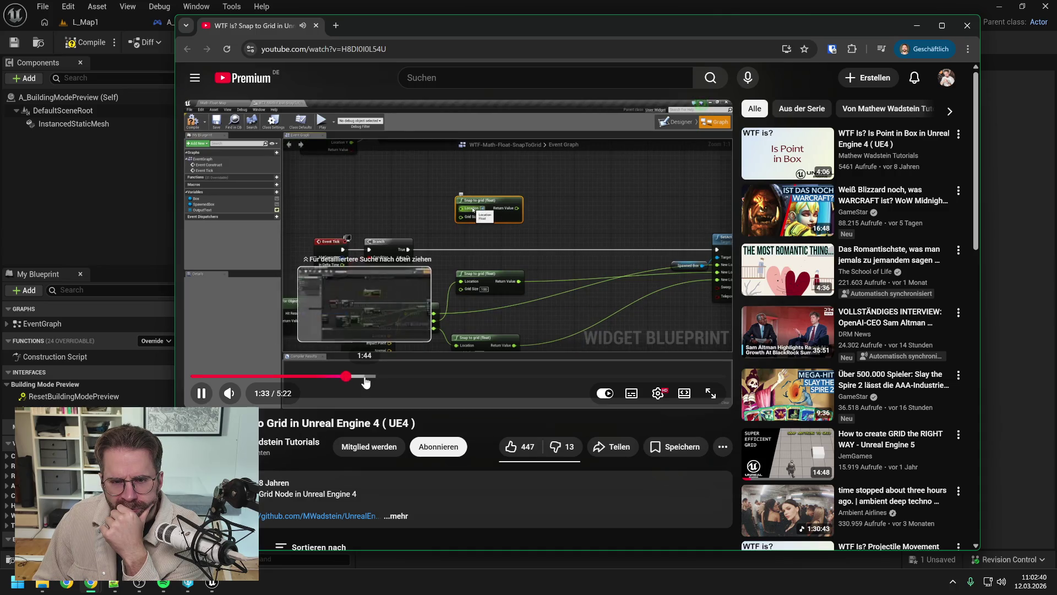
click(365, 382)
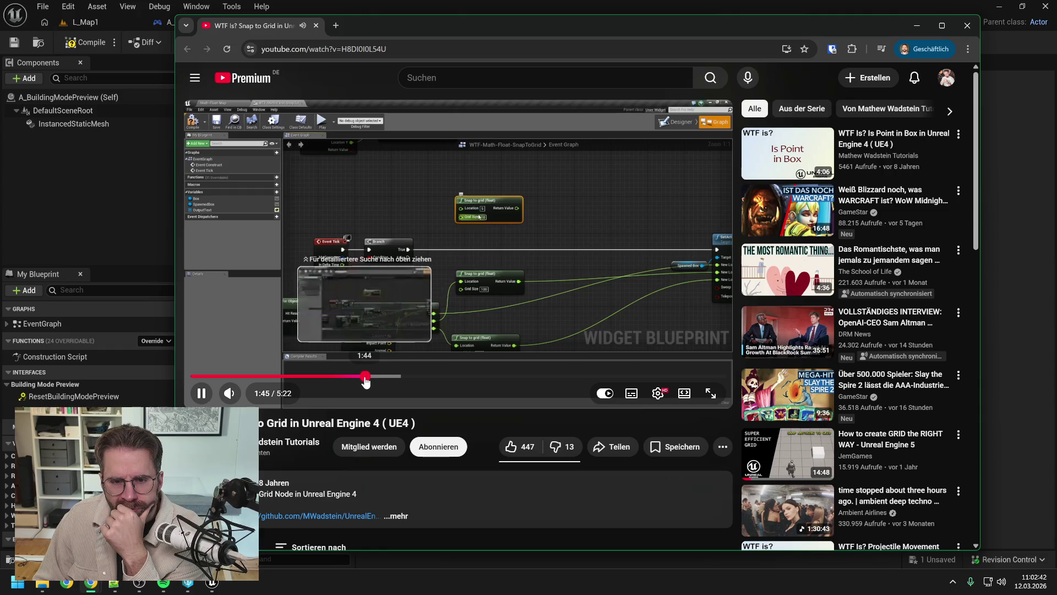
click(403, 382)
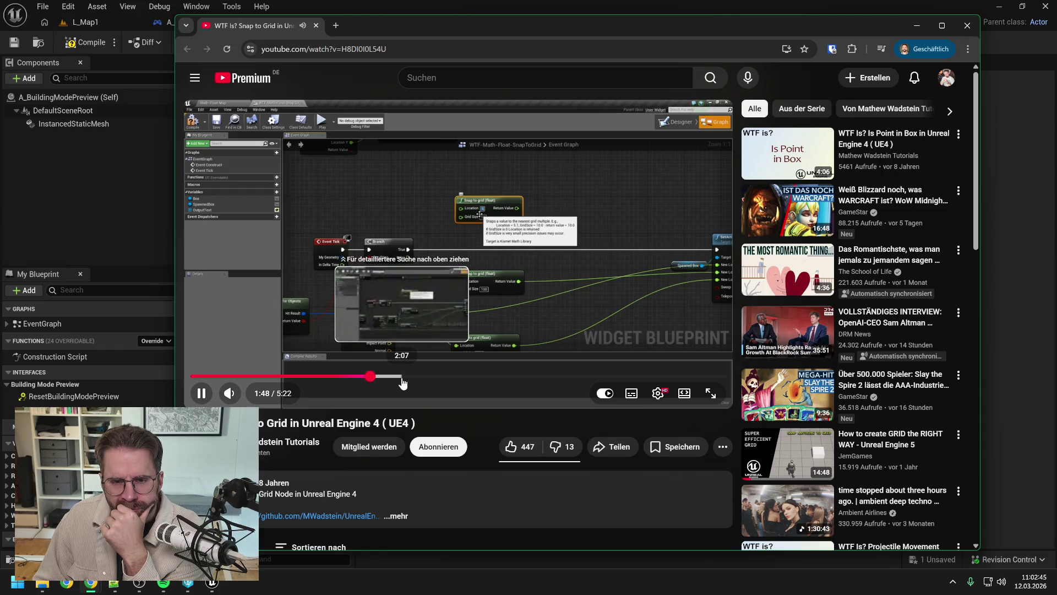
click(449, 379)
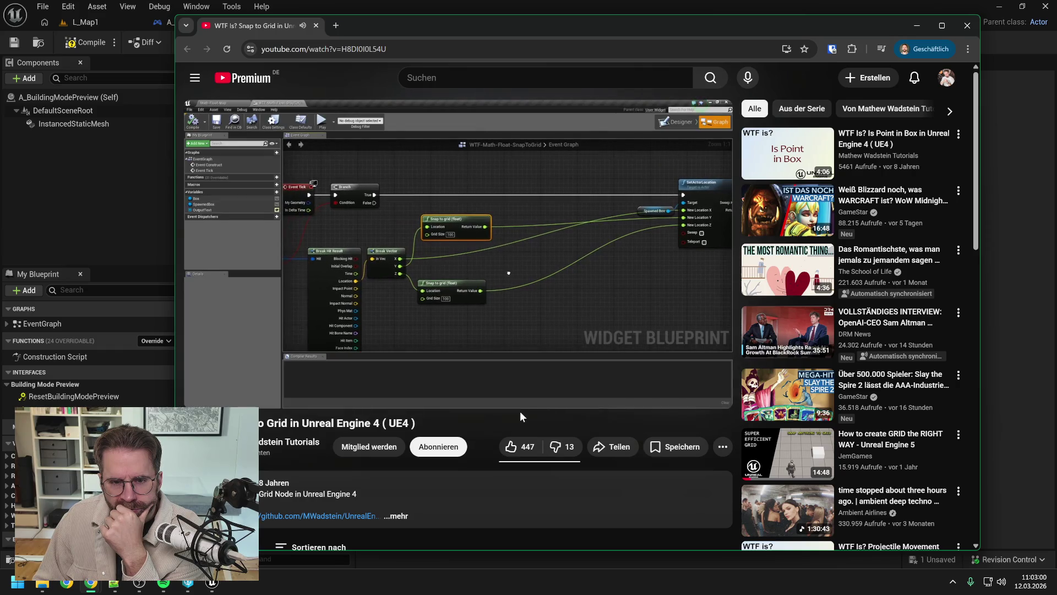
click(513, 377)
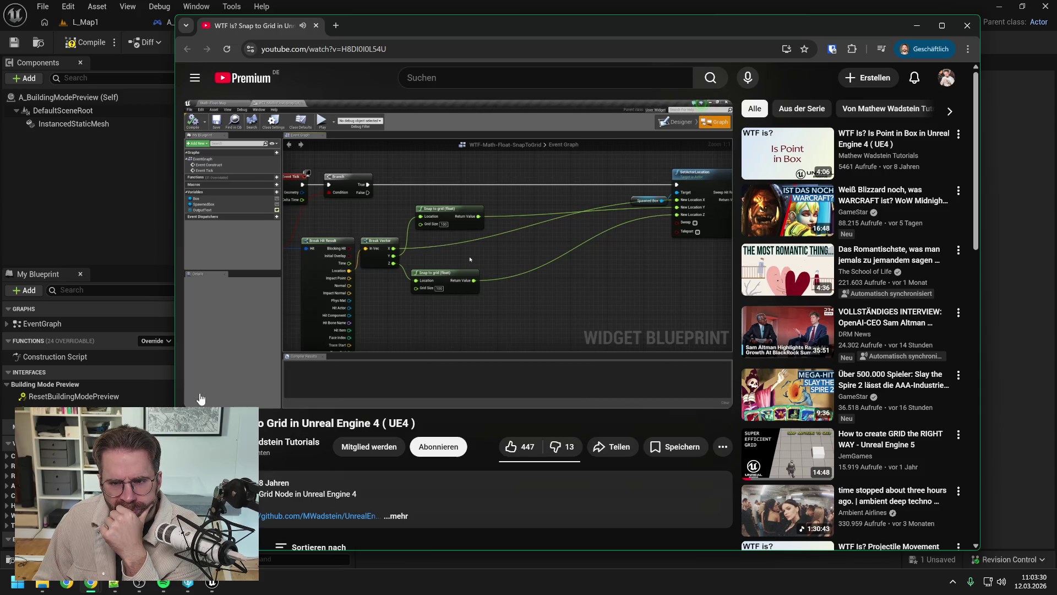
click(200, 394)
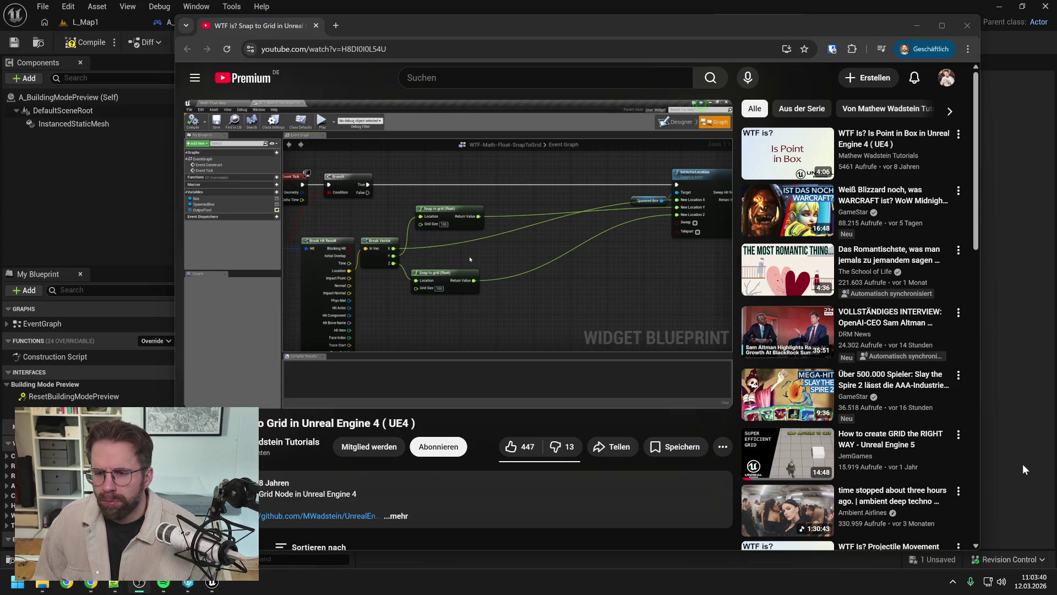
click(1039, 437)
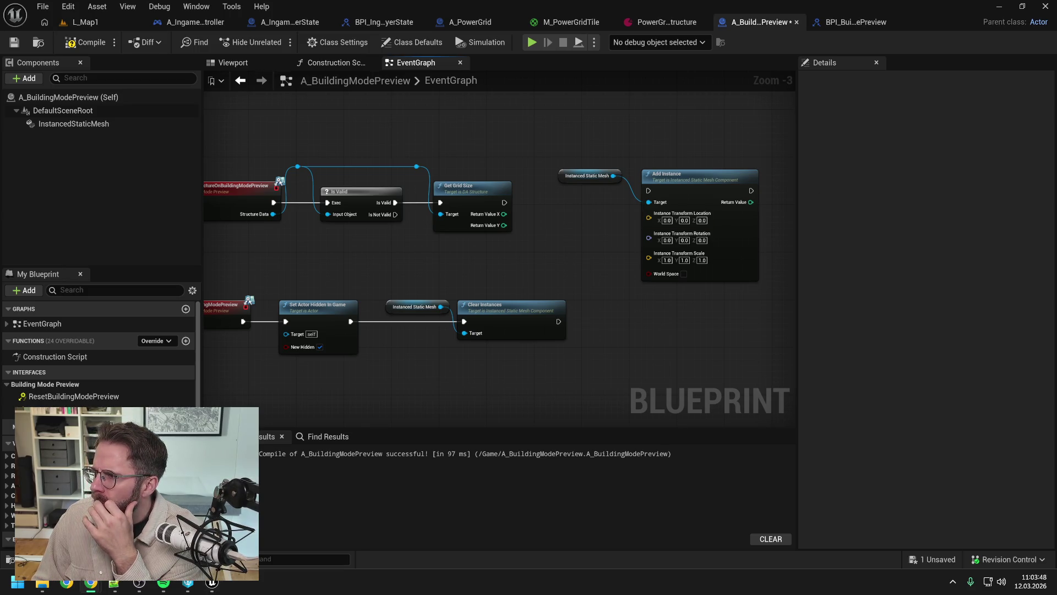
Add a Get My Player Controller node to the EventGraph.
right_click(548, 243)
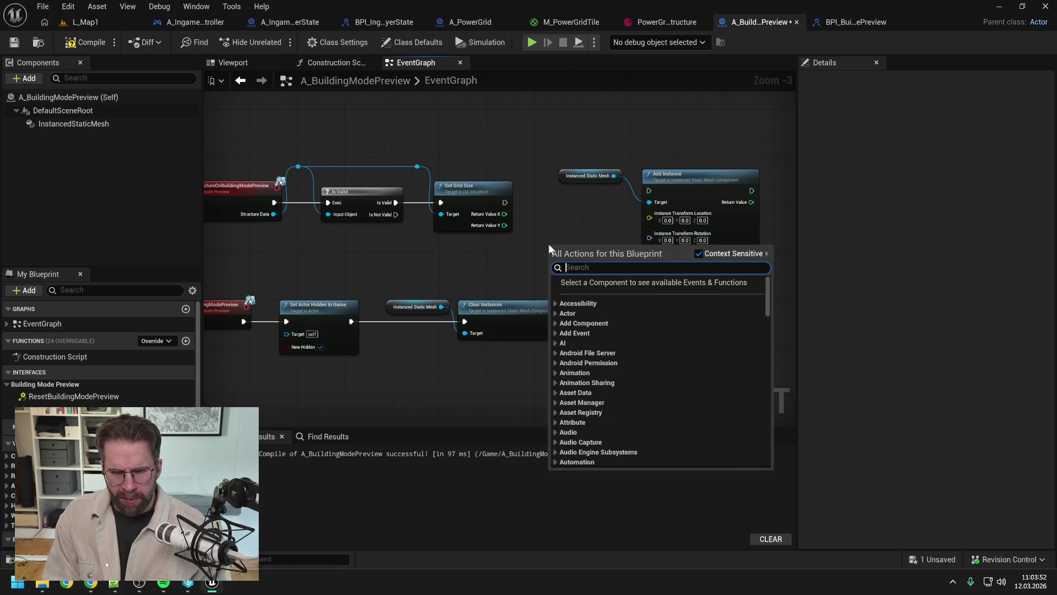
text(hit re)
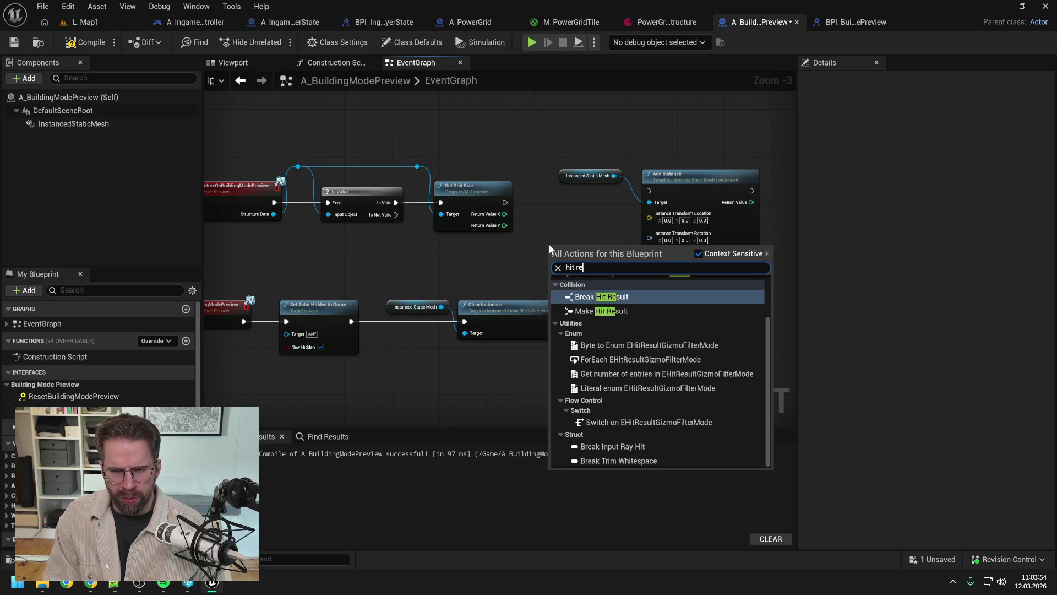
text(sul und)
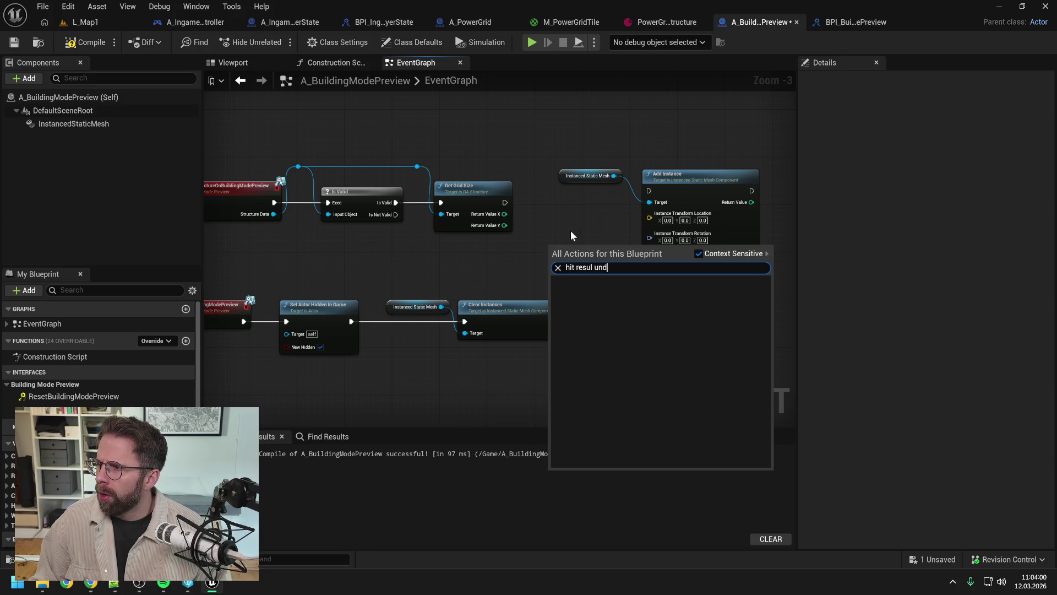
key(Escape)
right_click(558, 236)
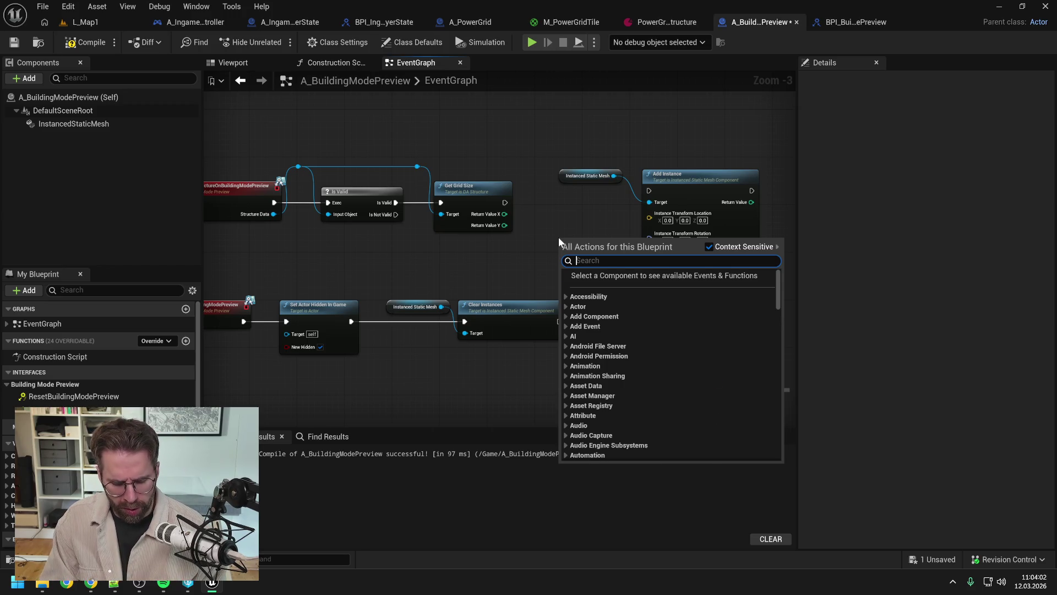
text(get my player co)
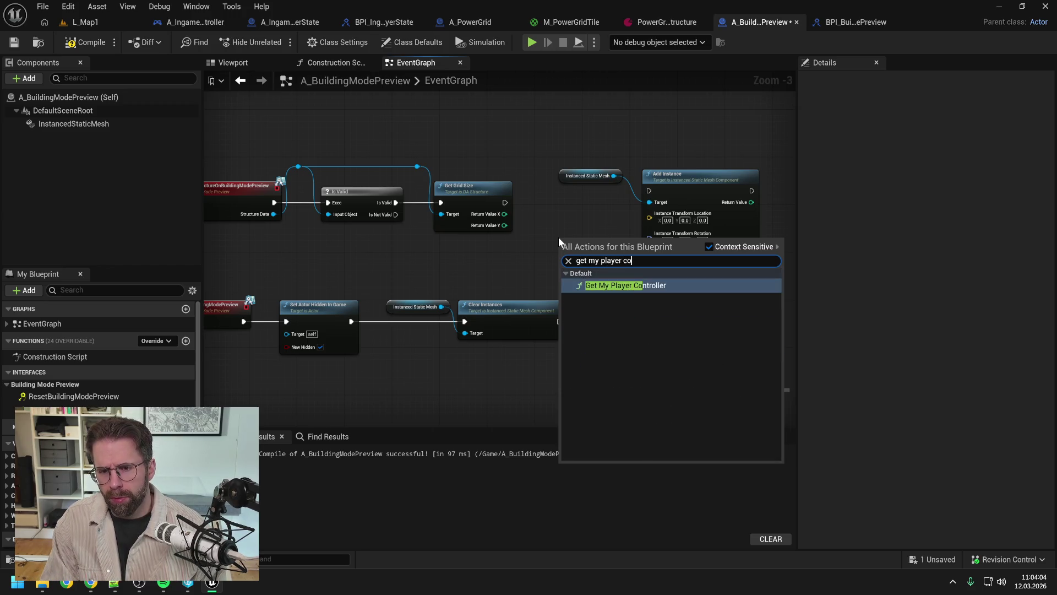
key(Return)
Move the Instanced Static Mesh and Add Instance nodes right and add a new function.
drag(527, 164, 671, 216)
mouse_move(503, 249)
mouse_down()
mouse_move(522, 209)
mouse_move(566, 215)
mouse_up()
key(Escape)
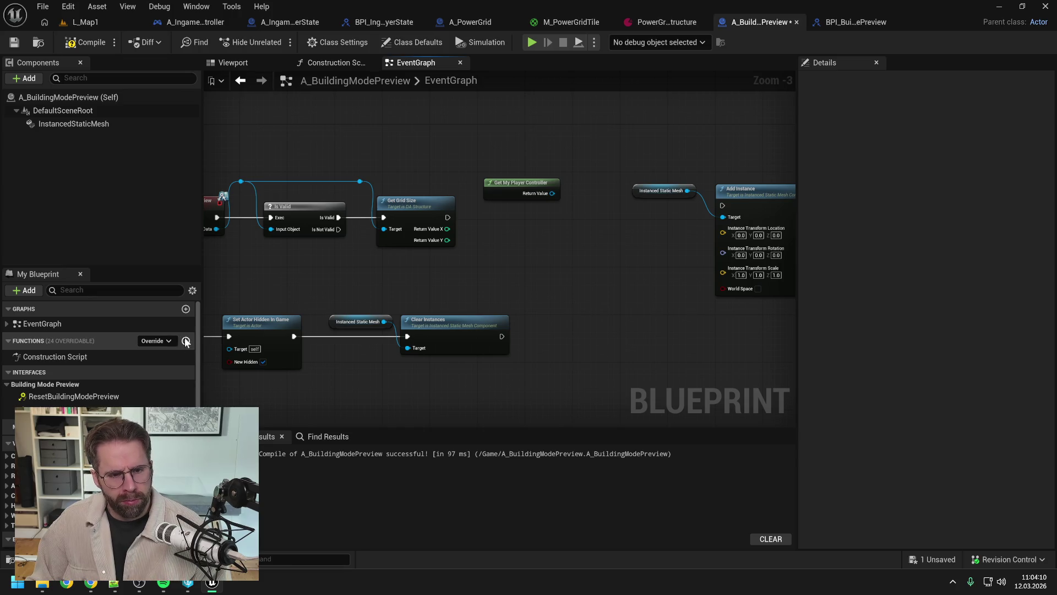
click(186, 341)
Name the new function GetHitResultUnderCursor and clear the leftover Details filter.
text(GetHitResultUnde)
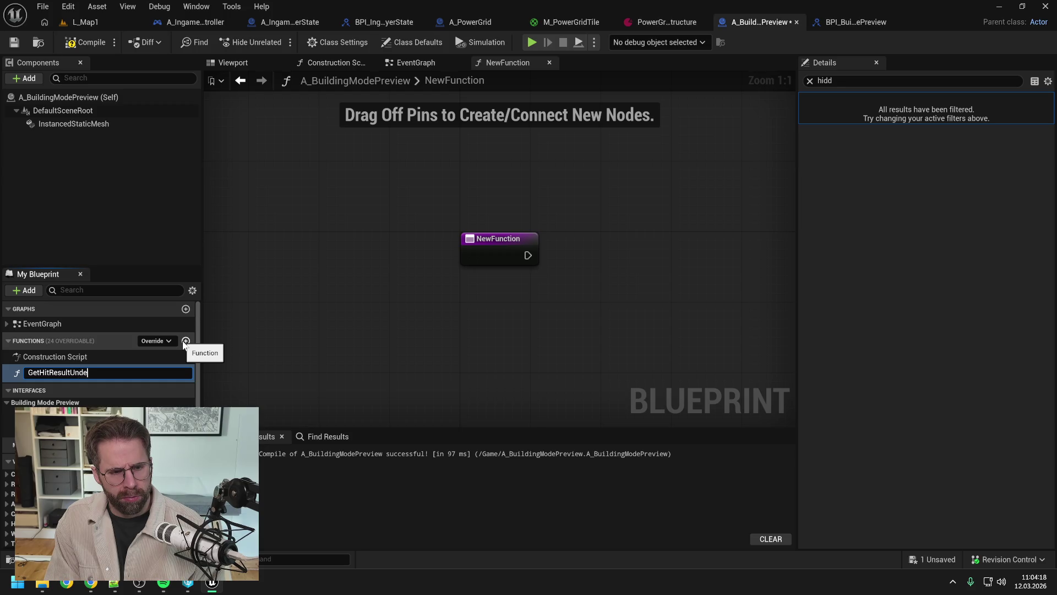
text(rCurso)
key(Return)
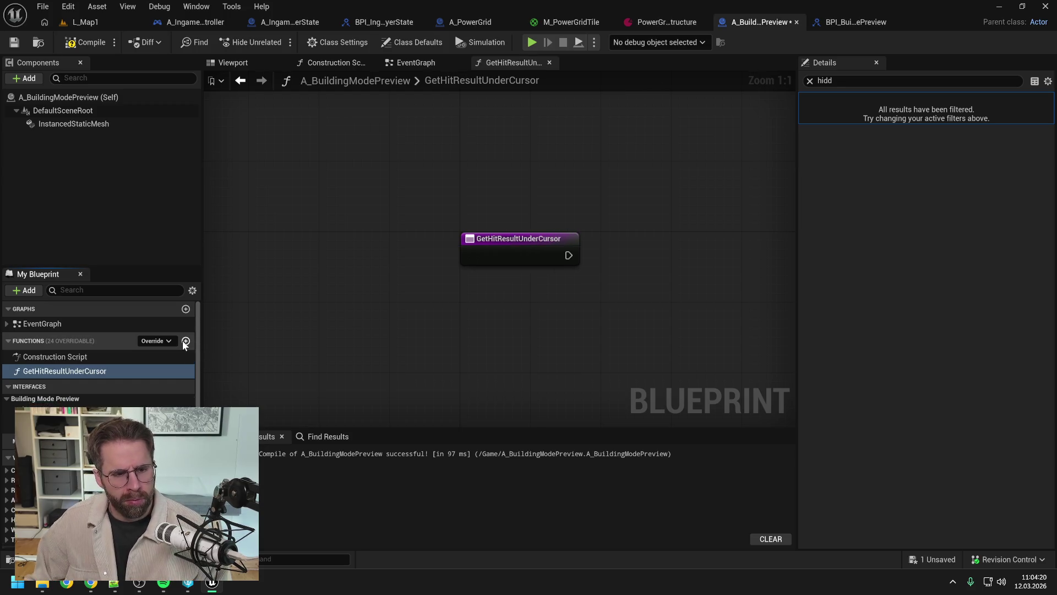
click(881, 81)
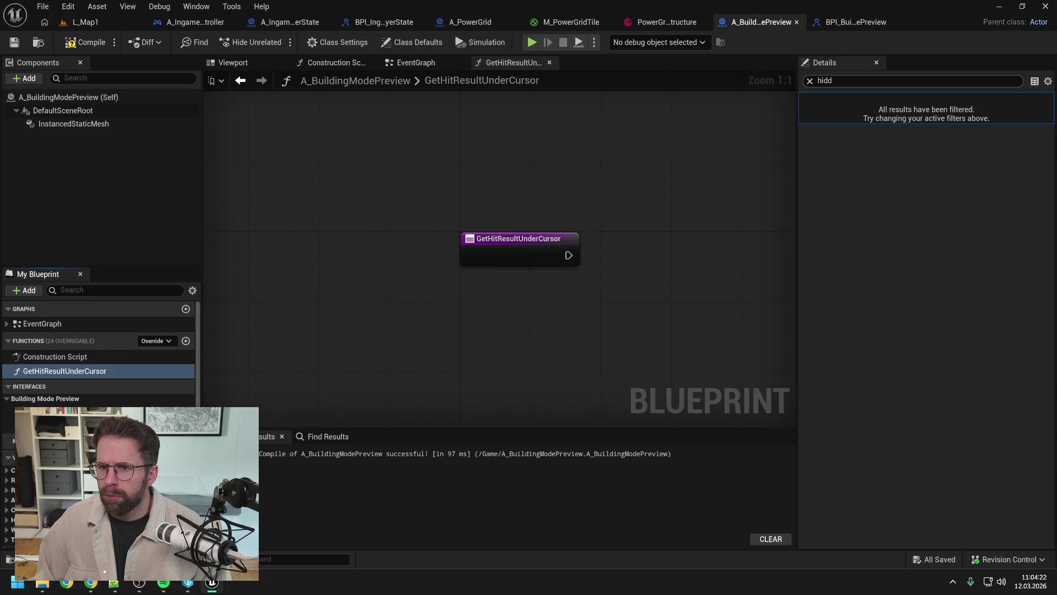
key(BackSpace)
click(342, 281)
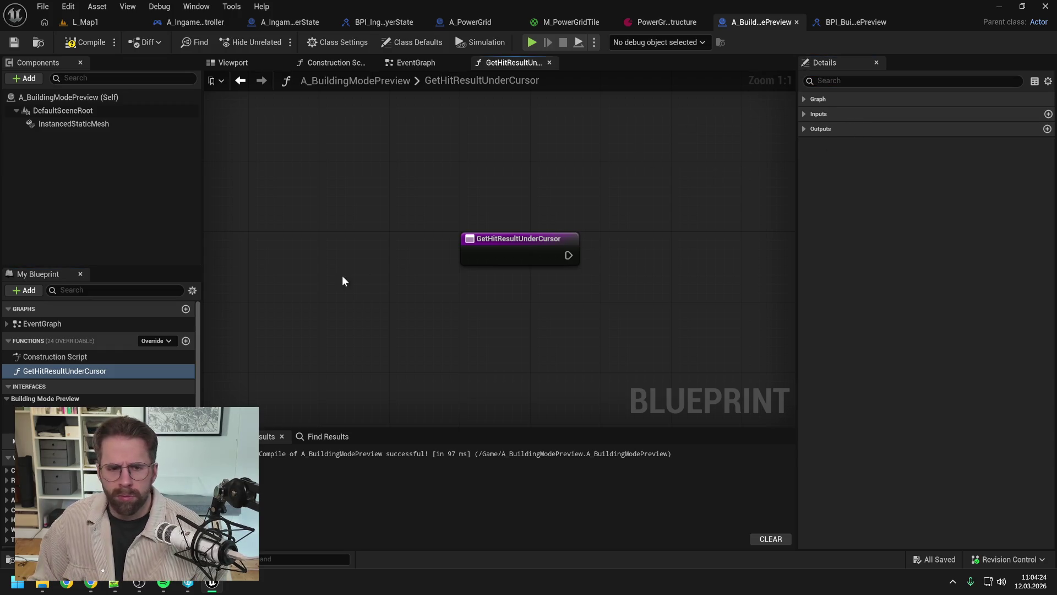
Make GetHitResultUnderCursor Private access, file it under a 'Private' category, and save.
click(75, 370)
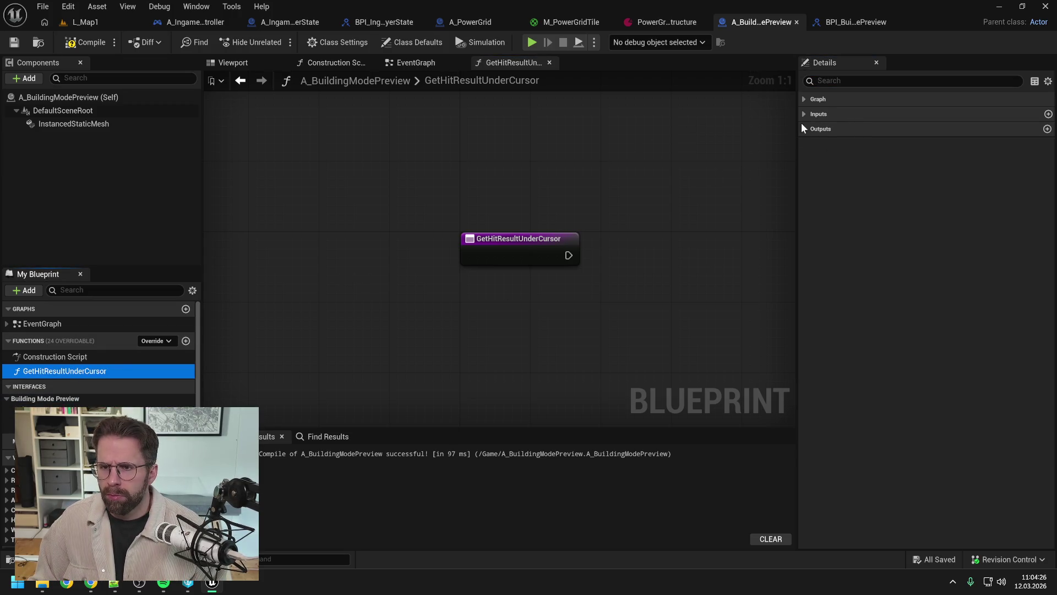
click(804, 99)
click(802, 233)
click(805, 263)
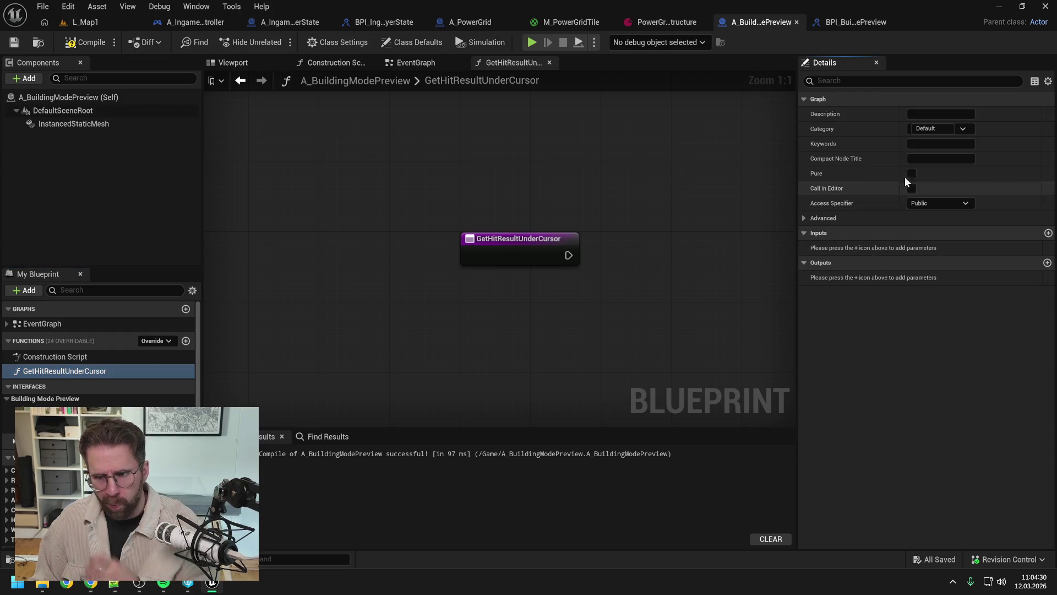
click(930, 204)
click(920, 234)
click(930, 128)
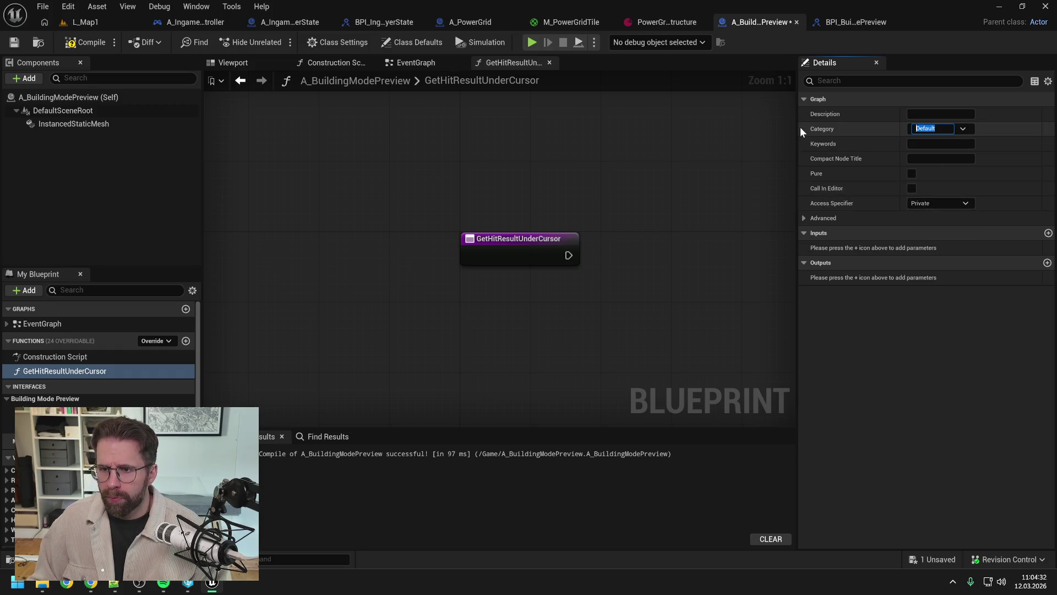
text(Private)
key(Return)
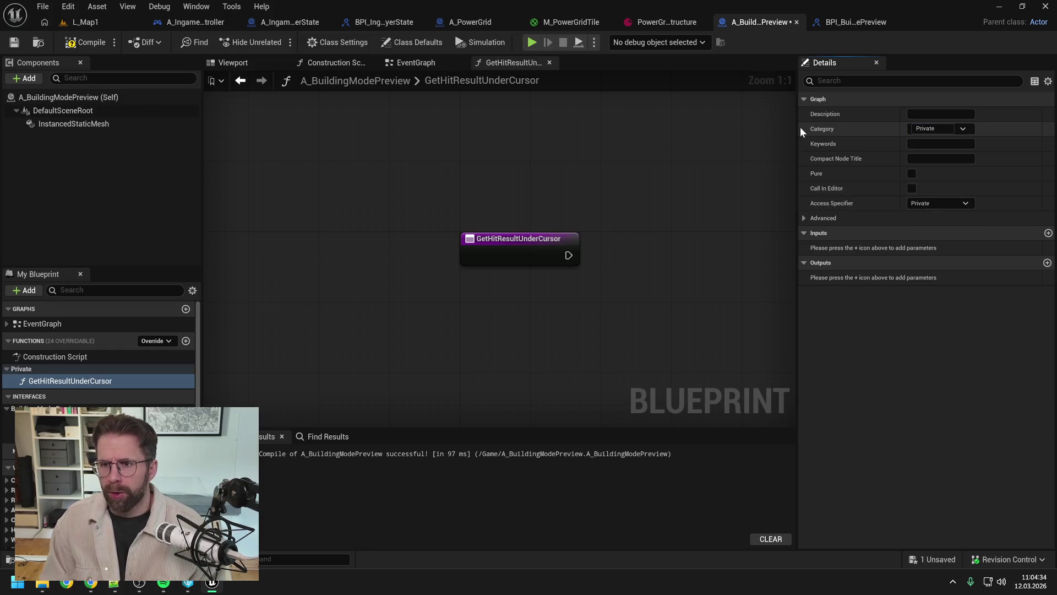
key(ctrl+s)
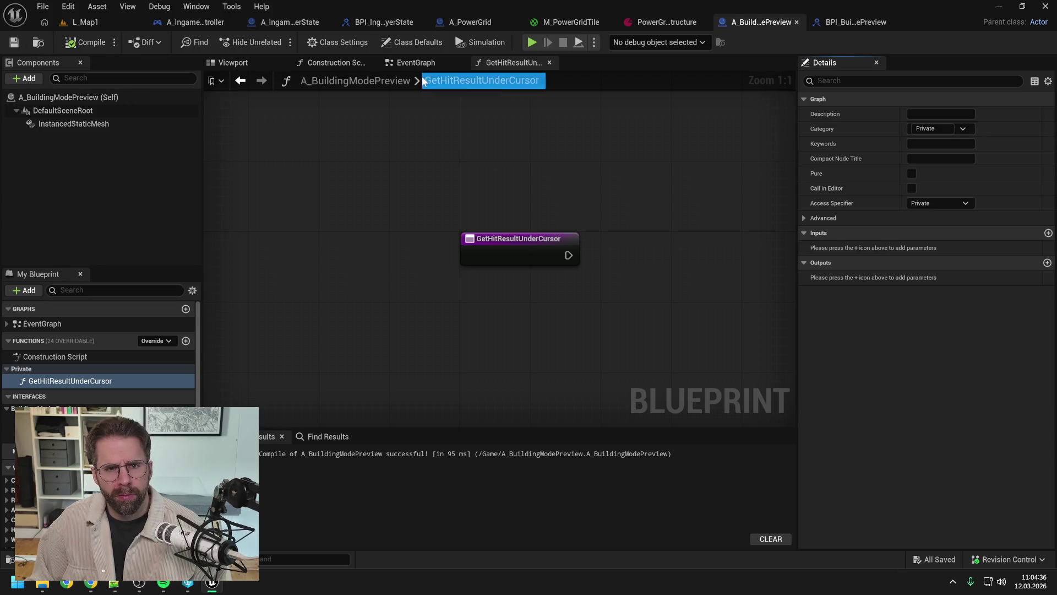
In the EventGraph, search for a hit-result node off the player controller output.
click(416, 63)
drag(552, 194, 570, 217)
text(get hit re)
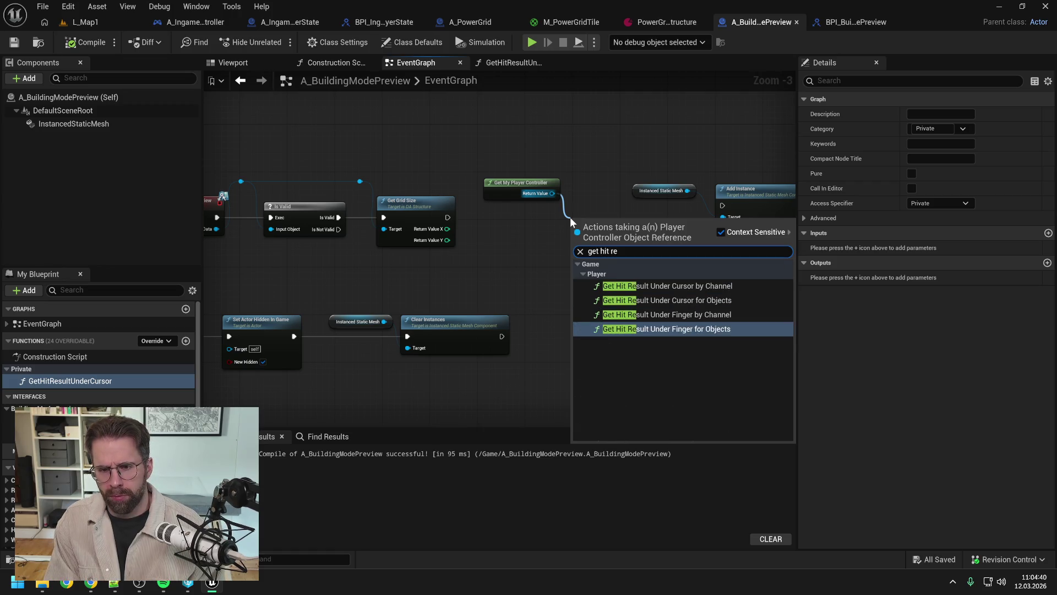
Move the Get My Player Controller node from the EventGraph into GetHitResultUnderCursor.
click(522, 186)
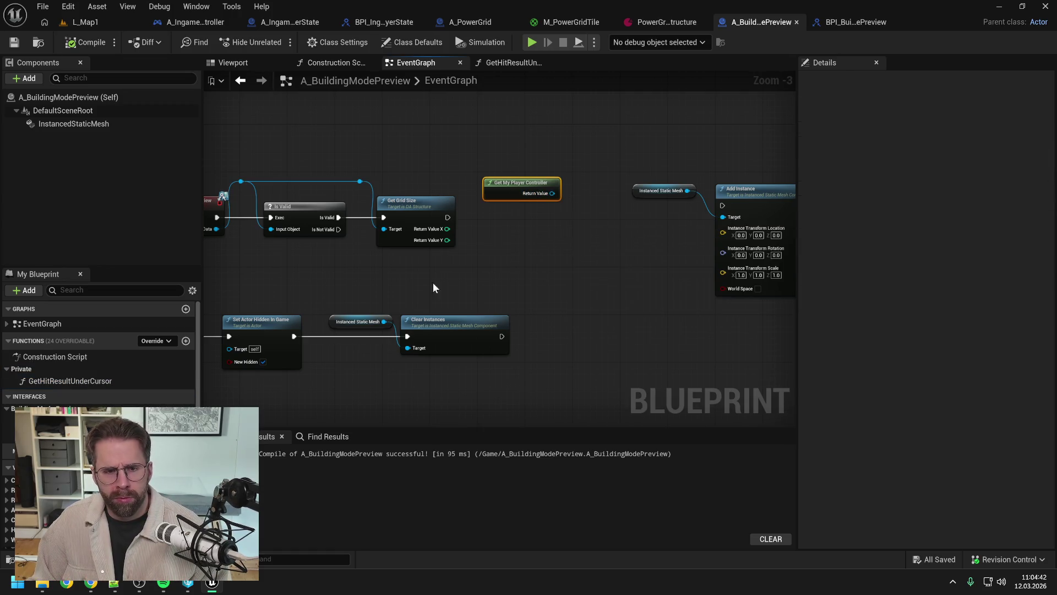
key(Delete)
click(112, 382)
double_click(113, 382)
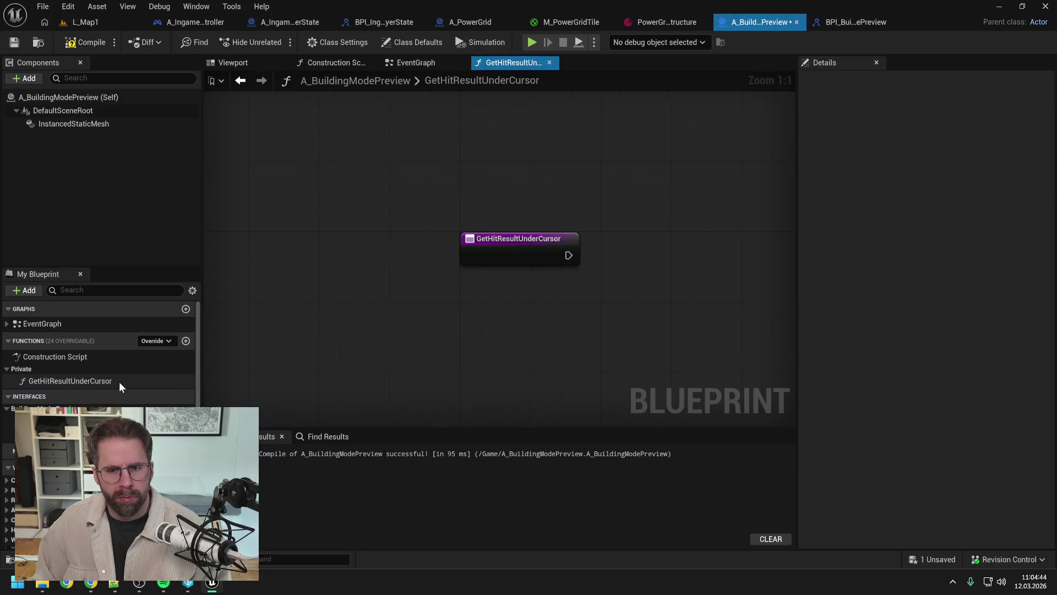
key(ctrl+v)
Add an Is Valid check on the player controller, wired from the function entry.
drag(600, 232, 618, 244)
text(g)
key(BackSpace)
text(is valid)
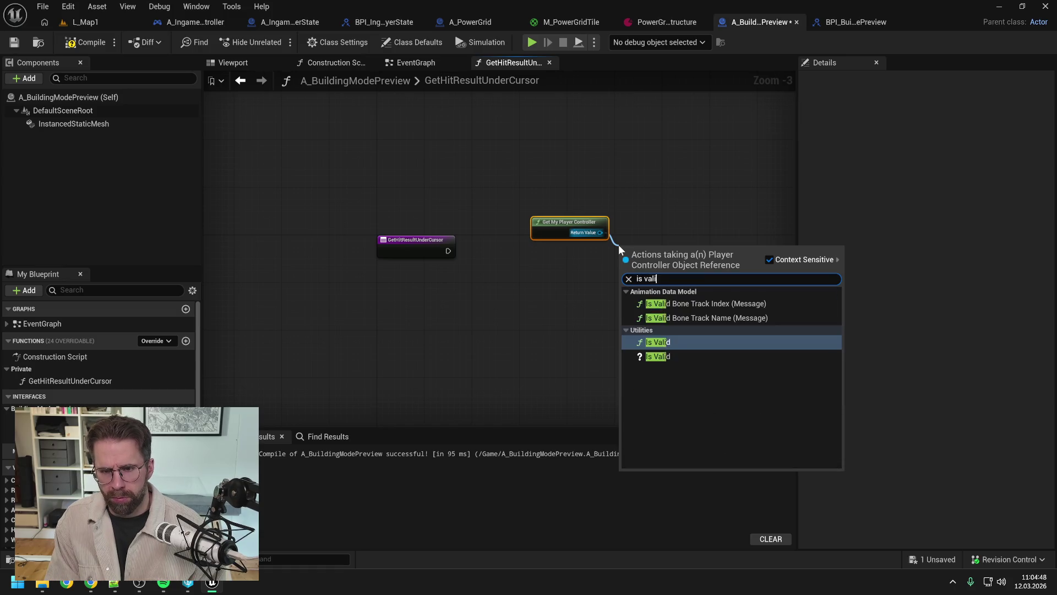
click(658, 356)
drag(448, 250, 623, 255)
click(647, 243)
drag(576, 221, 529, 222)
drag(638, 245, 615, 239)
mouse_move(552, 233)
mouse_down()
mouse_move(597, 262)
mouse_move(573, 239)
mouse_move(569, 215)
mouse_move(685, 239)
mouse_up()
double_click(575, 248)
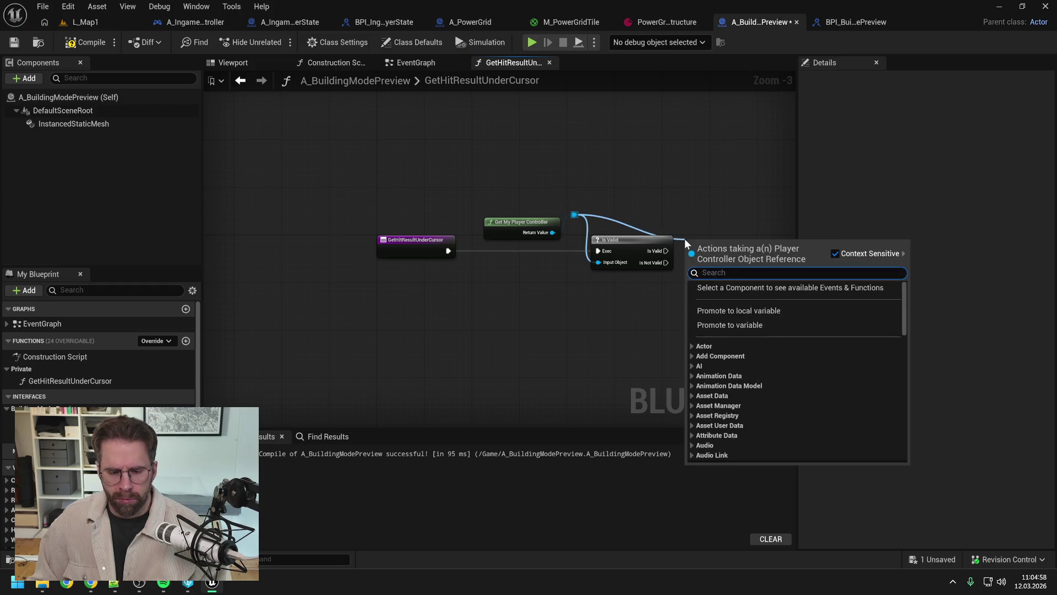
Add Get Hit Result Under Cursor for Objects with a WorldStatic Make Array for Object Types.
text(get hit resu)
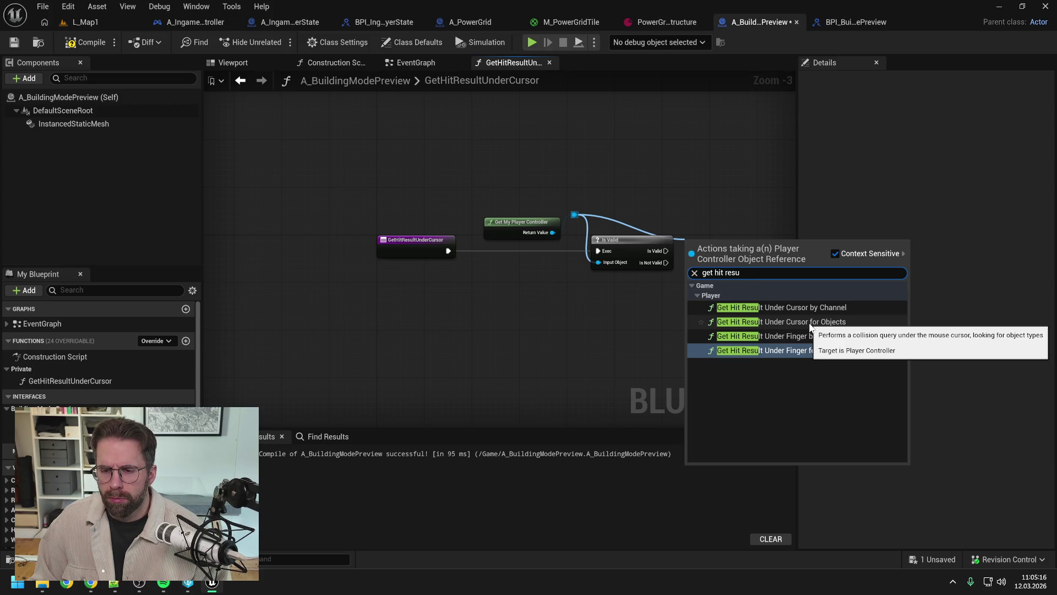
click(809, 325)
drag(736, 325, 614, 325)
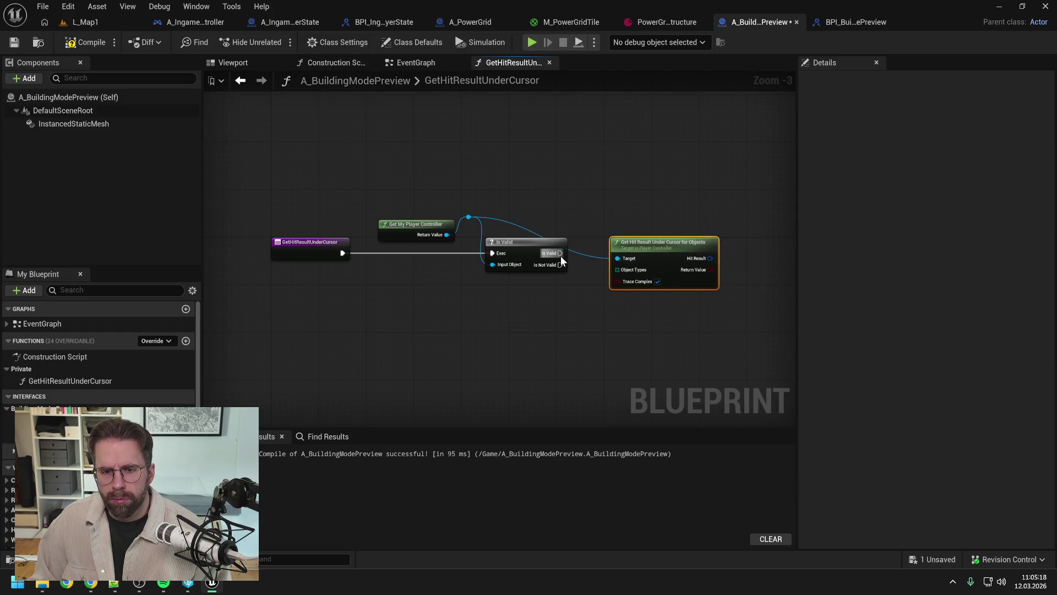
drag(650, 248, 654, 268)
mouse_move(623, 287)
mouse_down()
mouse_move(590, 304)
mouse_move(489, 304)
mouse_up()
text(make array)
key(Return)
click(561, 326)
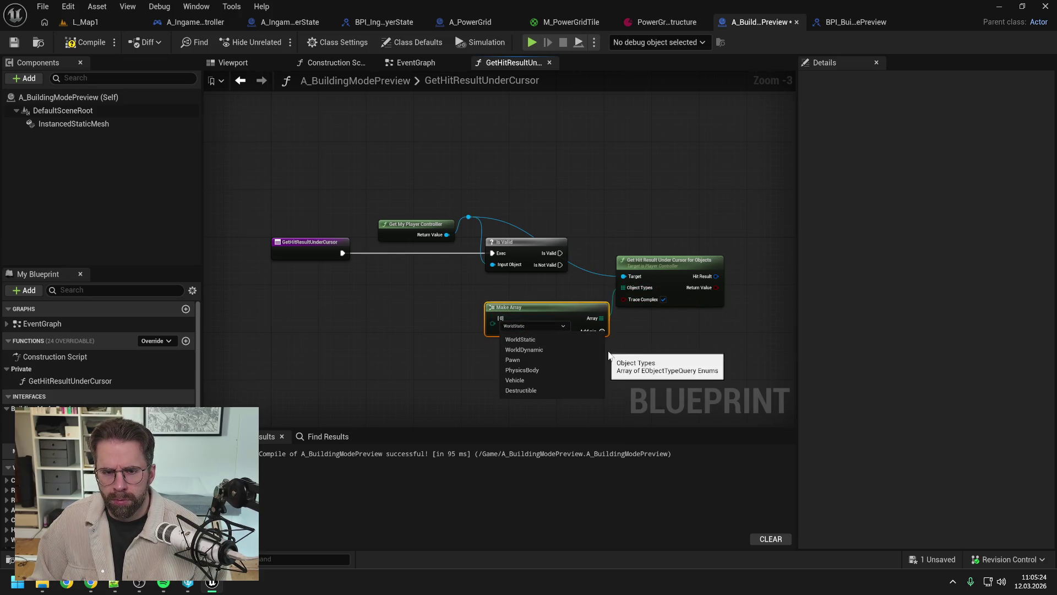
click(561, 339)
Tidy the controller wire with a reroute point and compile the Blueprint.
double_click(593, 272)
drag(593, 272, 597, 220)
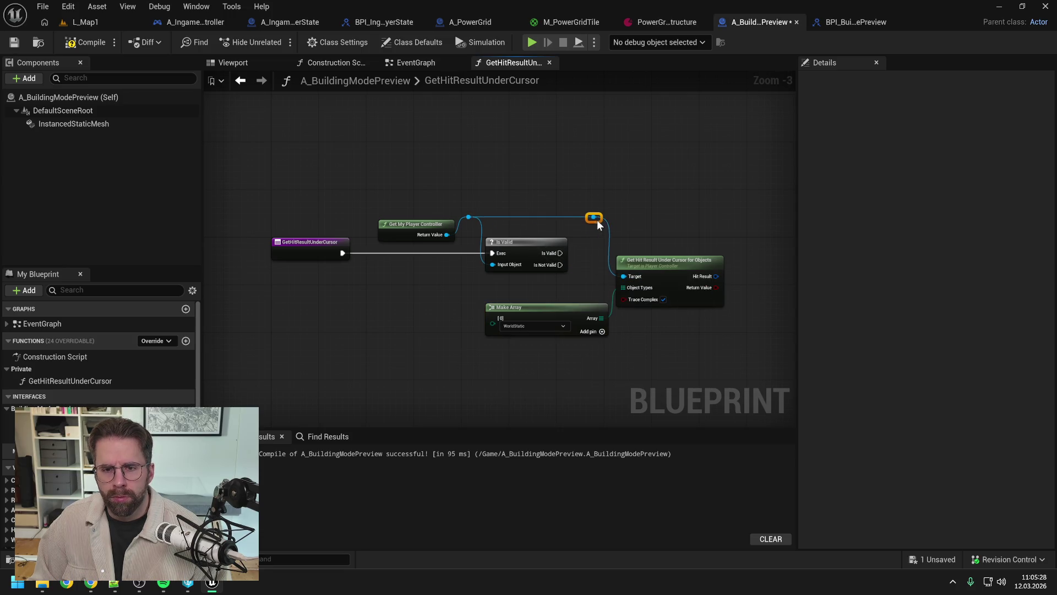
click(655, 223)
click(91, 44)
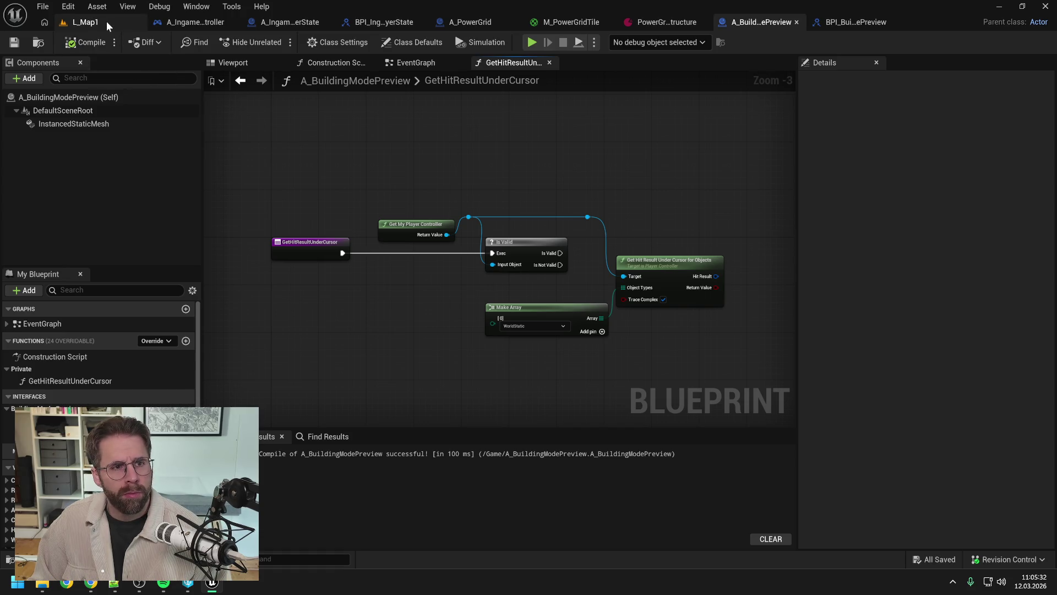
Create a Landscape object collision channel defaulting to Block, checking out the engine config file.
click(67, 7)
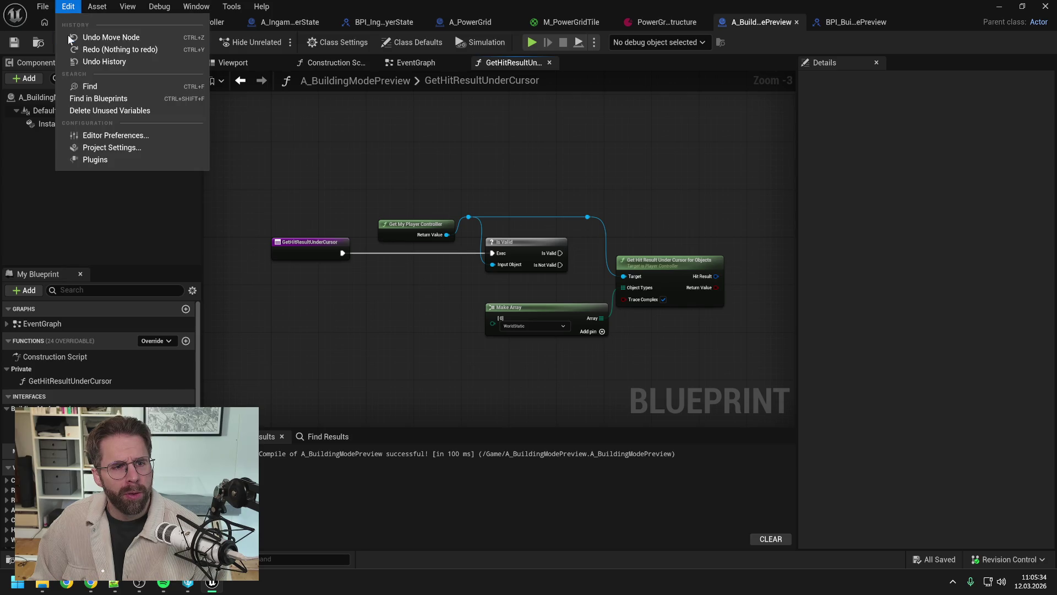
click(118, 146)
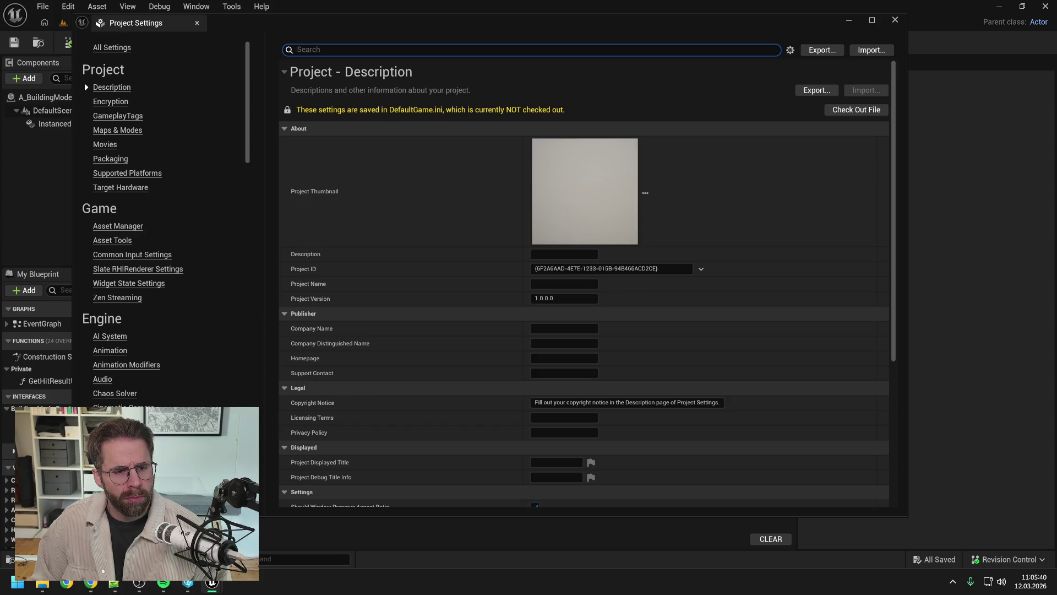
click(108, 421)
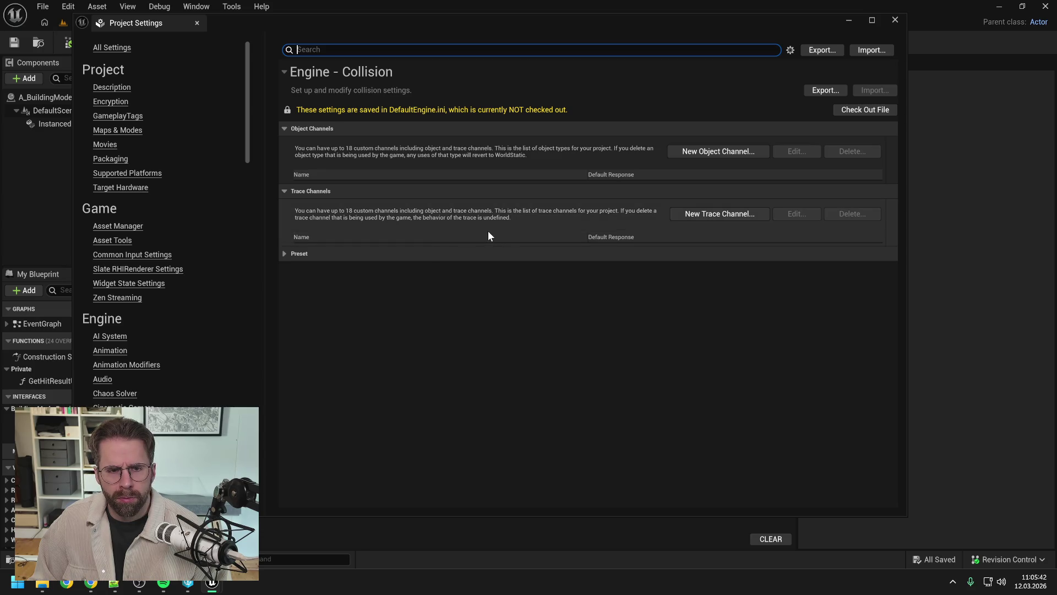
click(715, 152)
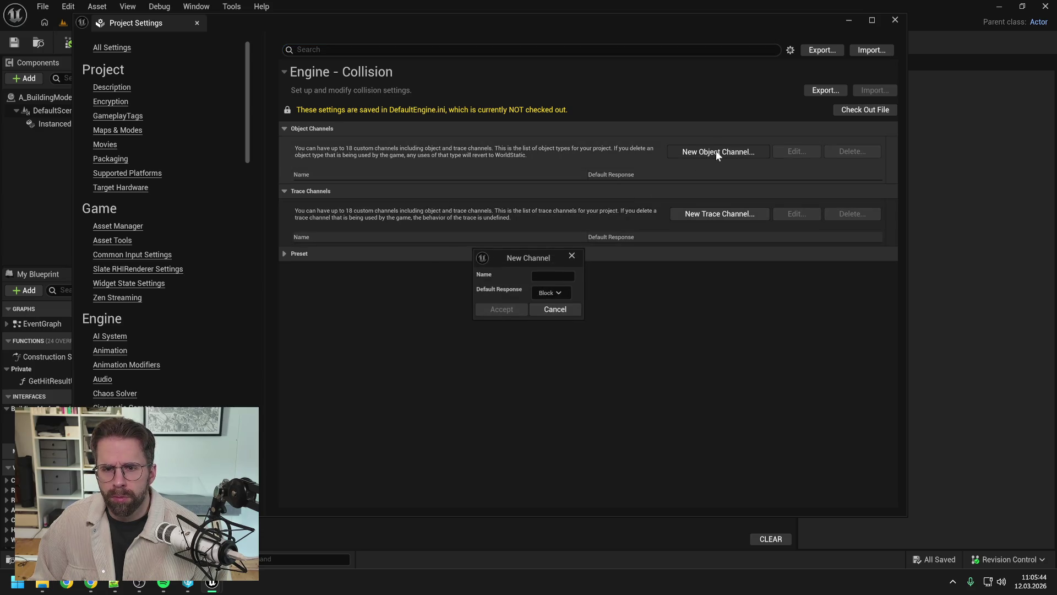
text(Landscape)
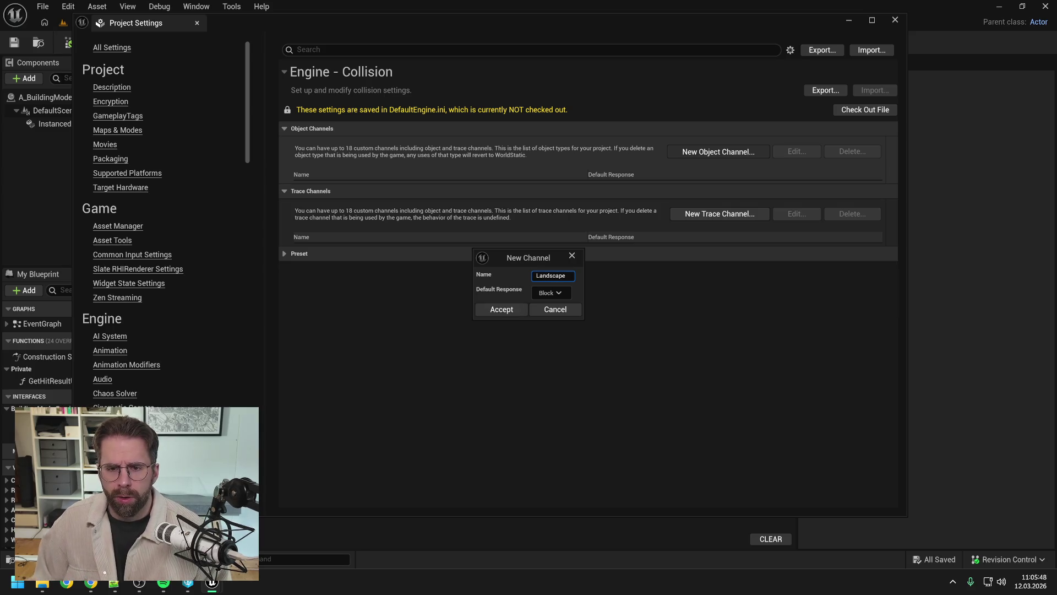
click(556, 295)
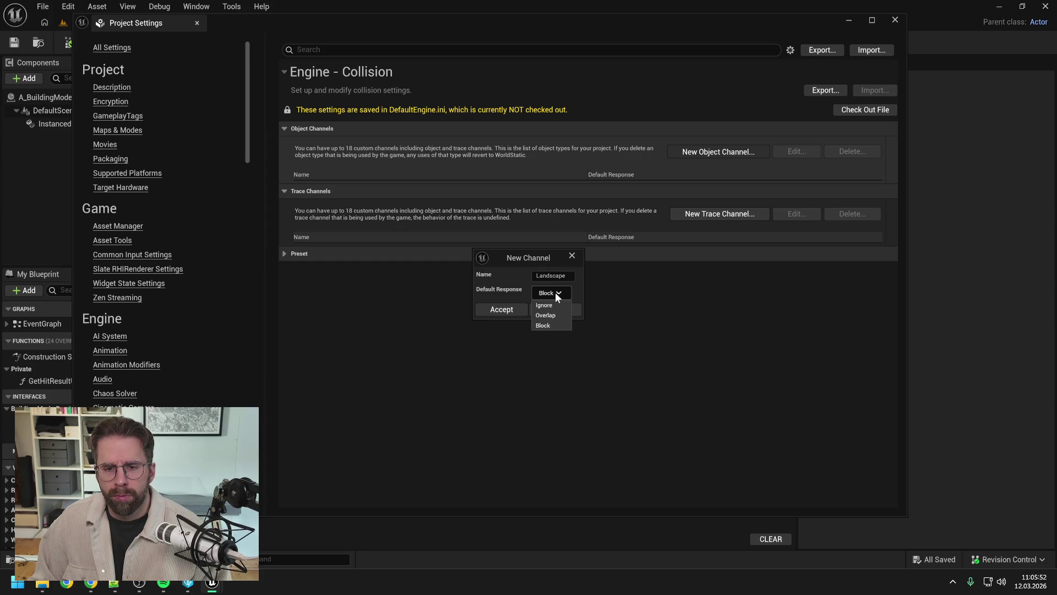
click(506, 312)
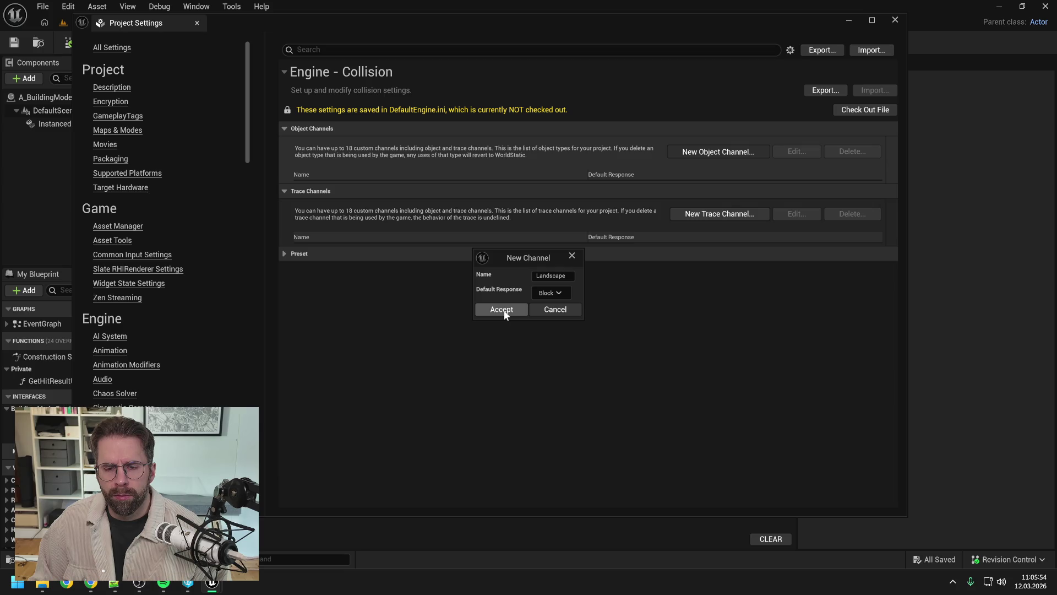
click(503, 309)
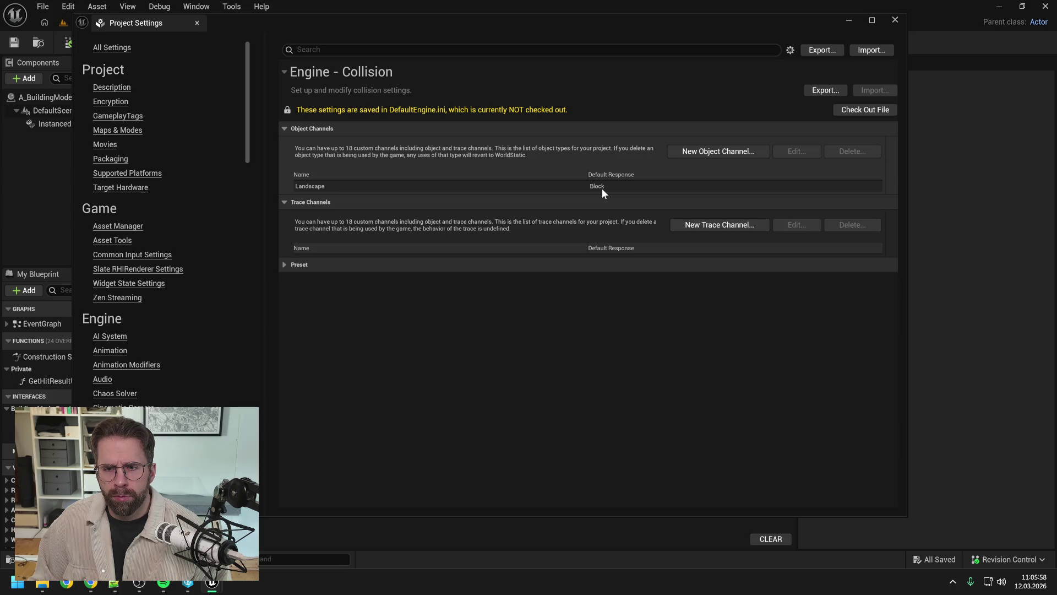
click(854, 113)
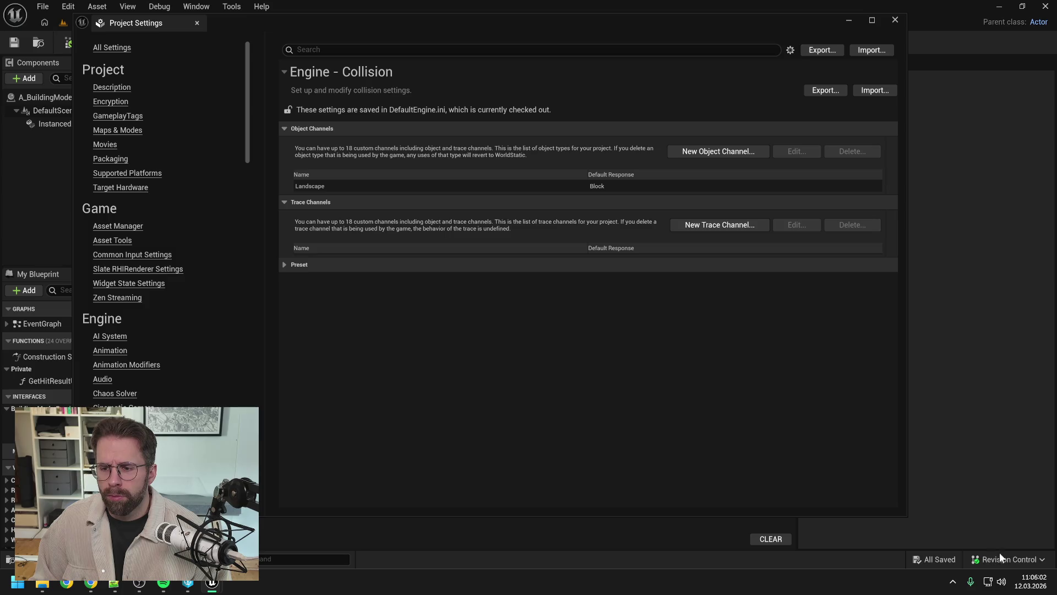
click(899, 20)
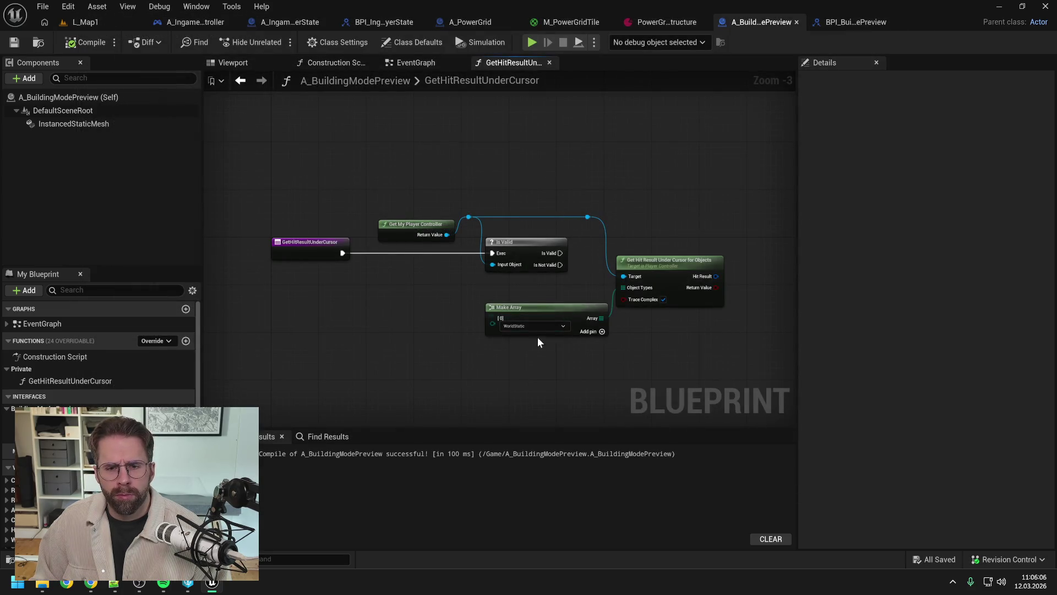
Refresh the array and hit-result nodes, then change the array's object type to Landscape.
click(528, 326)
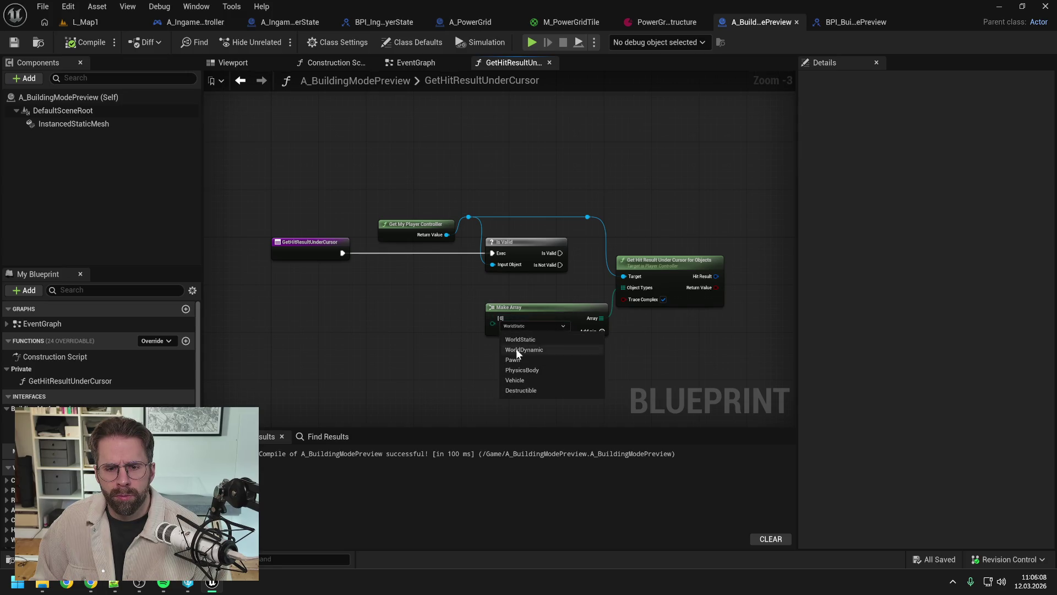
click(517, 340)
drag(685, 356, 600, 263)
right_click(685, 262)
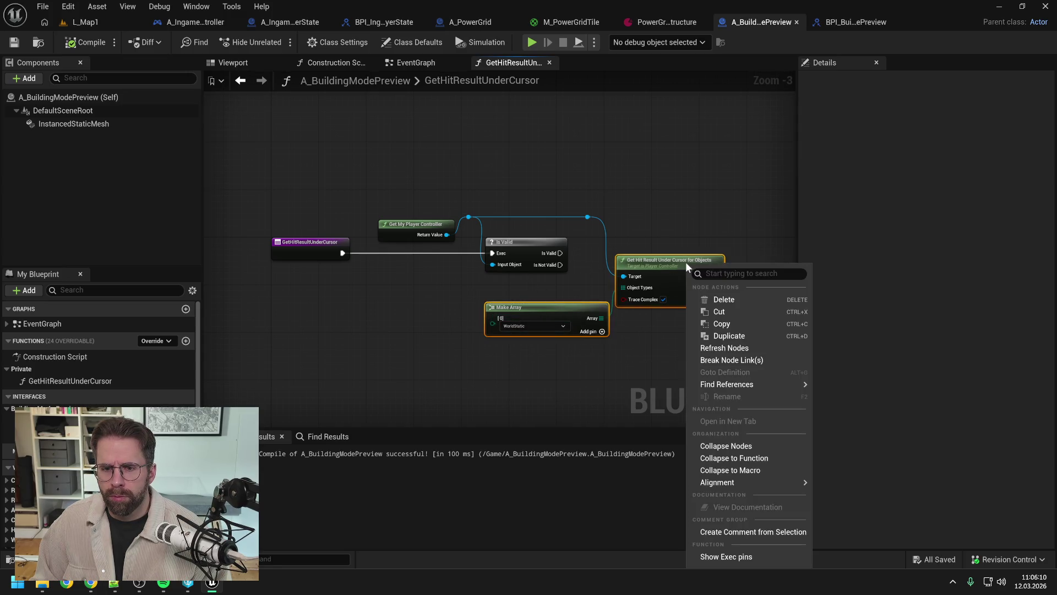
click(716, 359)
click(537, 325)
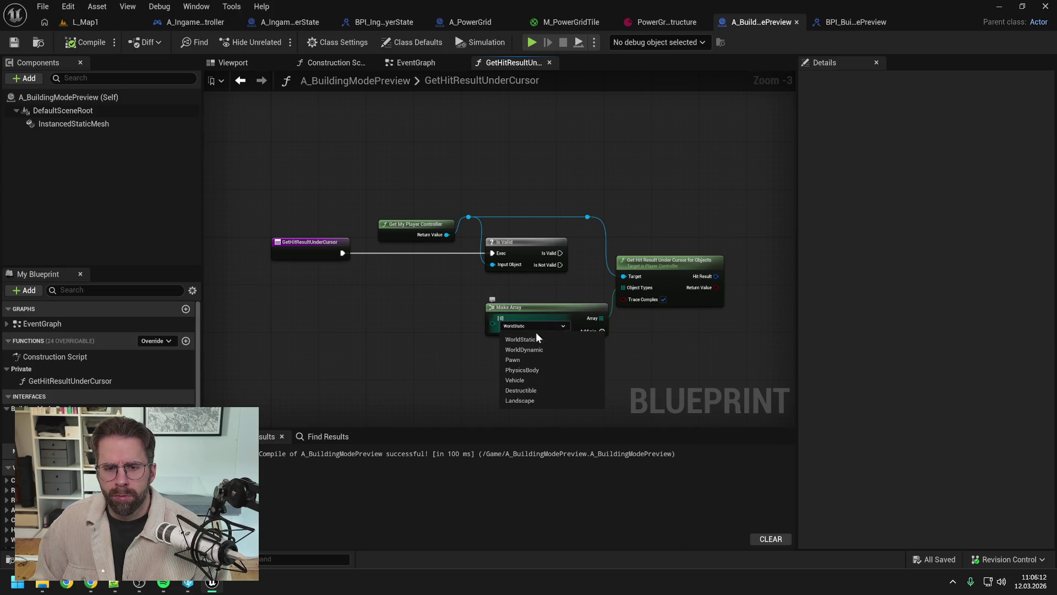
click(523, 398)
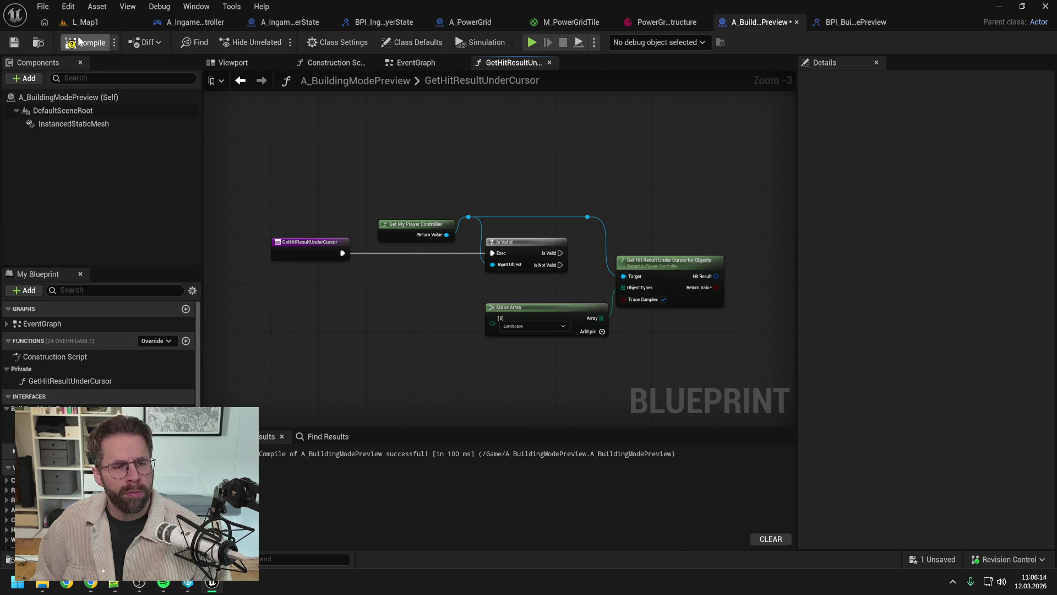
click(101, 17)
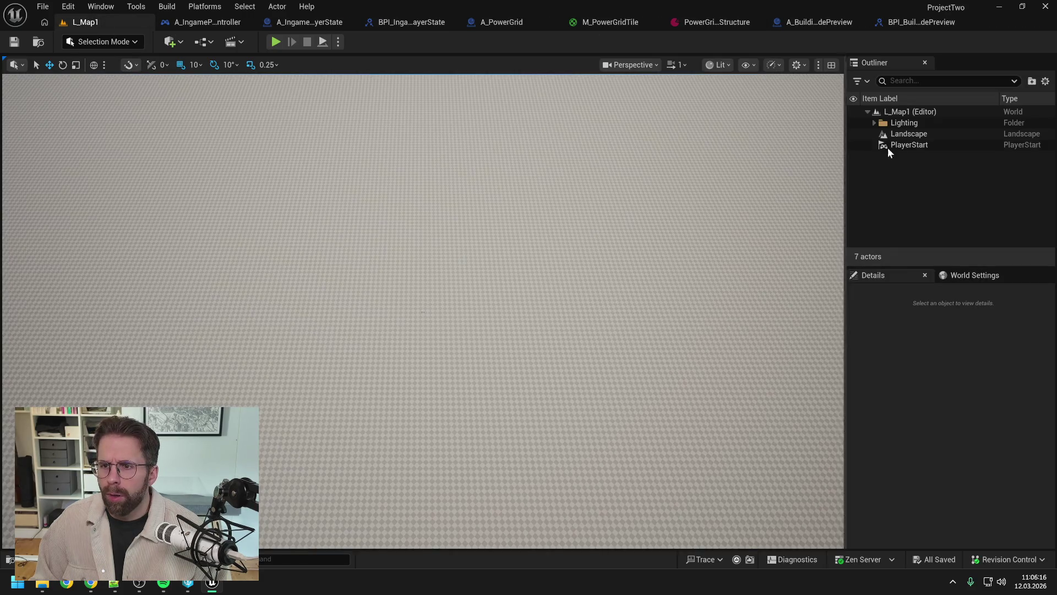
Give the Landscape actor a Custom collision preset with object type Landscape.
click(914, 135)
scroll(1000, 435, down, 3)
scroll(999, 438, down, 2)
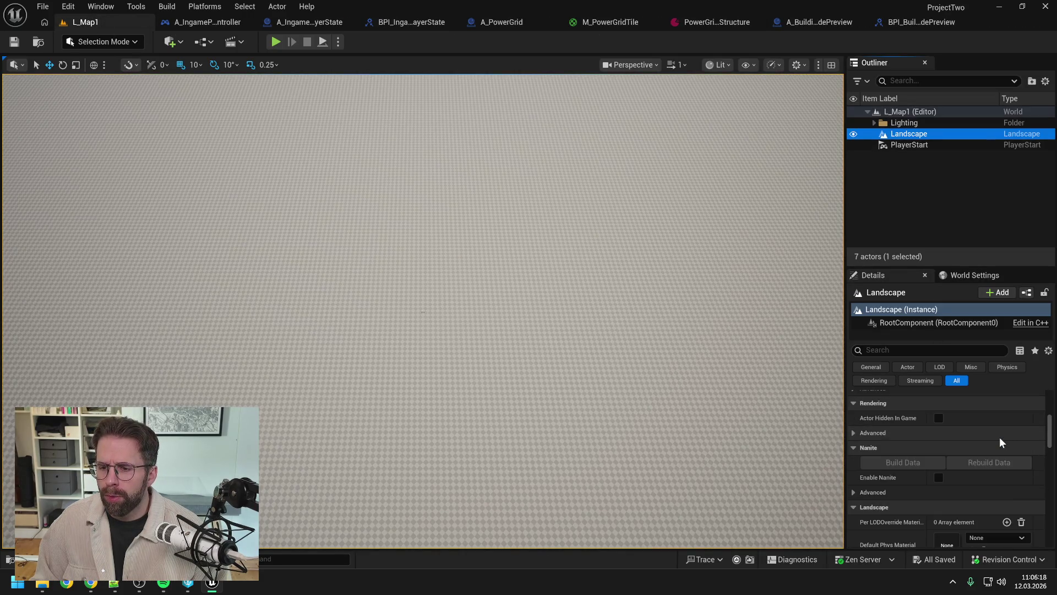
scroll(1002, 436, down, 4)
scroll(1006, 445, down, 10)
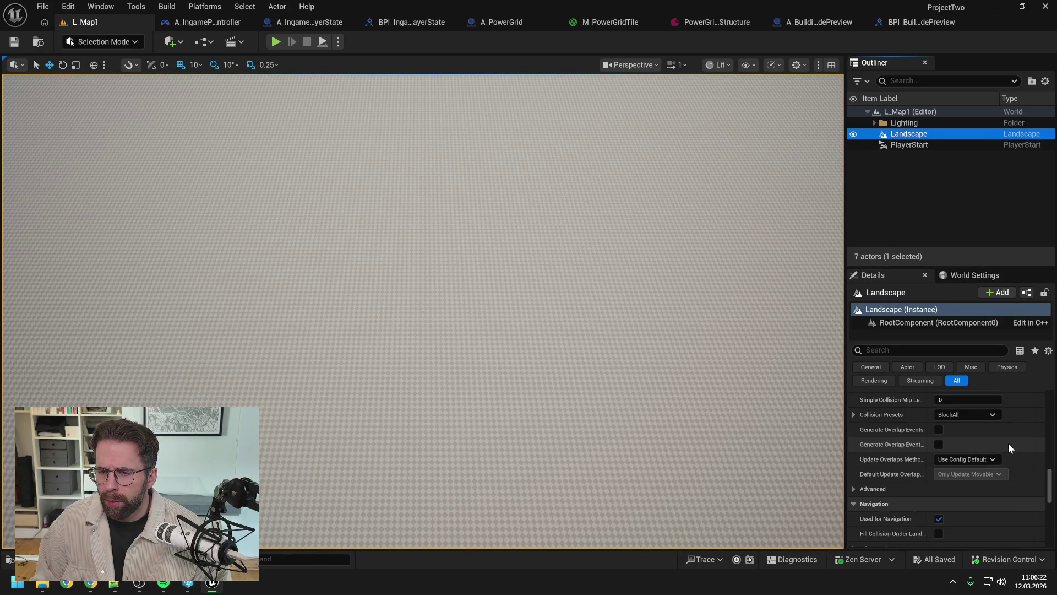
click(854, 413)
scroll(919, 408, down, 1)
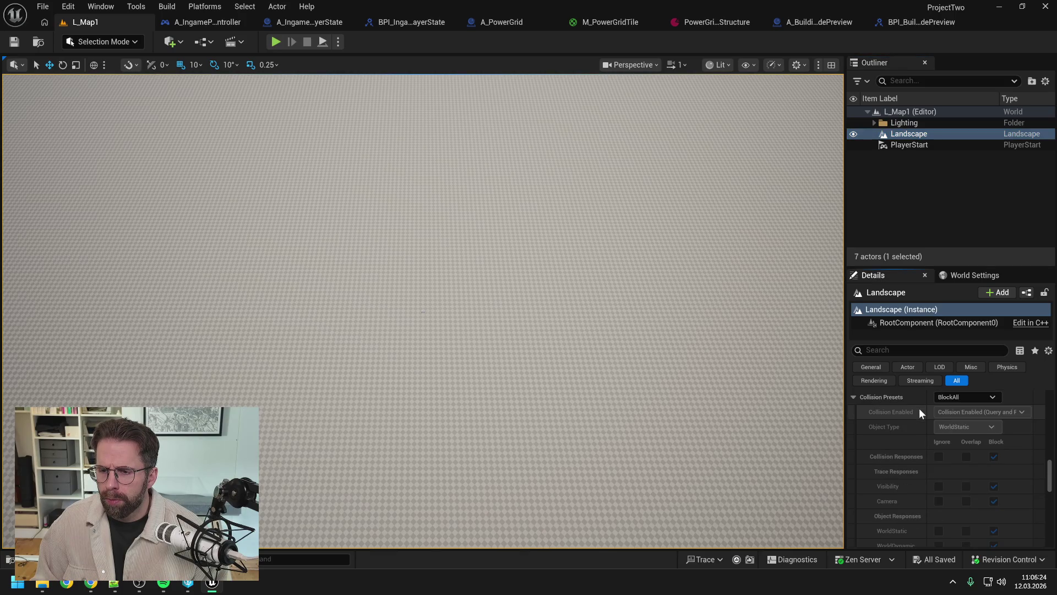
click(962, 396)
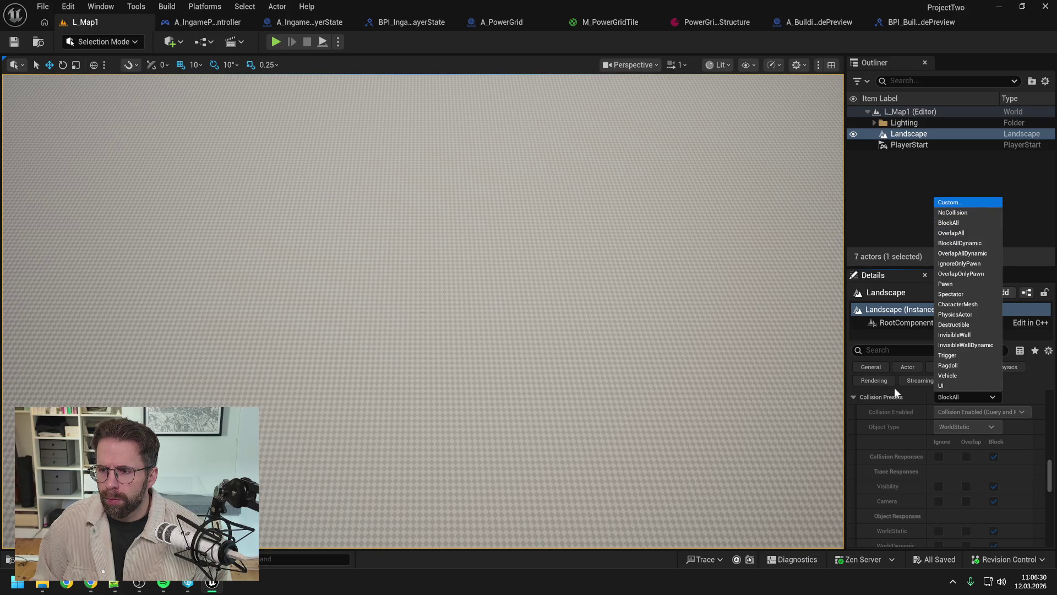
key(Return)
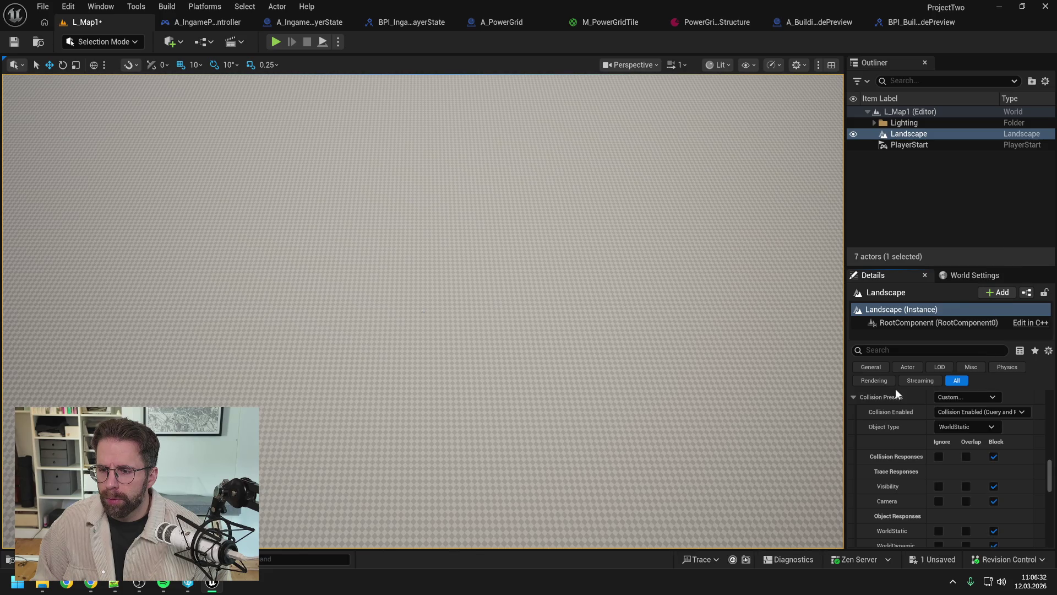
click(967, 427)
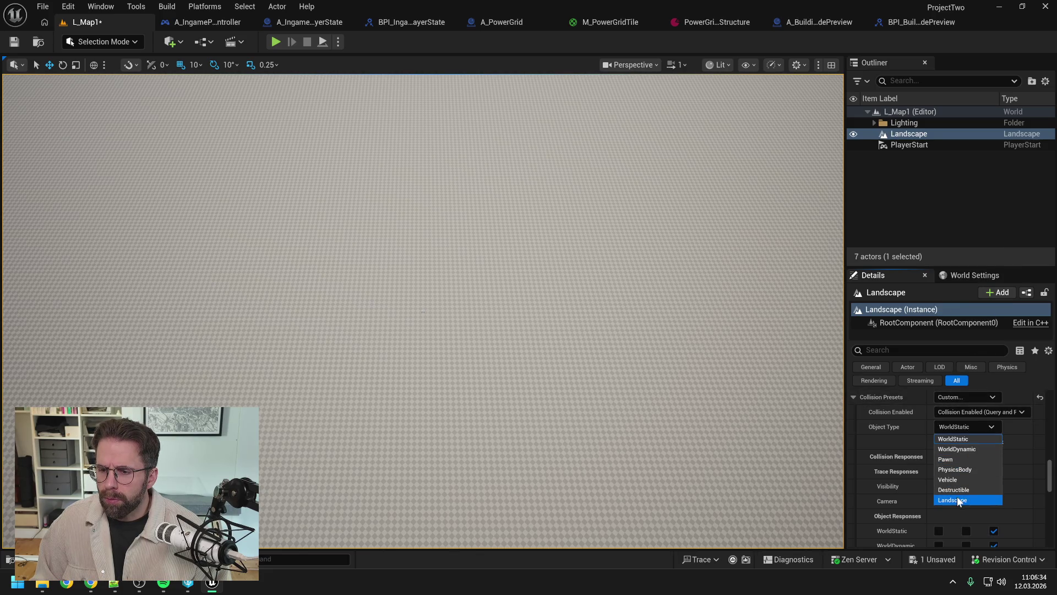
click(957, 426)
click(957, 411)
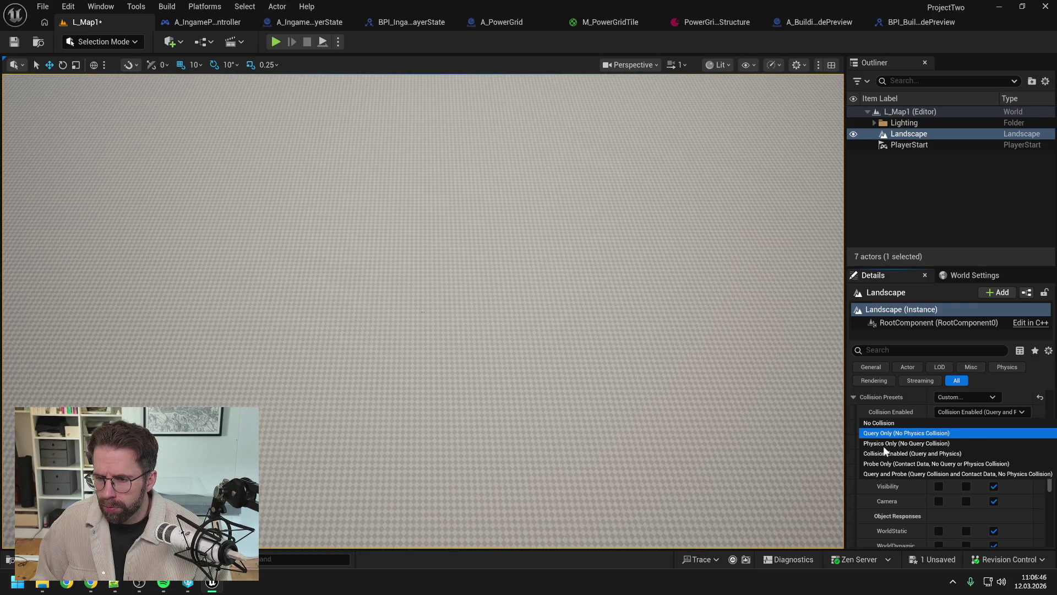
click(903, 486)
mouse_move(1046, 484)
mouse_down()
mouse_move(1047, 500)
mouse_move(1048, 458)
mouse_up()
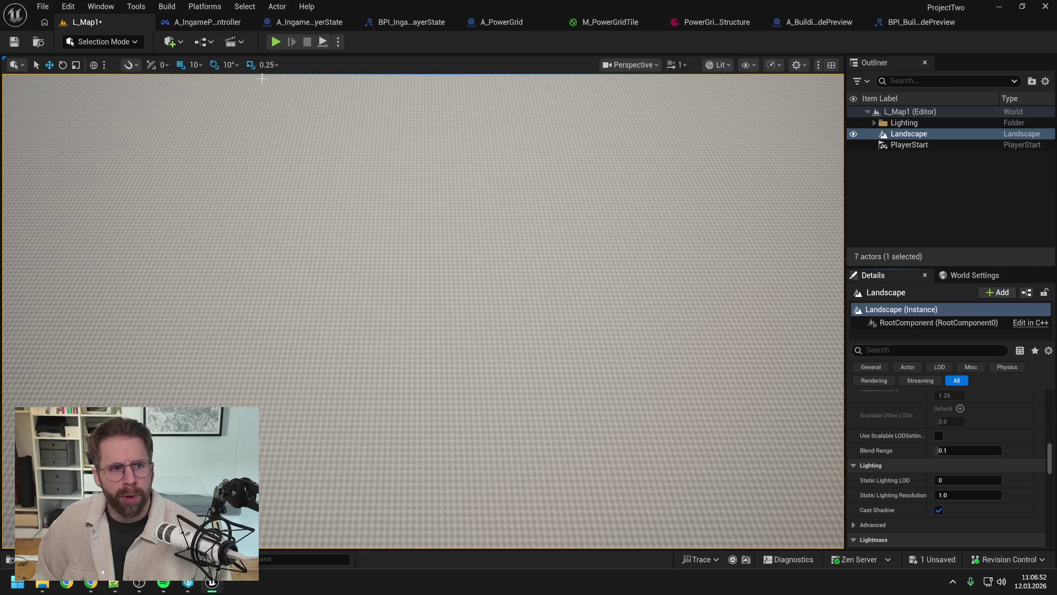
Save the L_Map1 level, checking out the map file.
key(ctrl+s)
click(532, 413)
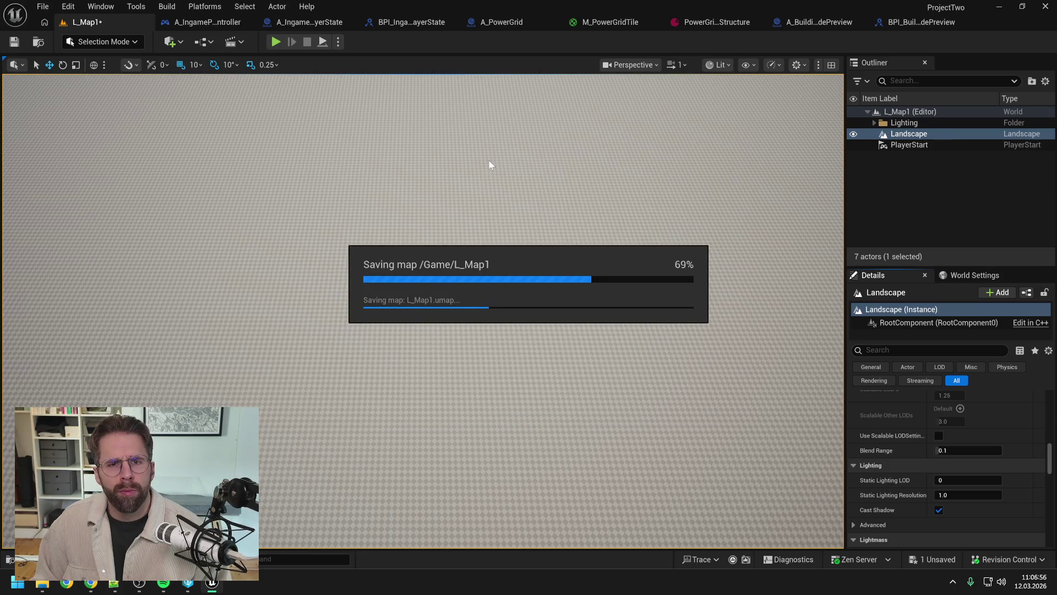
click(476, 21)
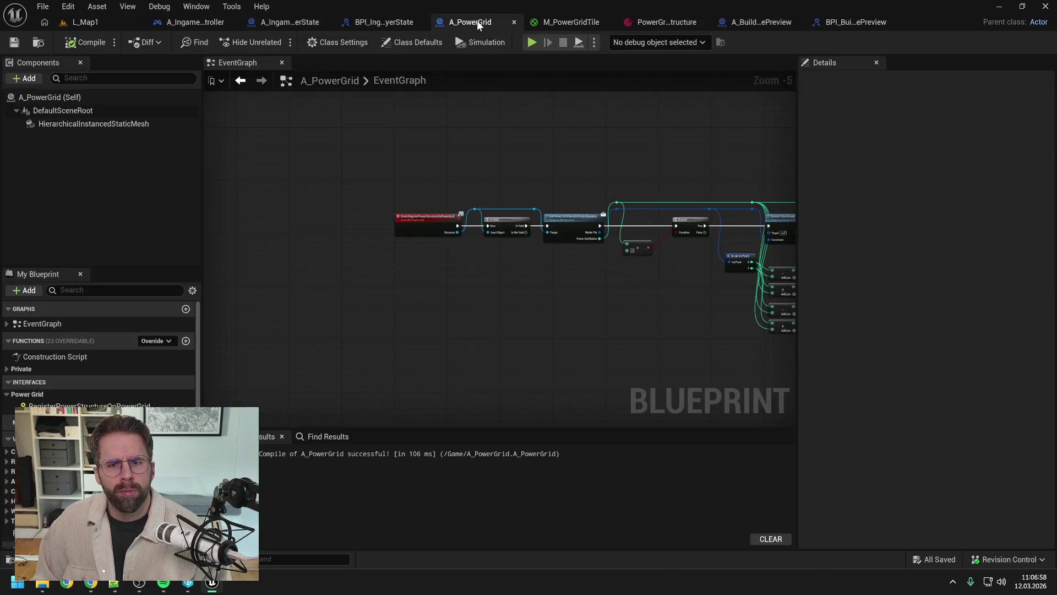
Add a Return Node to the preview's GetHitResultUnderCursor function.
click(189, 22)
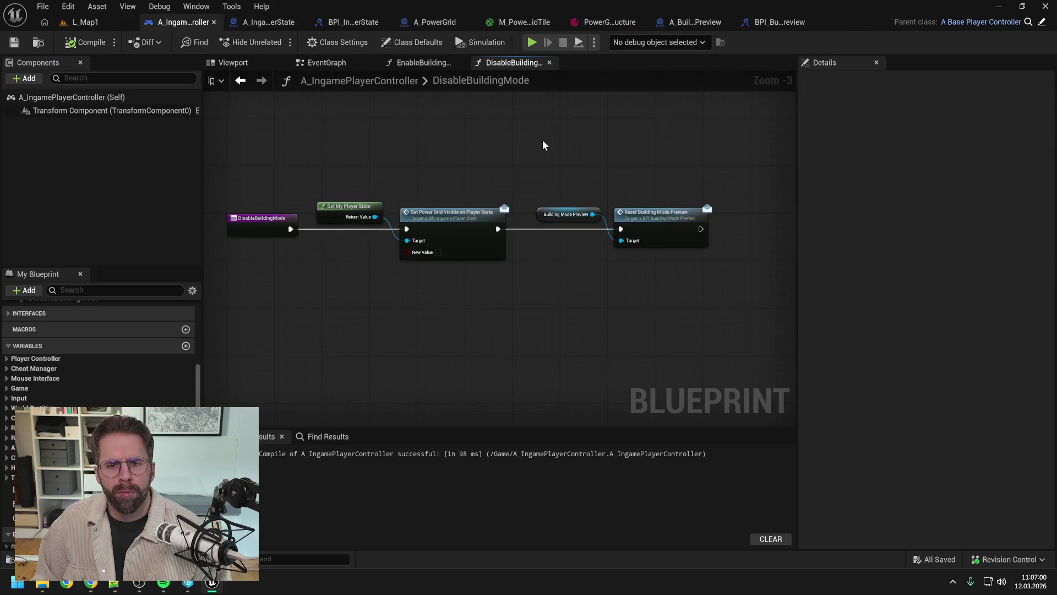
click(701, 21)
drag(656, 205, 571, 173)
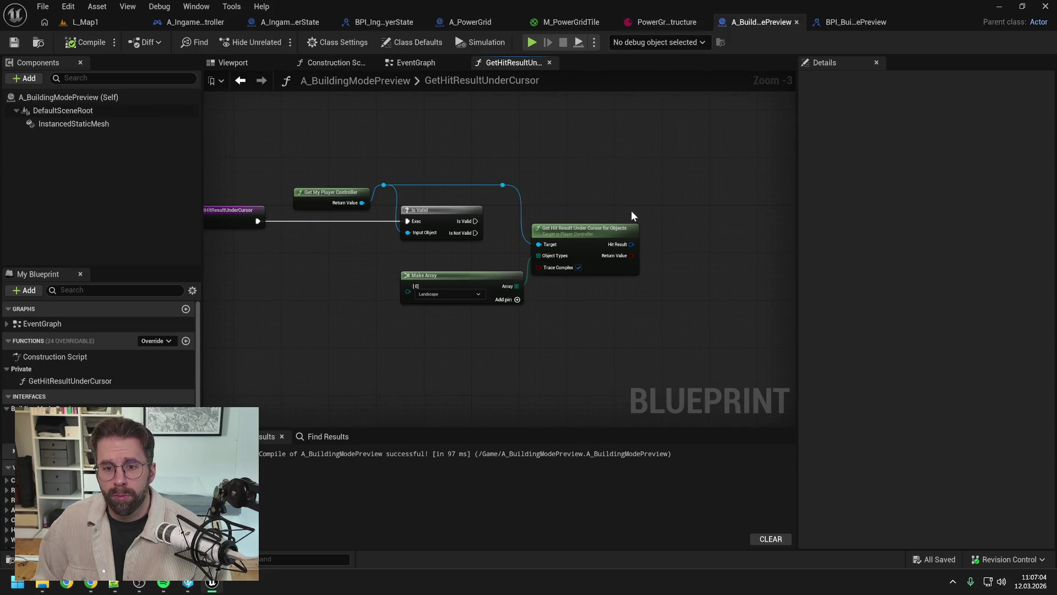
drag(609, 230, 609, 236)
click(646, 196)
drag(660, 206, 612, 201)
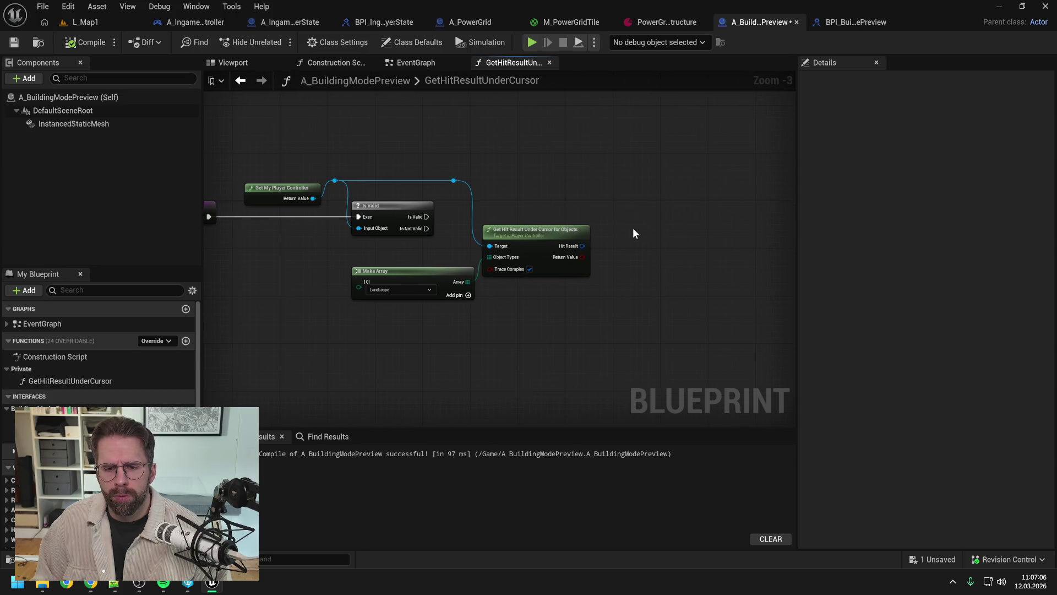
right_click(629, 226)
click(580, 248)
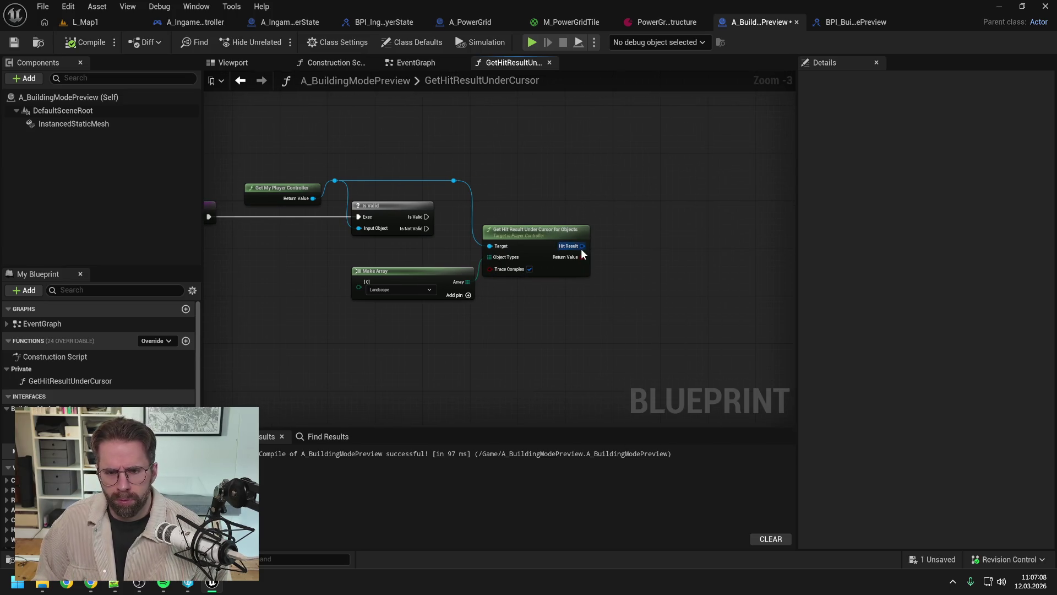
right_click(637, 225)
text(re)
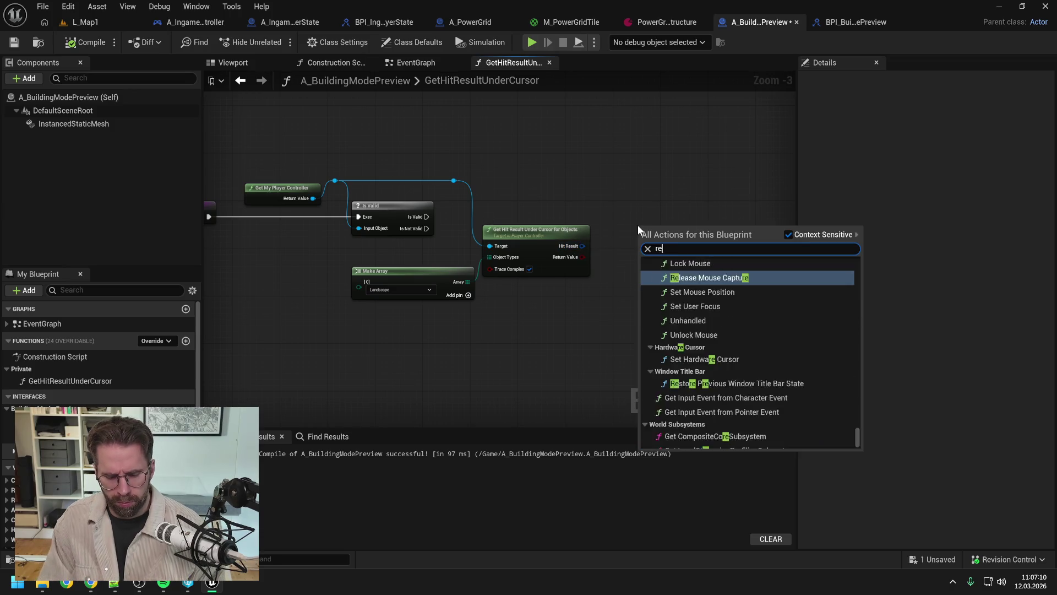
text(turn)
key(Return)
Wire Is Valid, Hit Result and the boolean Return Value into the Return Node, then compile and save.
drag(666, 229, 683, 206)
click(491, 211)
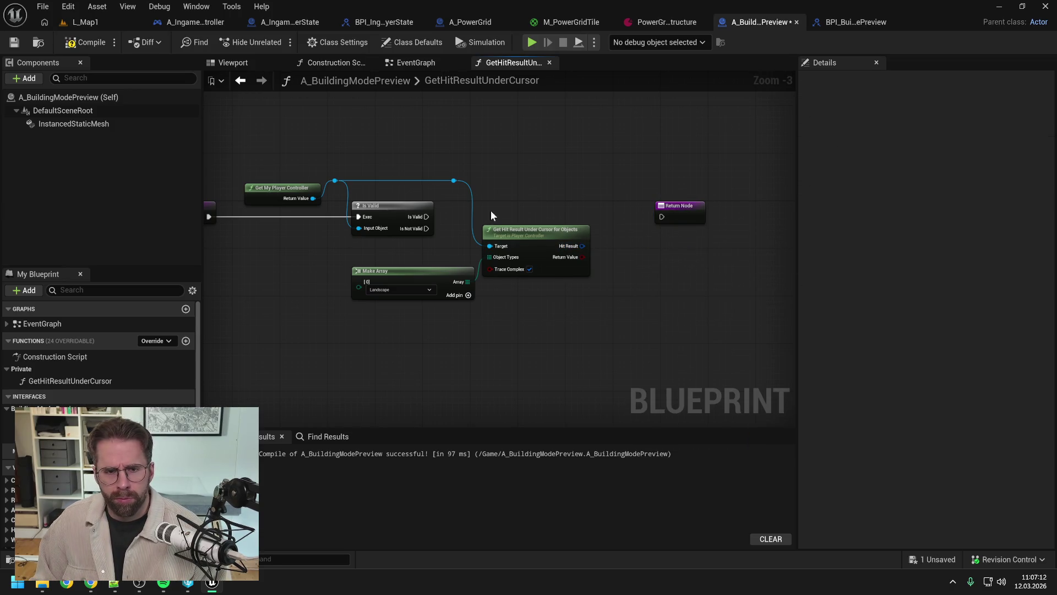
drag(436, 221, 661, 216)
drag(582, 246, 659, 221)
click(688, 209)
click(633, 273)
drag(583, 259, 658, 232)
click(684, 209)
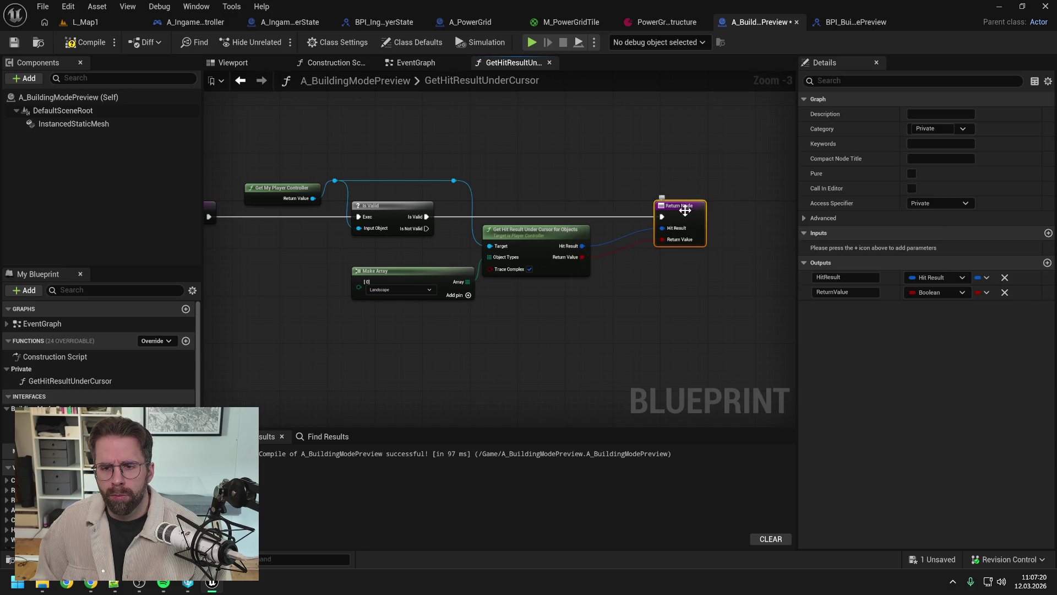
key(F7)
key(ctrl+s)
click(455, 146)
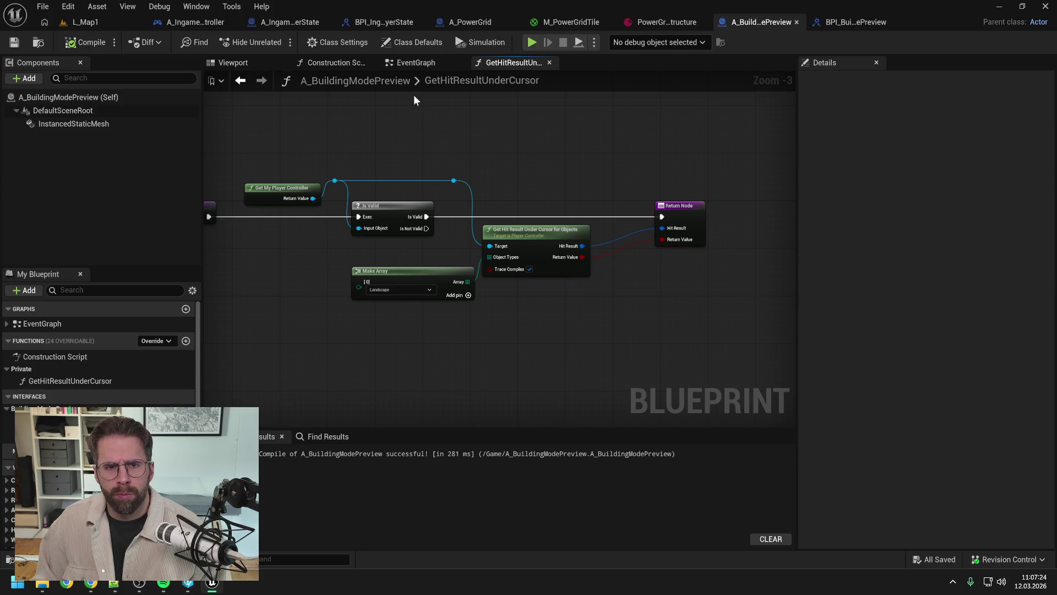
Compile, then place a GetHitResultUnderCursor call running after Get Grid Size and save.
click(415, 61)
click(79, 42)
mouse_move(70, 381)
mouse_down()
mouse_move(275, 319)
mouse_move(568, 207)
mouse_move(528, 234)
mouse_up()
click(553, 263)
click(499, 169)
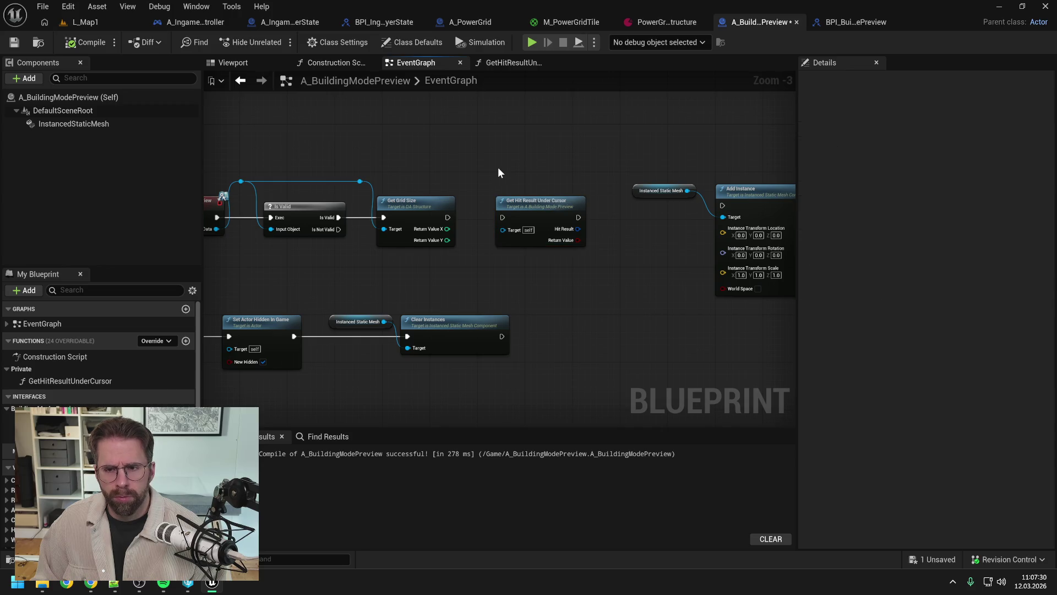
drag(448, 217, 503, 217)
scroll(563, 169, down, 1)
mouse_move(564, 169)
mouse_down()
mouse_move(517, 166)
mouse_move(602, 207)
mouse_move(742, 234)
mouse_move(442, 117)
mouse_up()
key(ctrl+s)
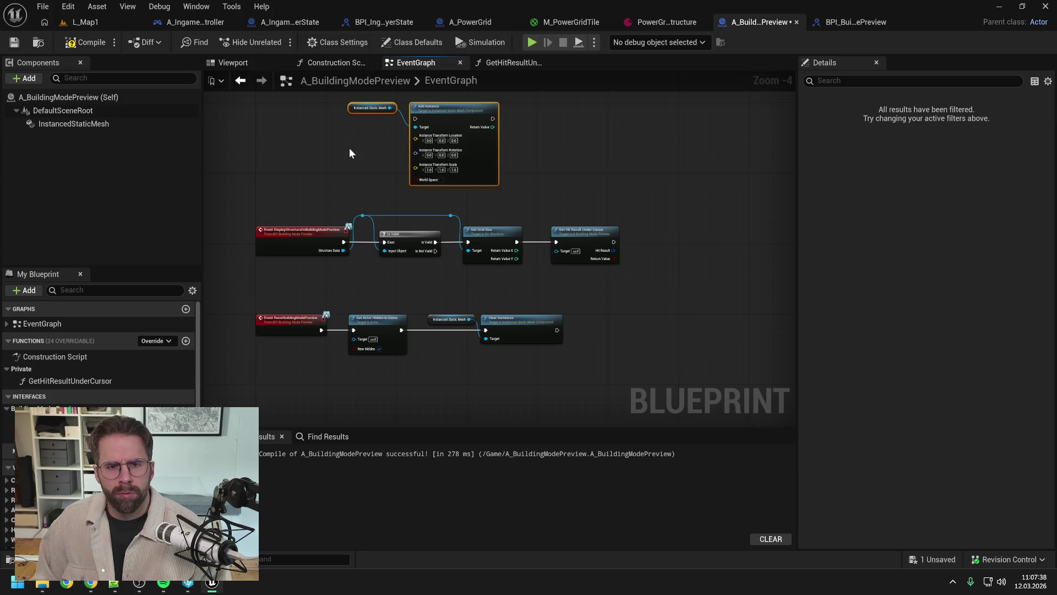
Add Event BeginPlay to trigger Add Instance, save, and select the InstancedStaticMesh component.
right_click(352, 168)
text(begin player)
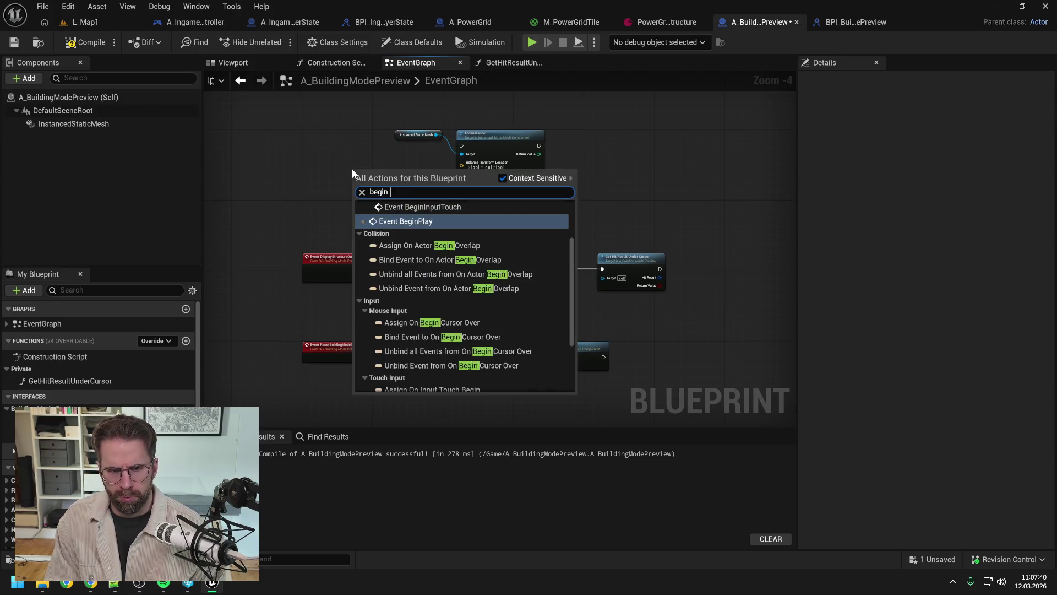
key(BackSpace)
key(BackSpace)
key(Return)
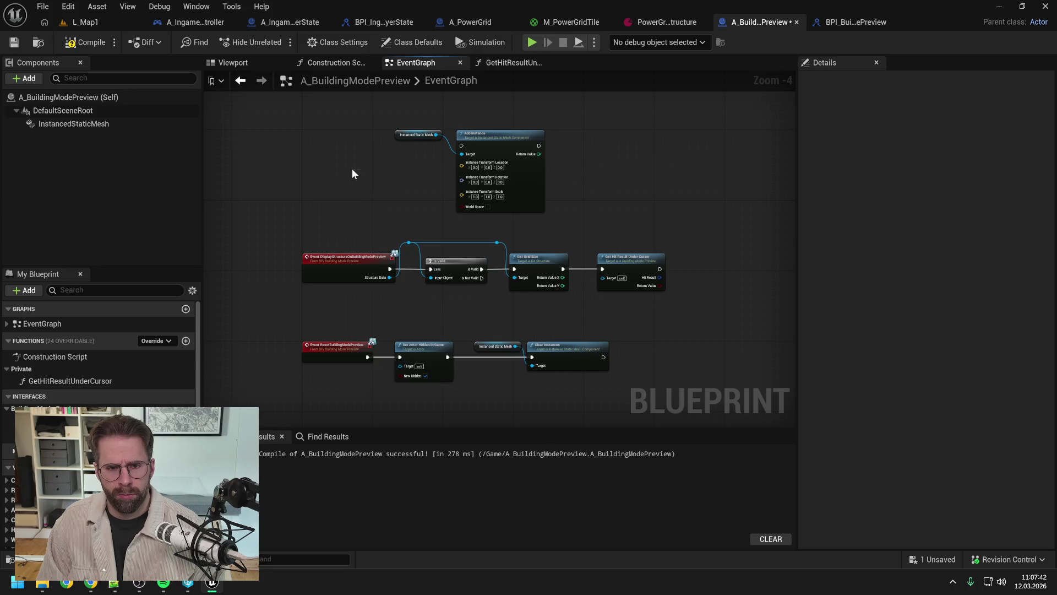
drag(339, 145, 460, 146)
click(395, 183)
key(ctrl+s)
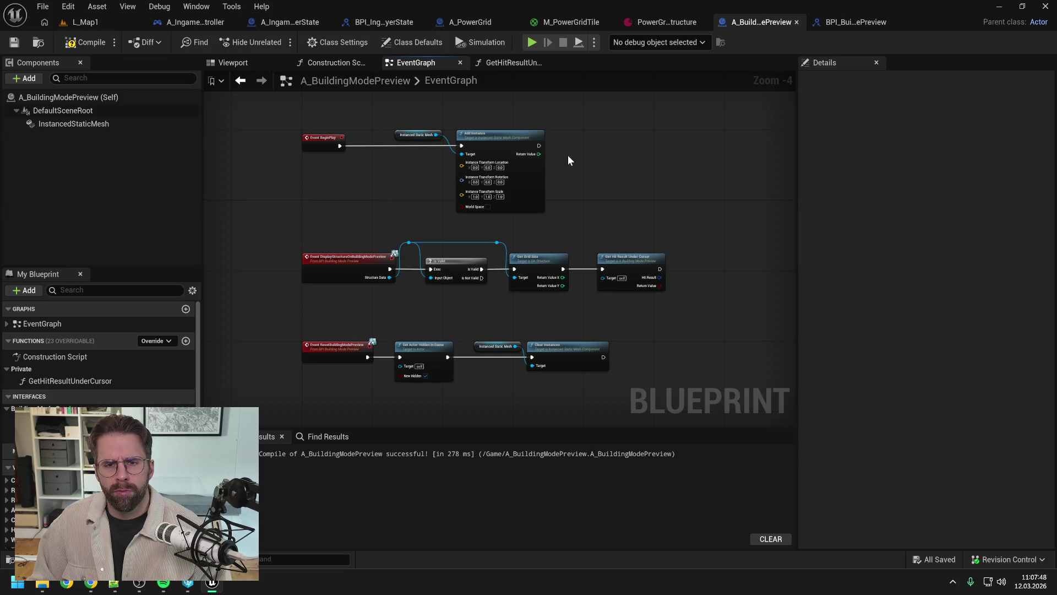
click(72, 124)
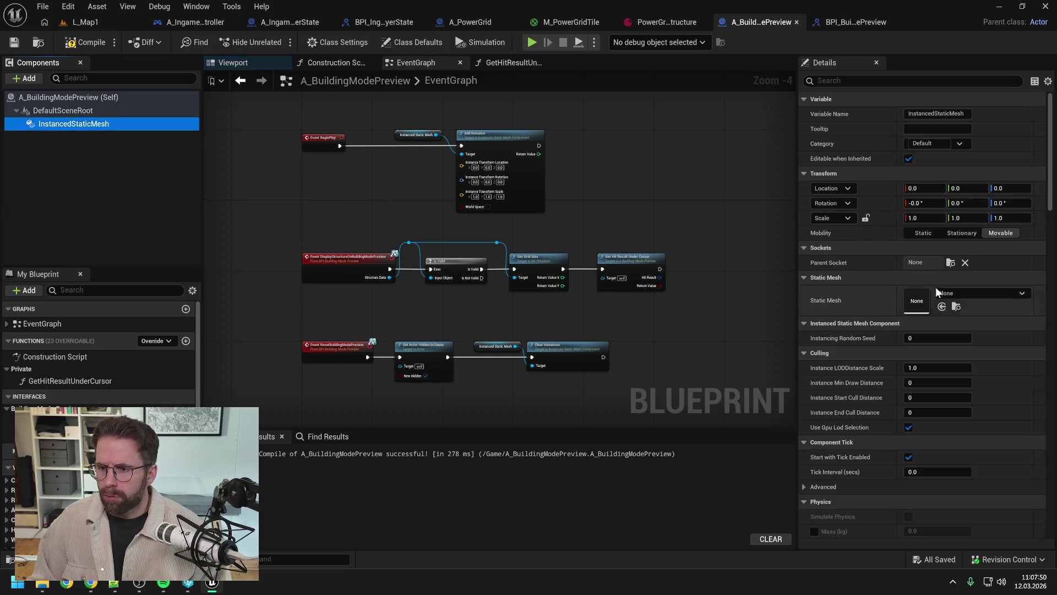
click(952, 293)
Set the InstancedStaticMesh's Static Mesh to SM_1x1Cube, then compile and save the Blueprint.
text(1x1)
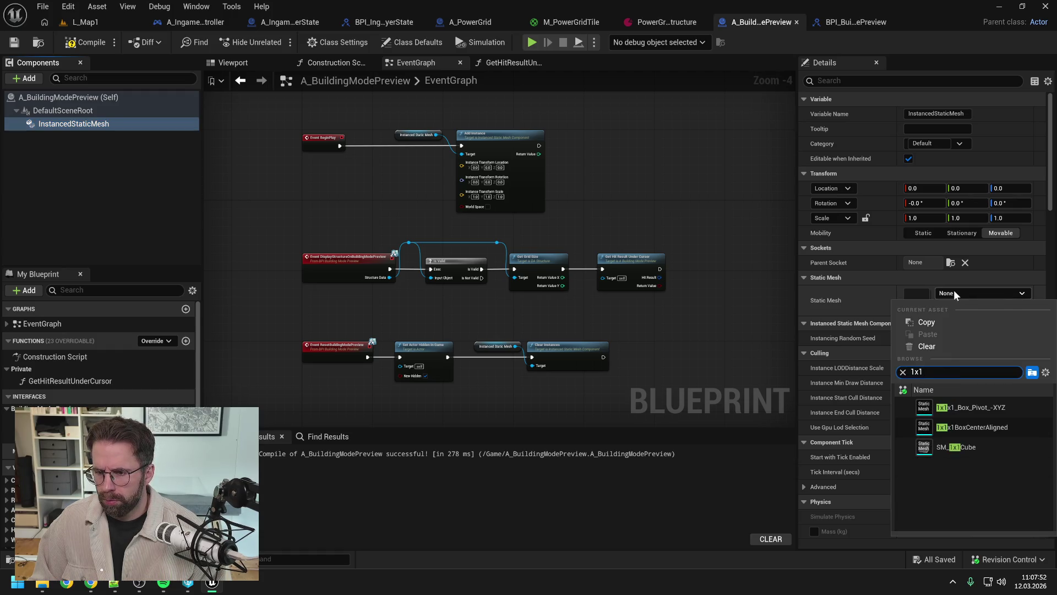
click(976, 447)
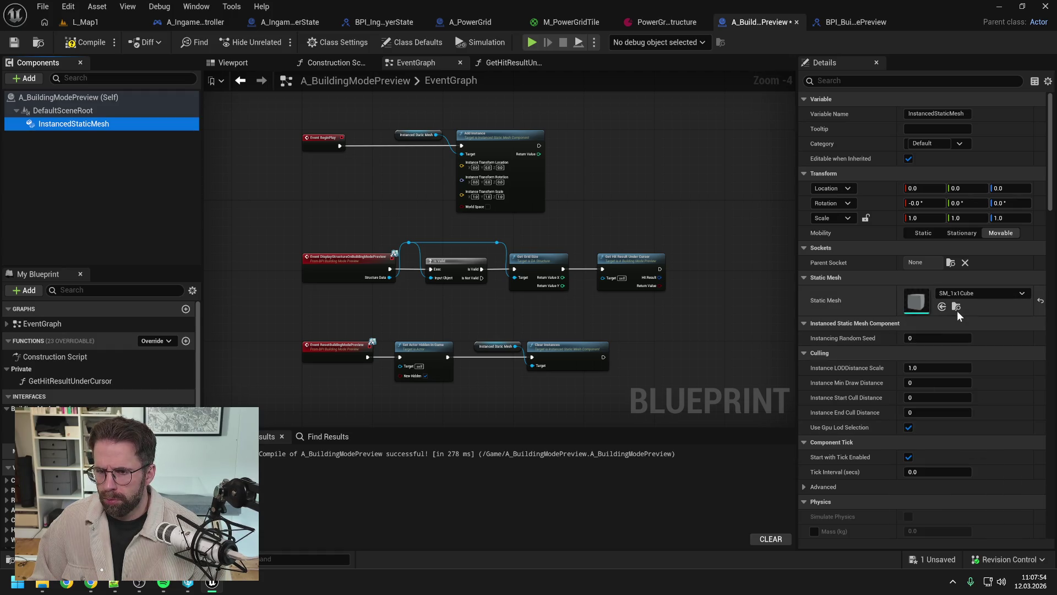
click(86, 42)
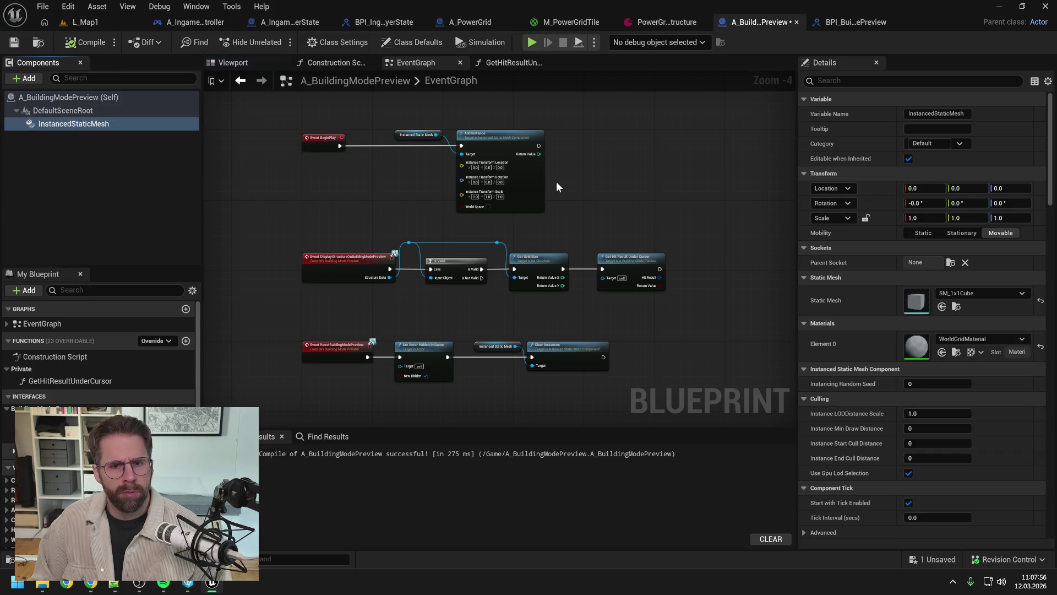
key(ctrl+s)
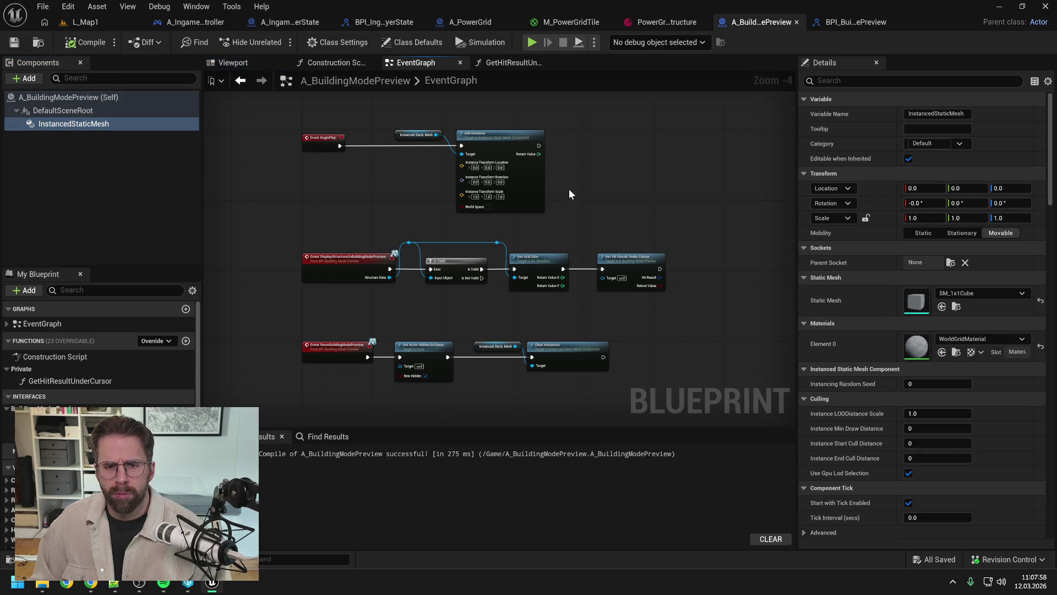
drag(569, 190, 573, 195)
drag(662, 252, 608, 231)
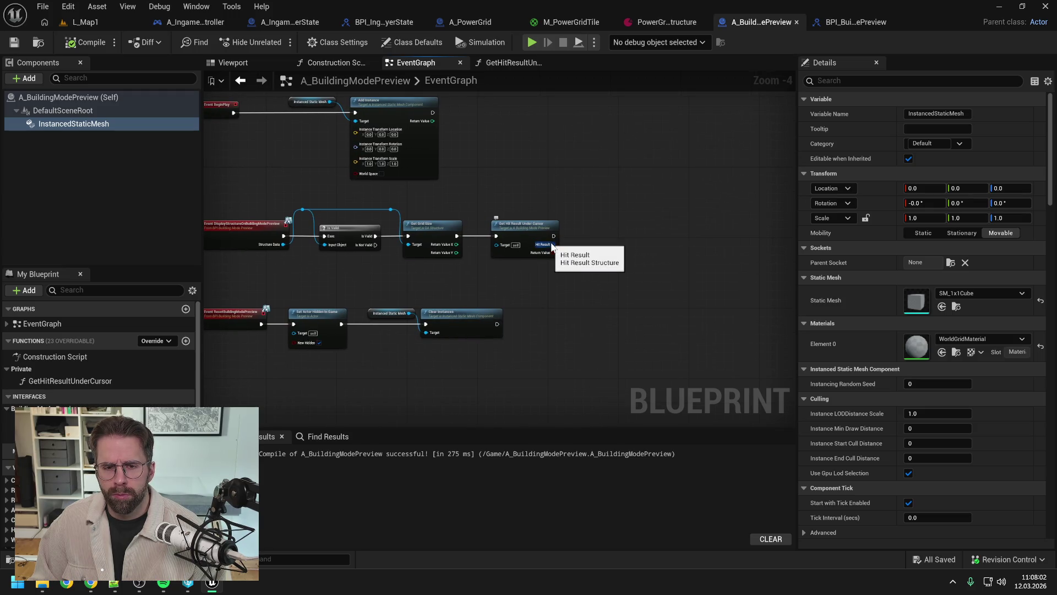
mouse_move(592, 253)
mouse_down()
mouse_move(656, 247)
mouse_move(650, 223)
mouse_up()
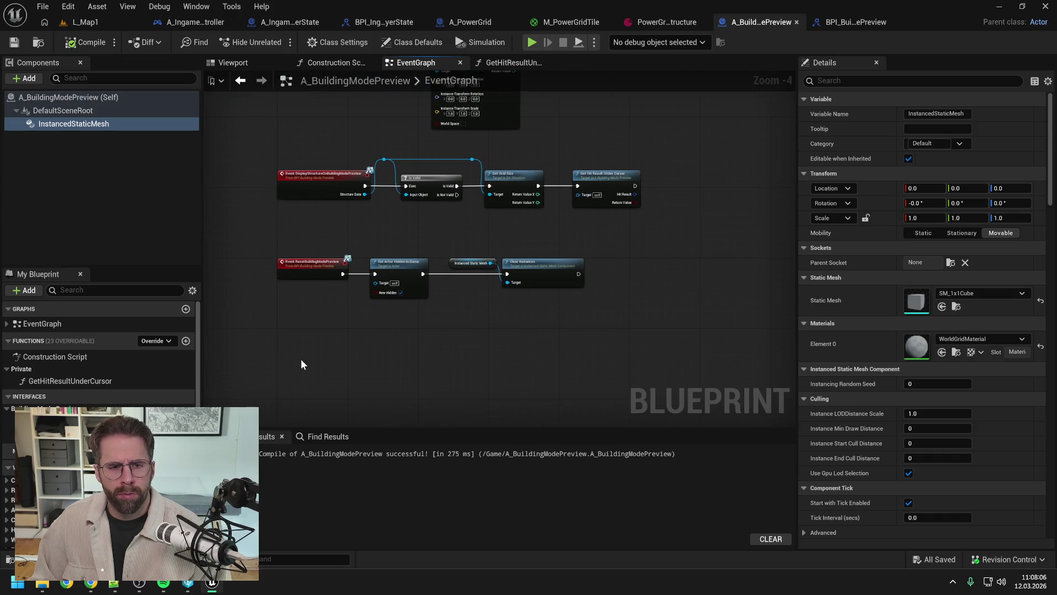
Add an Event Tick node beside Get Hit Result Under Cursor and wire it to run every tick.
right_click(303, 359)
text(tick)
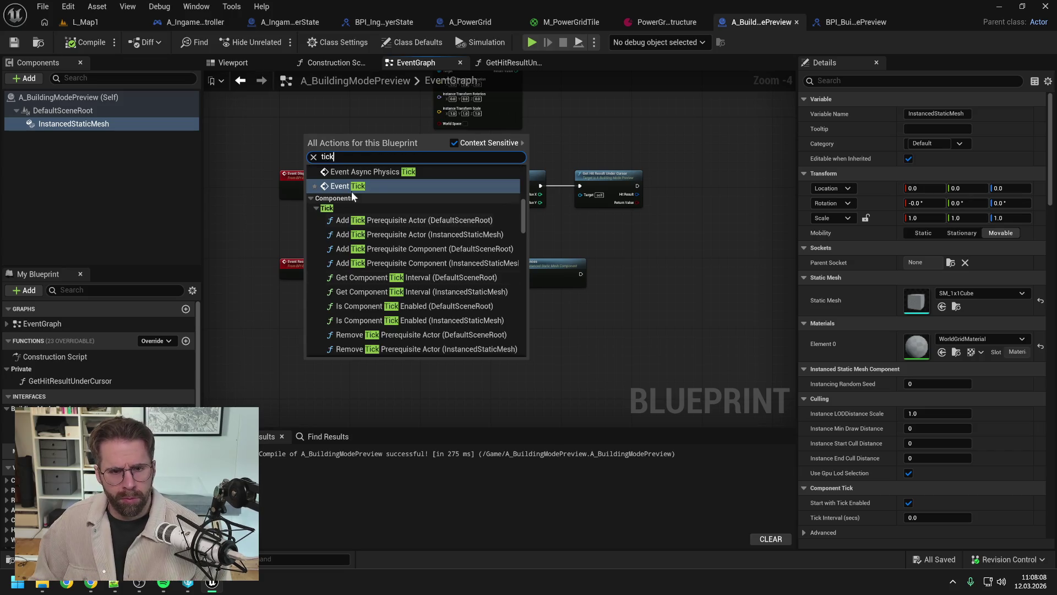
click(347, 186)
mouse_move(316, 364)
mouse_down()
mouse_move(351, 207)
mouse_move(341, 195)
mouse_move(636, 355)
mouse_up()
drag(398, 223, 398, 333)
drag(324, 163, 298, 242)
click(521, 309)
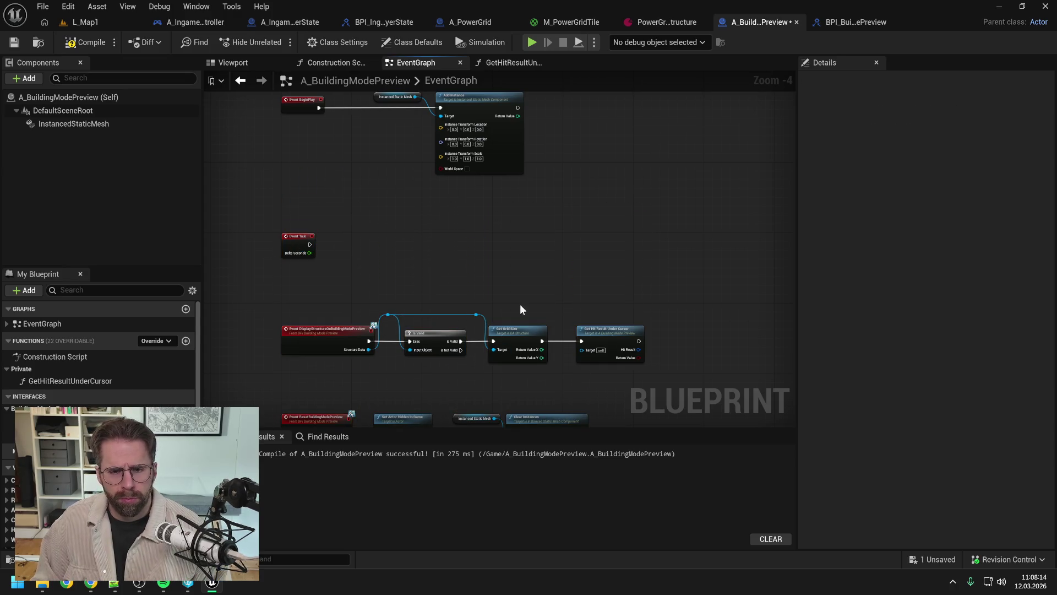
mouse_move(583, 340)
mouse_down()
mouse_move(542, 308)
mouse_move(381, 240)
mouse_up()
drag(310, 243, 384, 233)
click(490, 261)
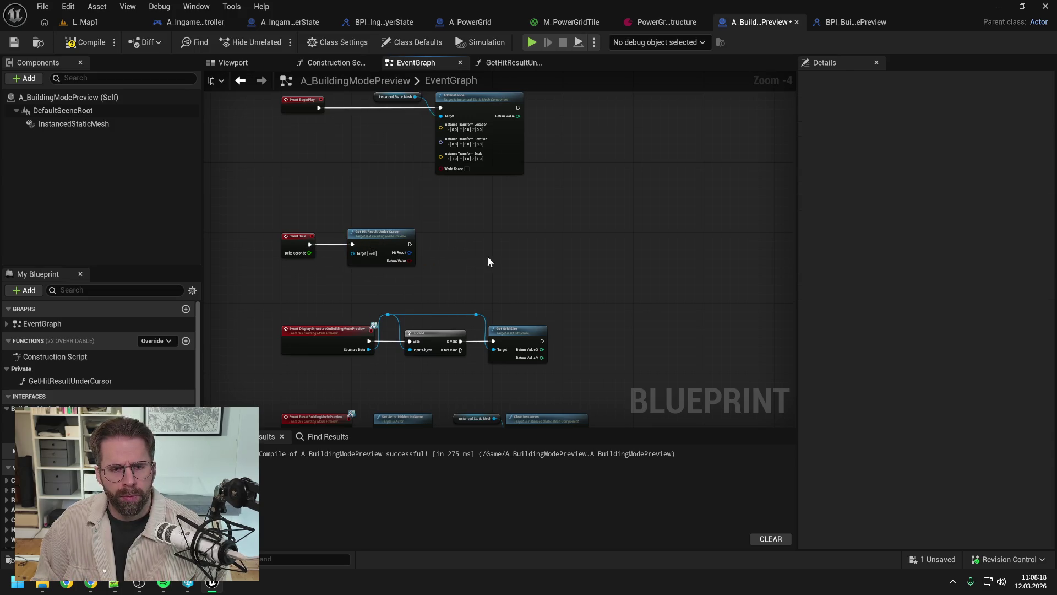
Compile and save the Blueprint, briefly checking the reference video.
click(85, 42)
key(ctrl+s)
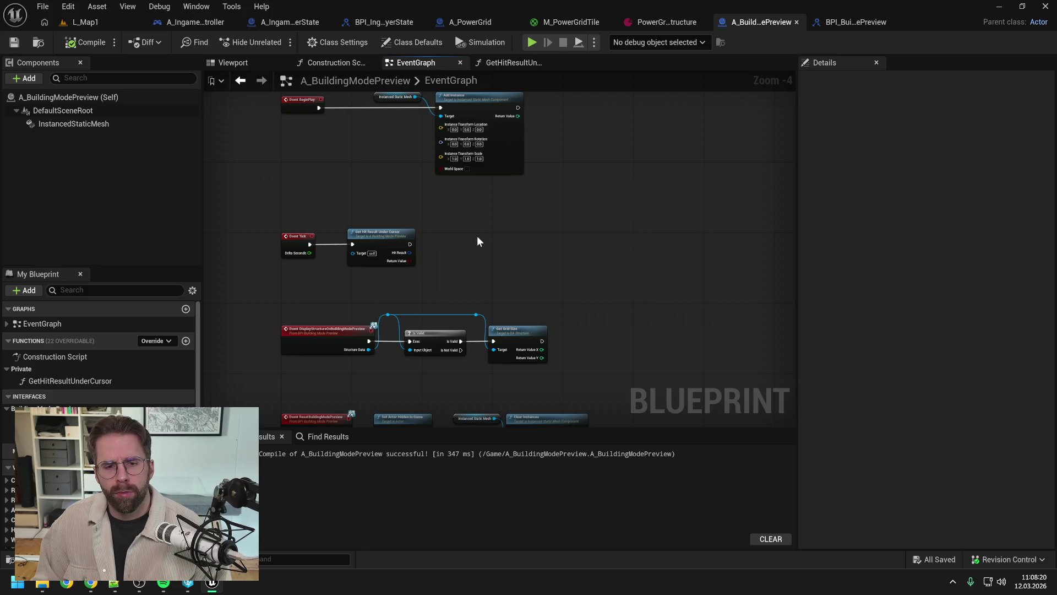
right_click(451, 262)
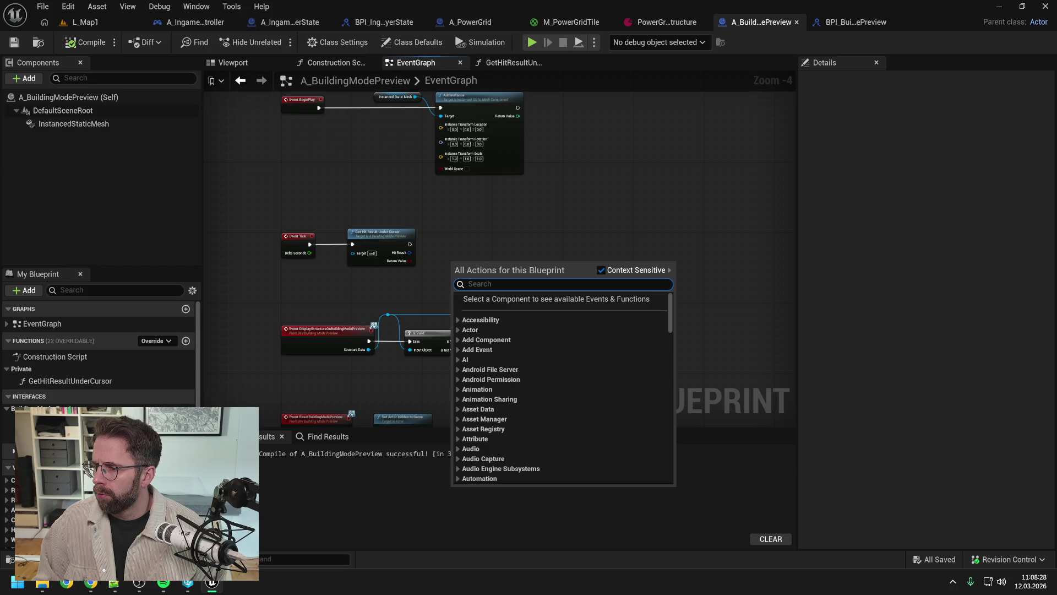
key(alt+Tab)
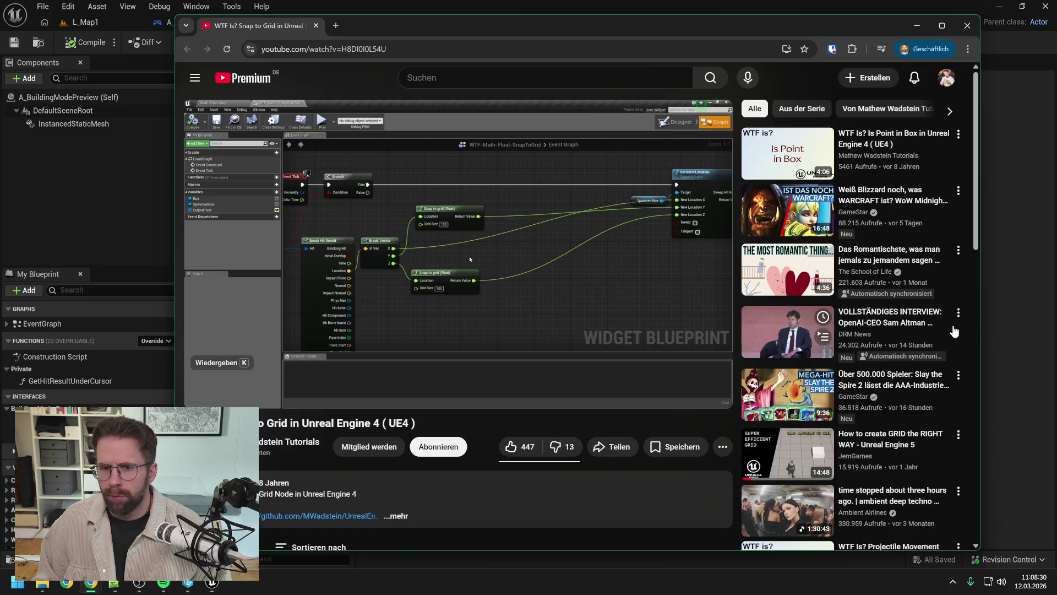
key(alt+Tab)
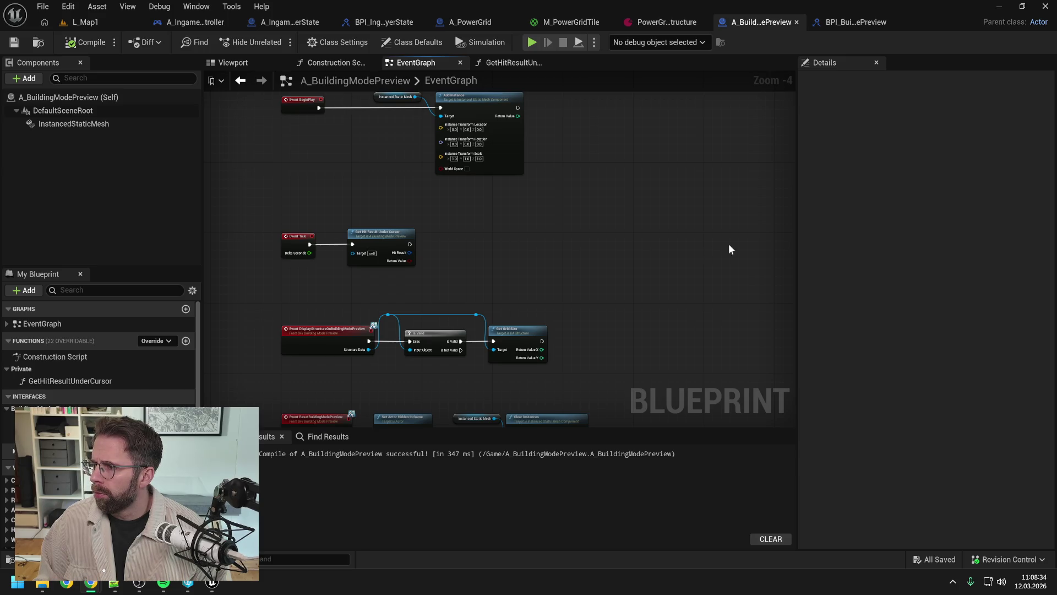
Add a Branch node driven by Get Hit Result Under Cursor's Return Value.
drag(610, 249, 599, 241)
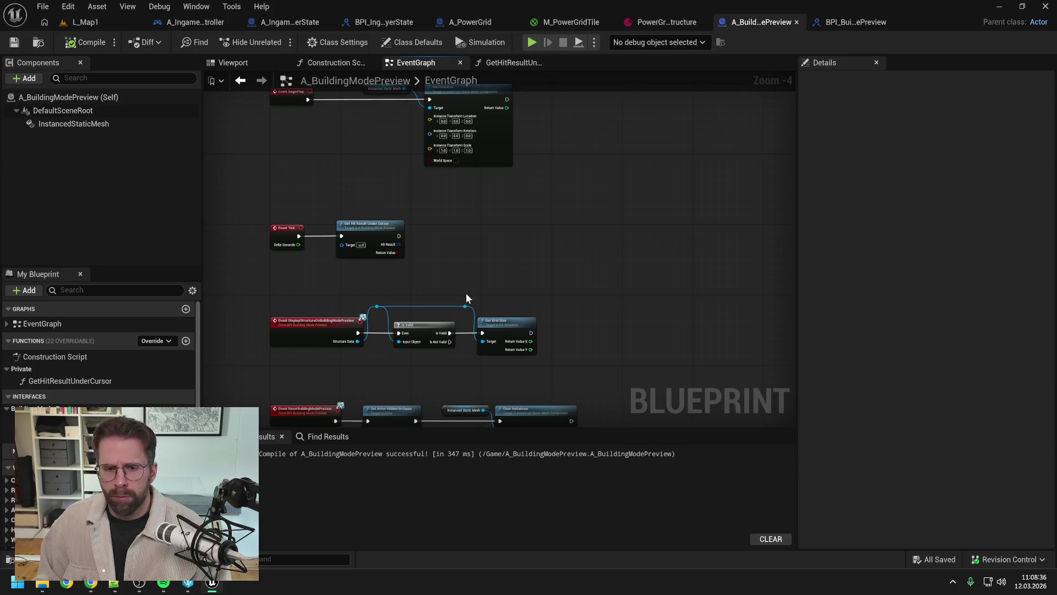
drag(398, 256, 431, 248)
text(branch)
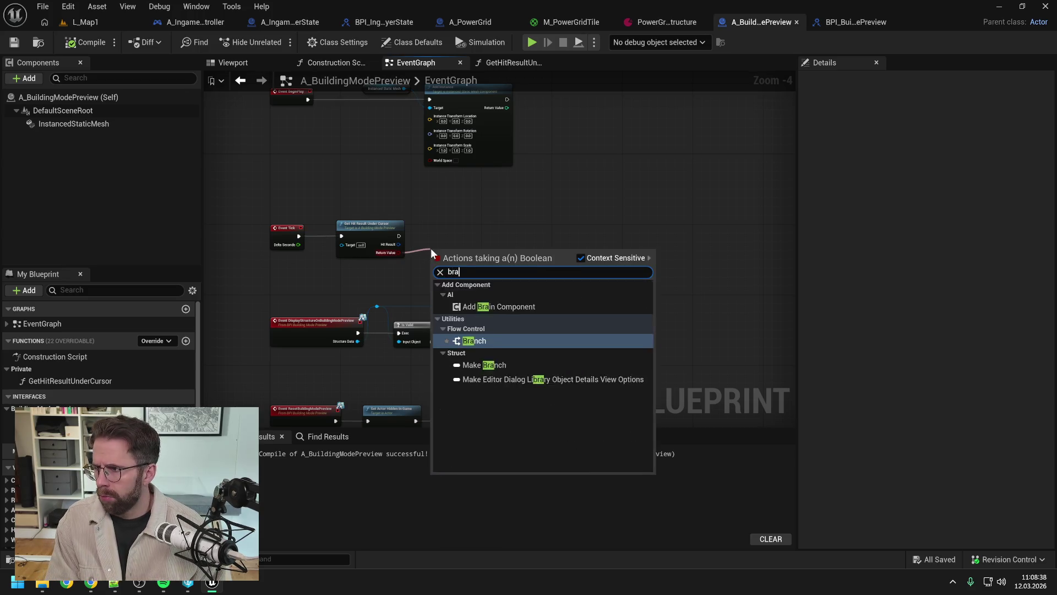
key(Return)
key(ctrl+s)
key(ctrl+z)
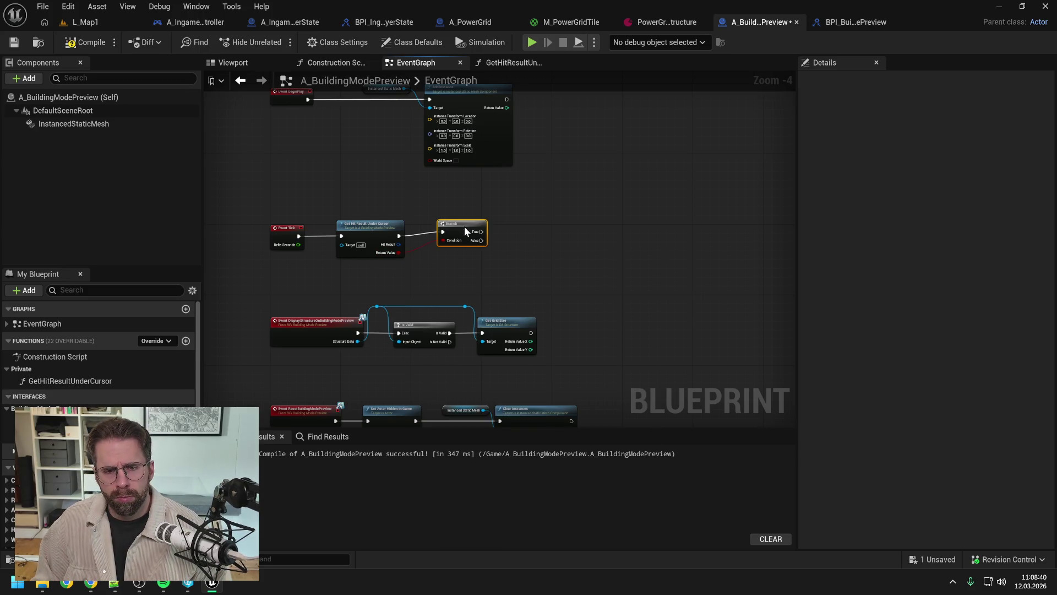
Add a Break Hit Result node from the Hit Result output and move the lower event nodes down.
drag(398, 244, 438, 257)
text(break)
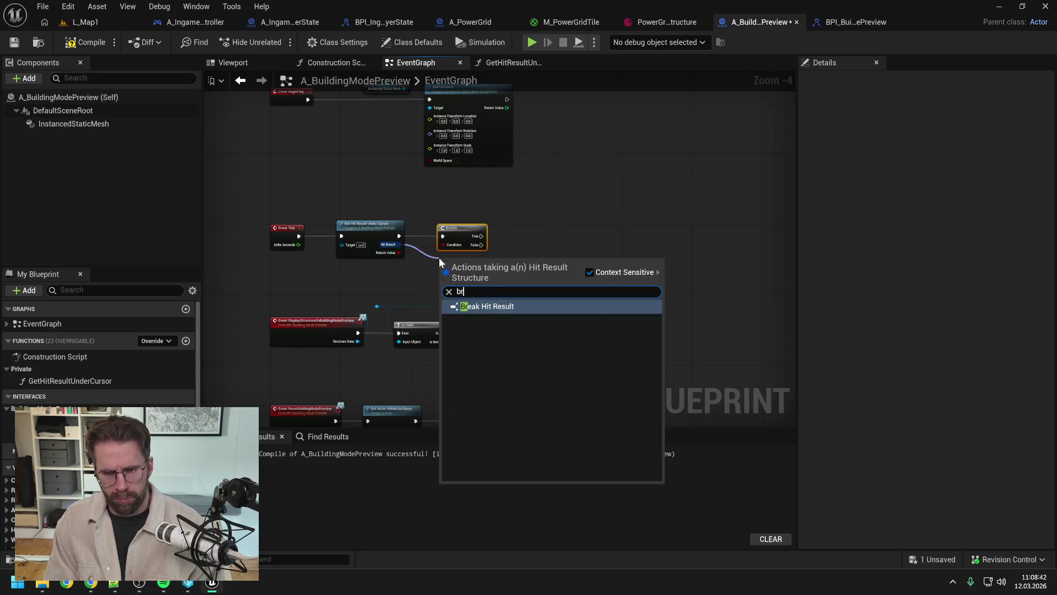
key(Return)
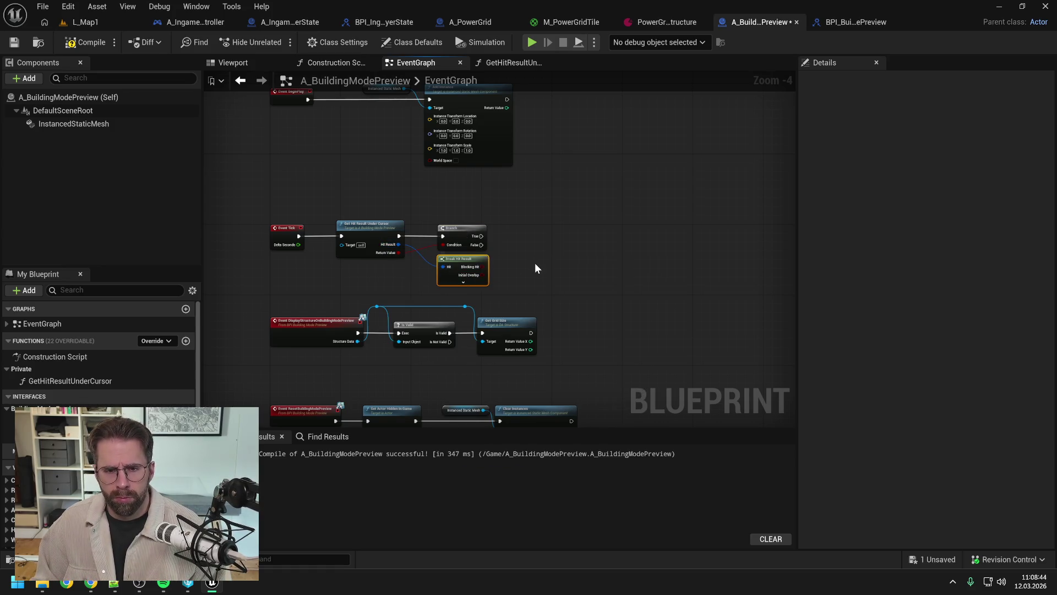
drag(534, 264, 531, 173)
scroll(531, 172, down, 1)
mouse_move(599, 345)
mouse_down()
mouse_move(341, 212)
mouse_move(396, 242)
mouse_move(396, 281)
mouse_up()
mouse_move(308, 128)
mouse_down()
mouse_move(501, 214)
mouse_move(480, 237)
mouse_up()
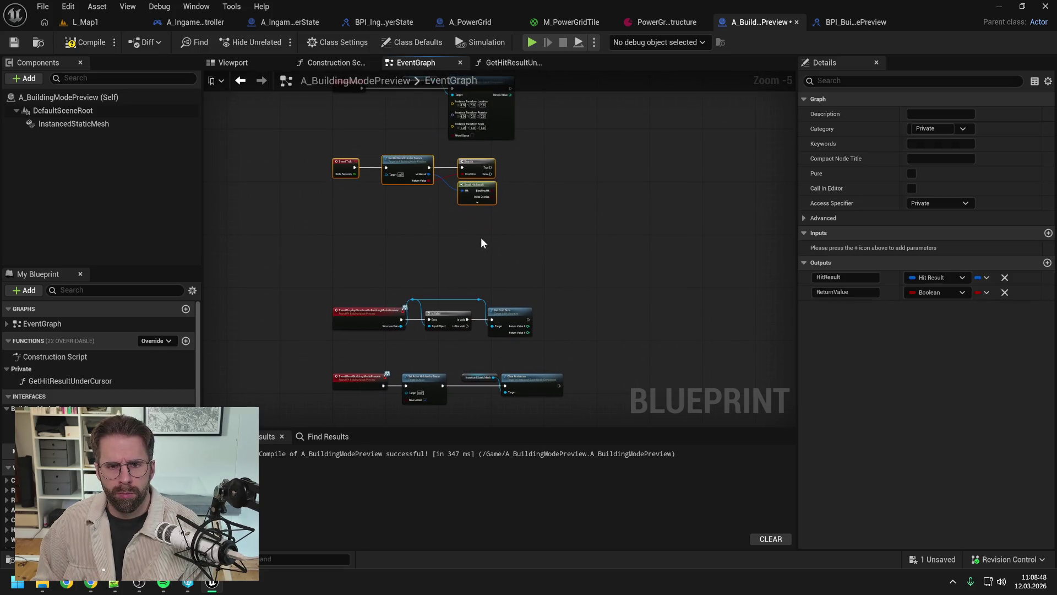
Expand the Break Hit Result node to show all its pins and save.
click(487, 192)
click(477, 198)
click(539, 213)
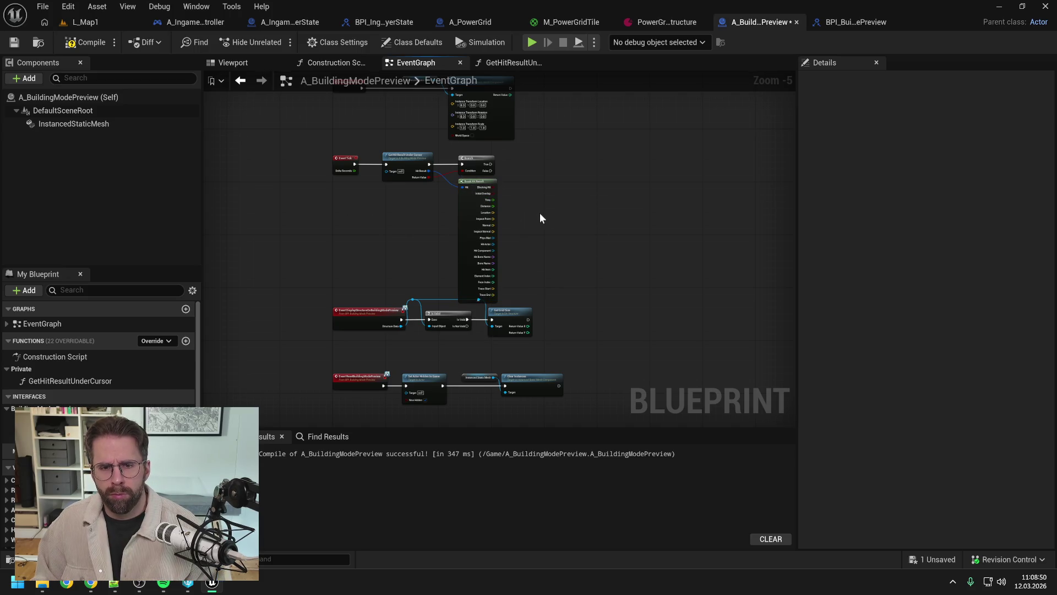
scroll(539, 217, up, 1)
key(ctrl+s)
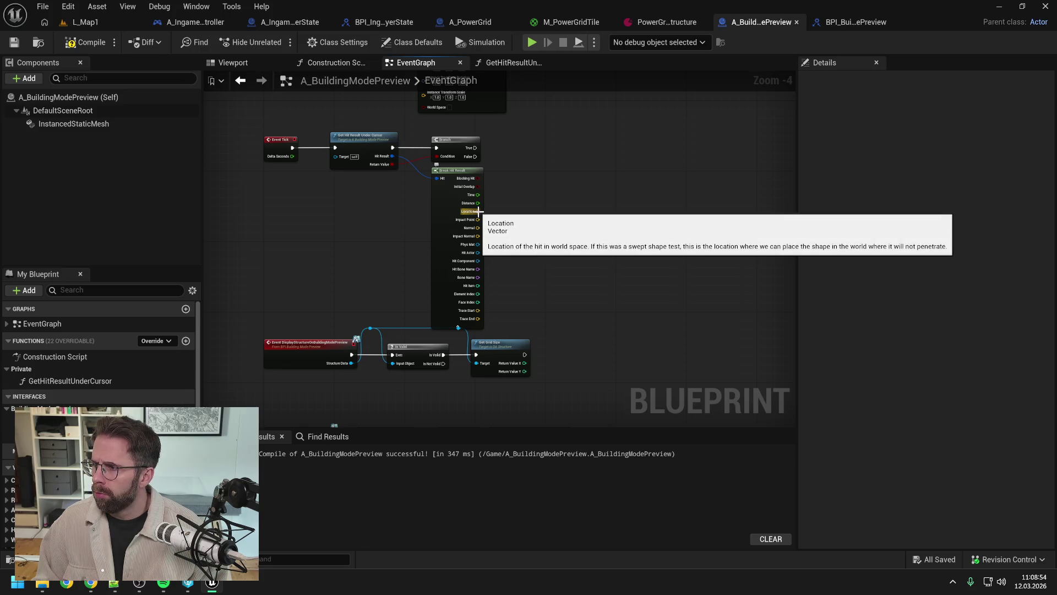
drag(491, 207, 550, 199)
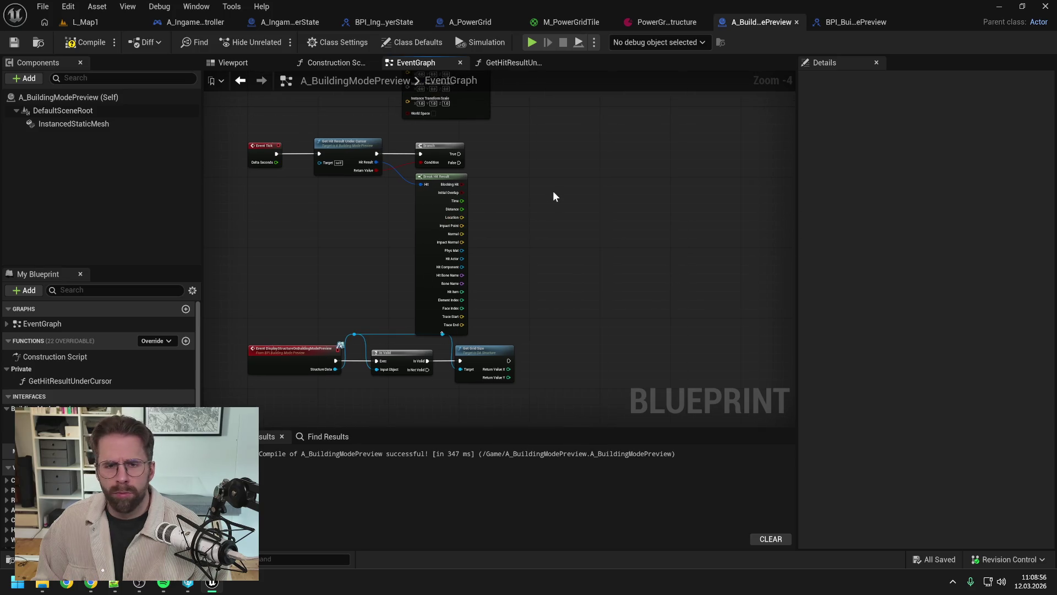
Add a Set Actor Location node and run it from the Branch's True output.
right_click(588, 180)
text(set)
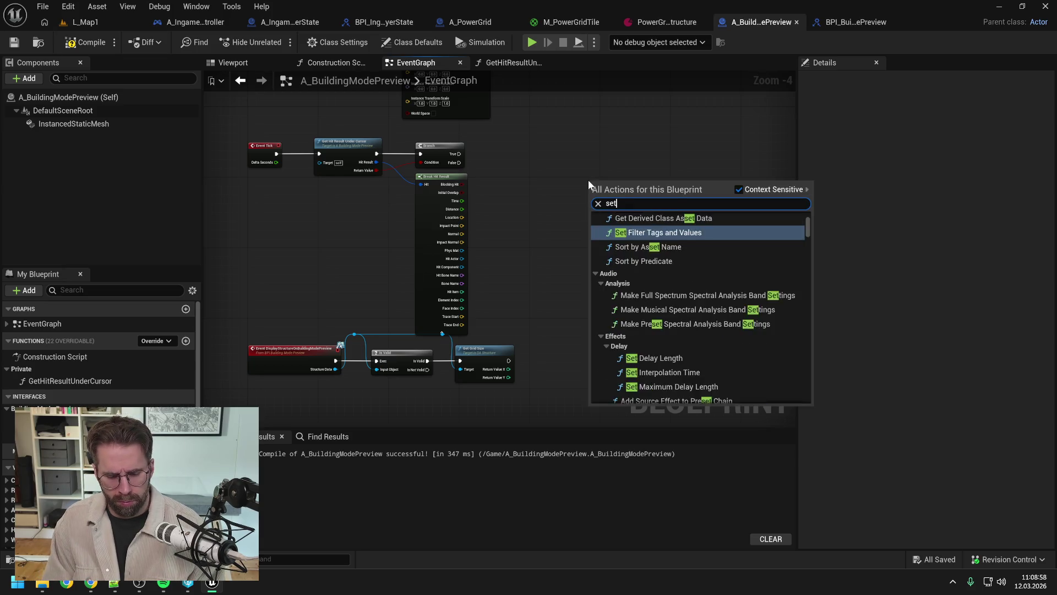
text( actor loc)
click(646, 257)
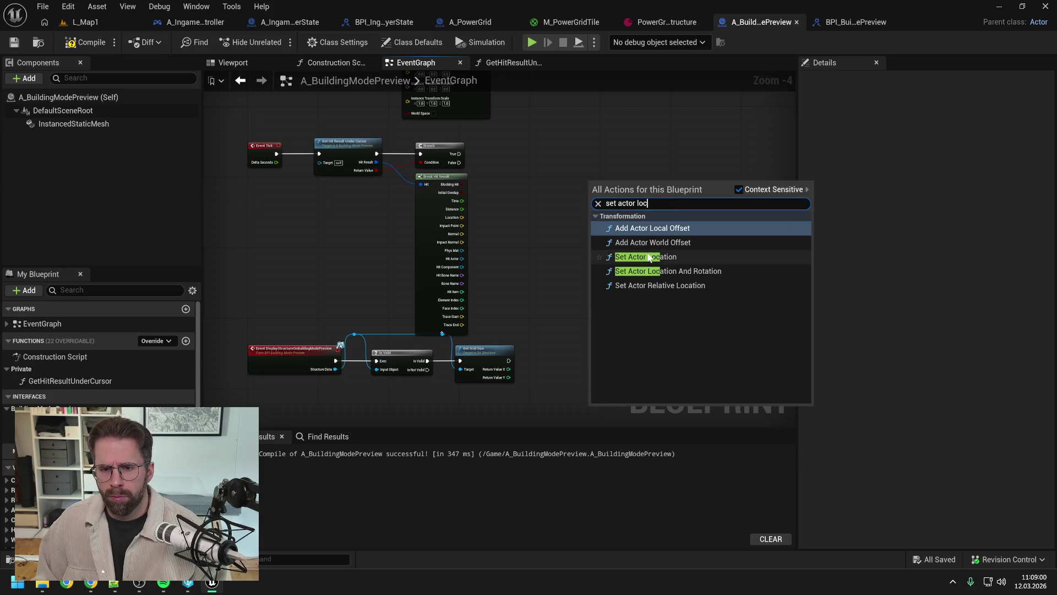
drag(617, 191, 617, 159)
click(521, 177)
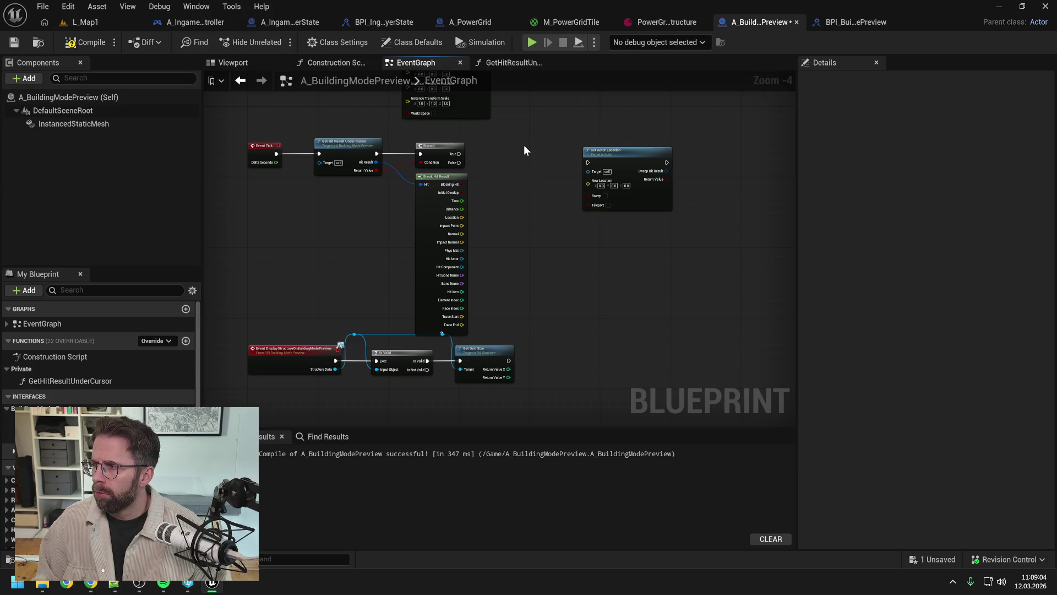
mouse_move(453, 156)
mouse_down()
mouse_move(588, 163)
mouse_move(629, 148)
mouse_up()
click(513, 183)
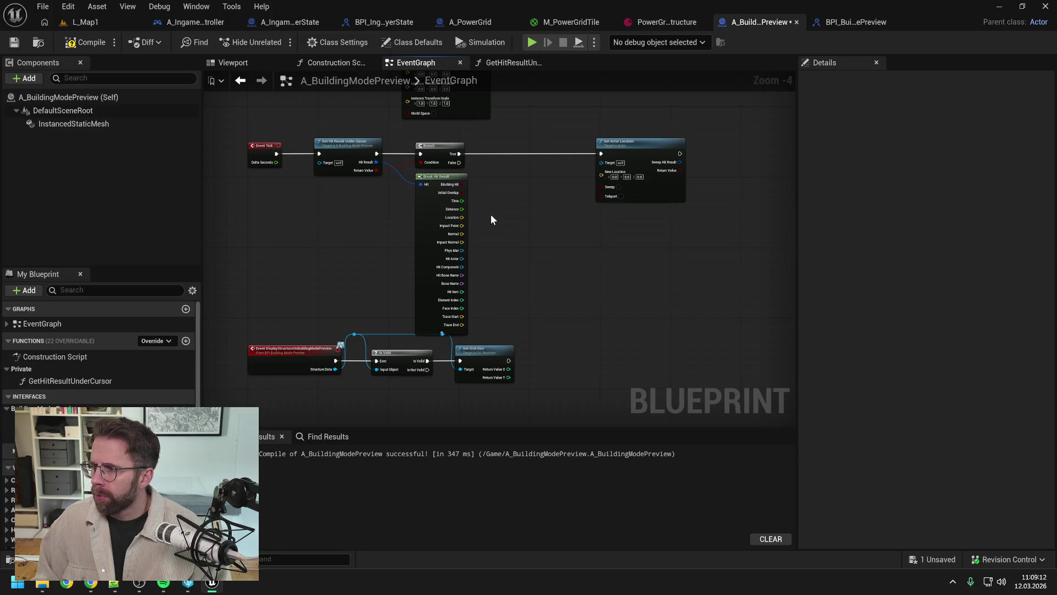
Split the hit Location with a Break Vector node and move Set Actor Location right.
drag(461, 216, 497, 212)
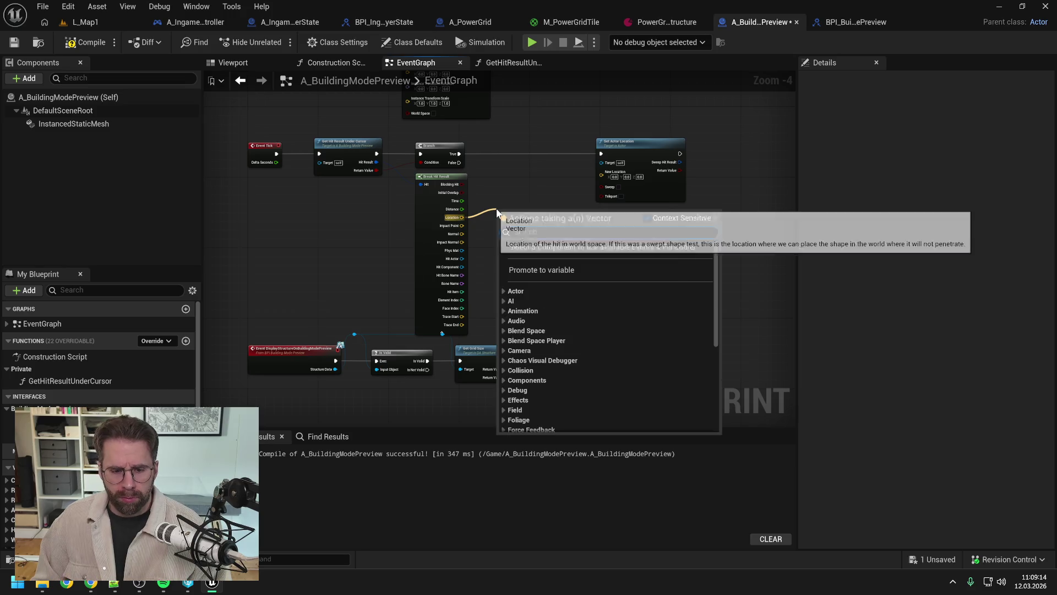
text(snap)
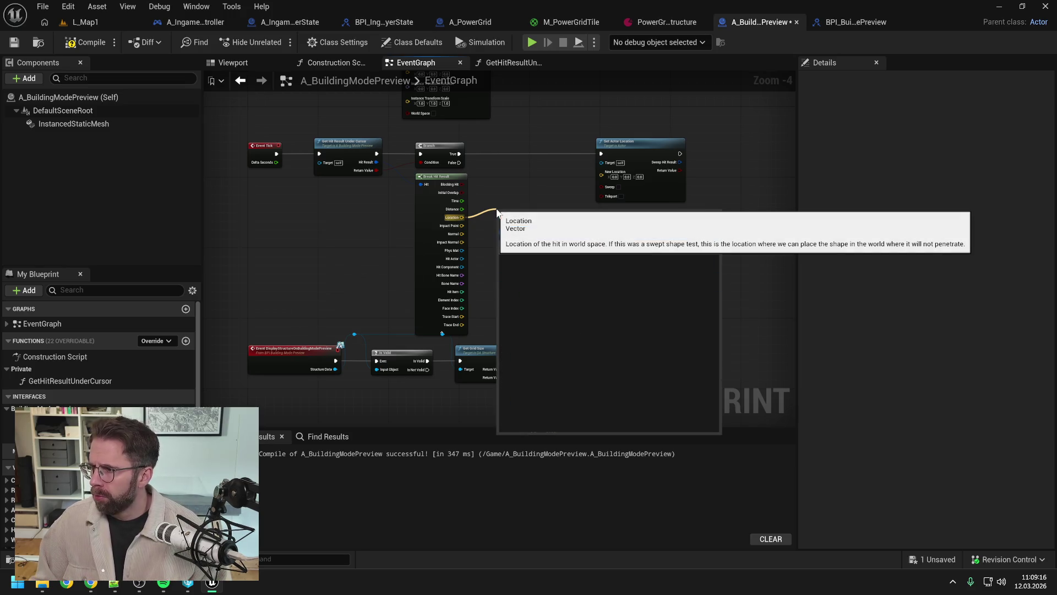
text(break)
click(567, 252)
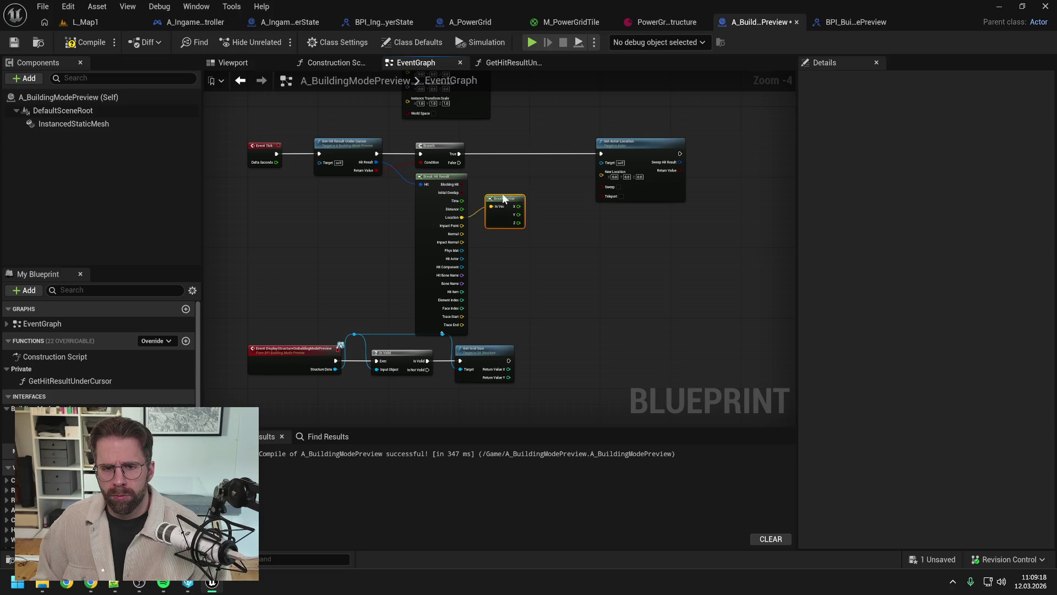
click(556, 210)
drag(562, 215, 532, 220)
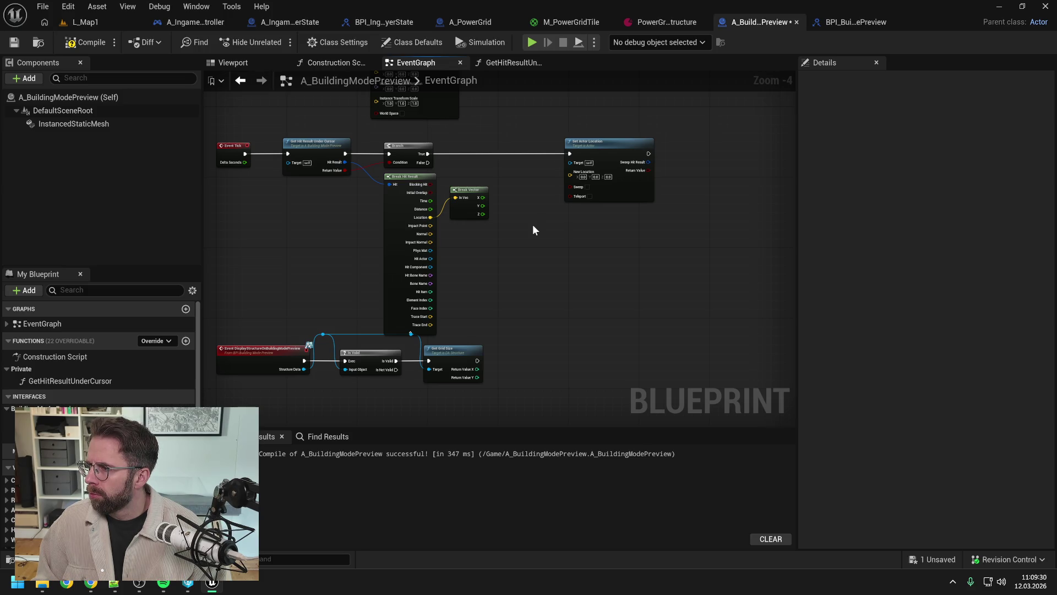
drag(612, 142, 660, 144)
Snap the hit X with Snap To Grid (Float) into the split New Location X.
drag(483, 198, 519, 196)
text(snap to)
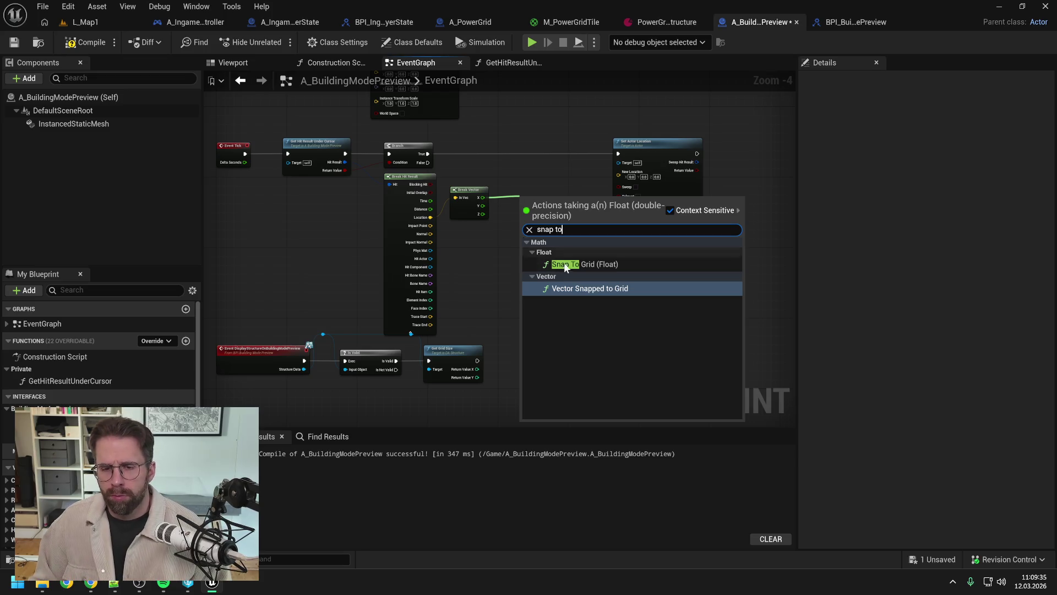
click(563, 264)
click(540, 202)
click(568, 218)
right_click(619, 175)
click(650, 225)
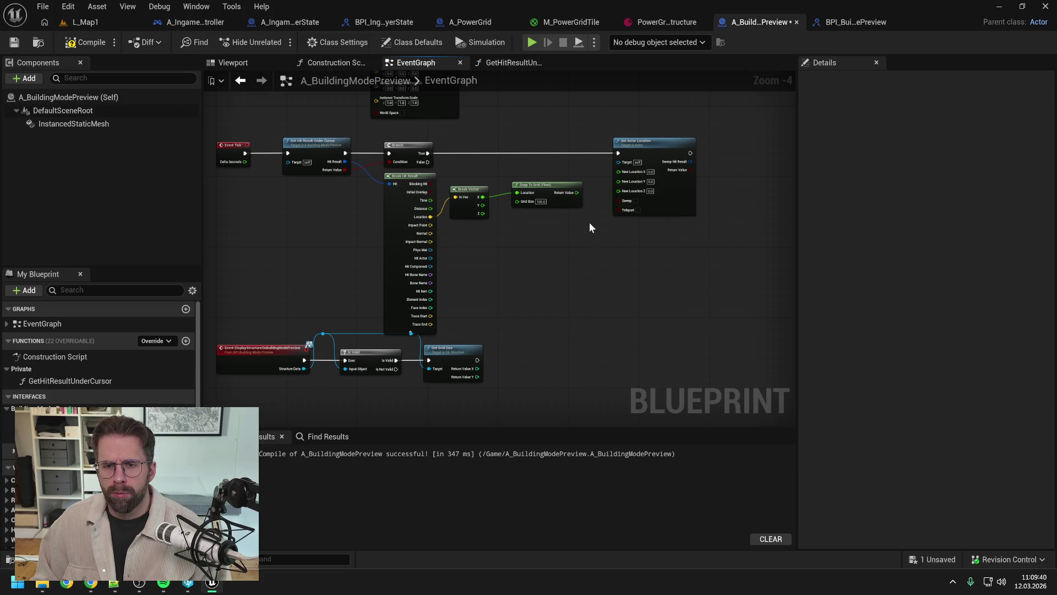
mouse_move(577, 192)
mouse_down()
mouse_move(619, 172)
mouse_move(556, 182)
mouse_move(539, 202)
mouse_move(619, 180)
mouse_up()
Add a second Snap To Grid node feeding New Location Y, then compile and save.
text(snap)
key(Return)
drag(556, 201, 620, 179)
click(605, 254)
click(85, 41)
key(ctrl+s)
click(410, 333)
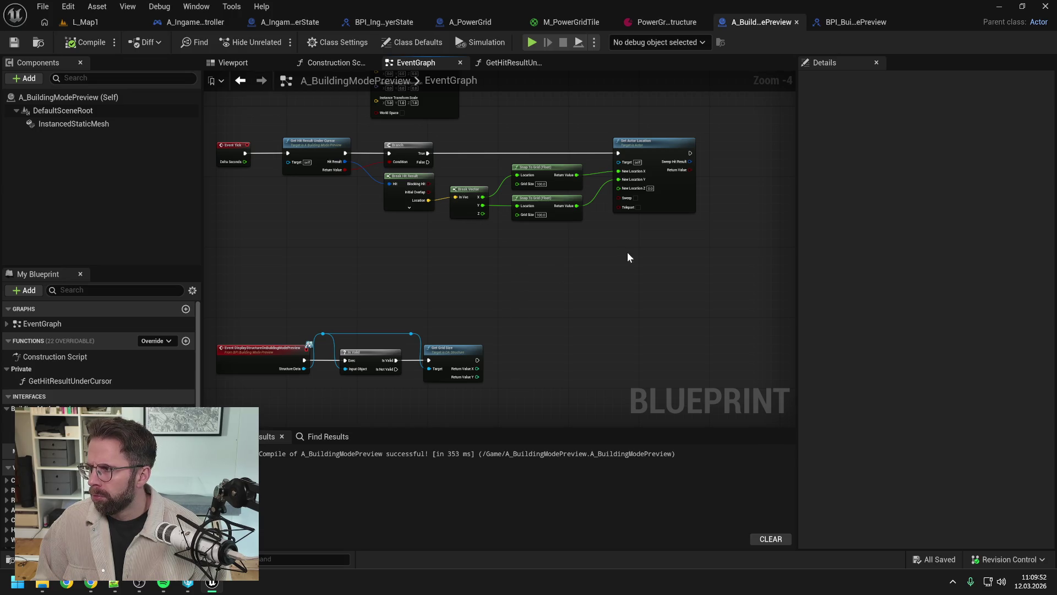
click(86, 42)
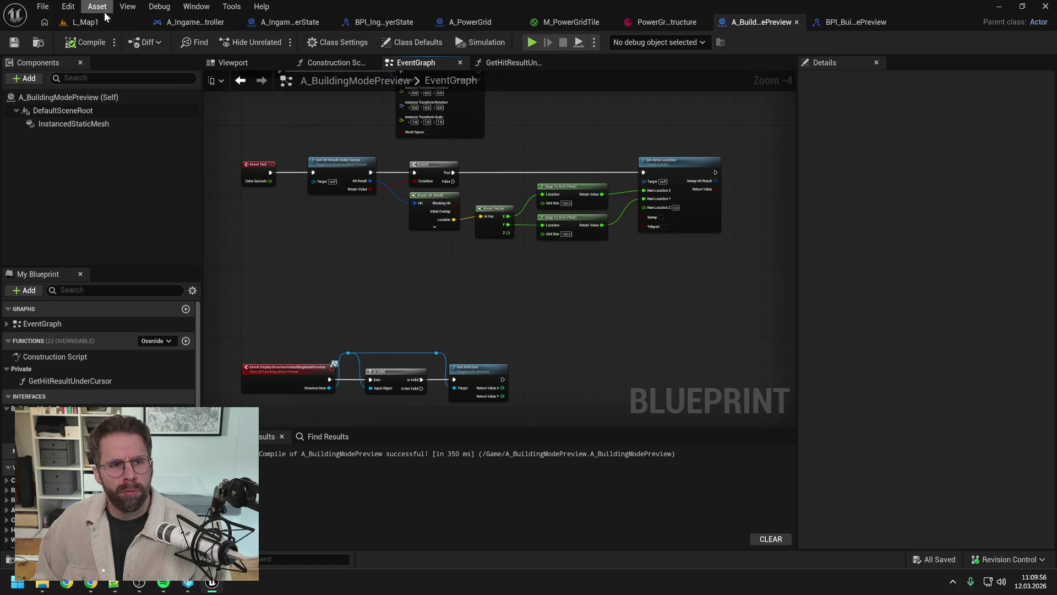
click(85, 22)
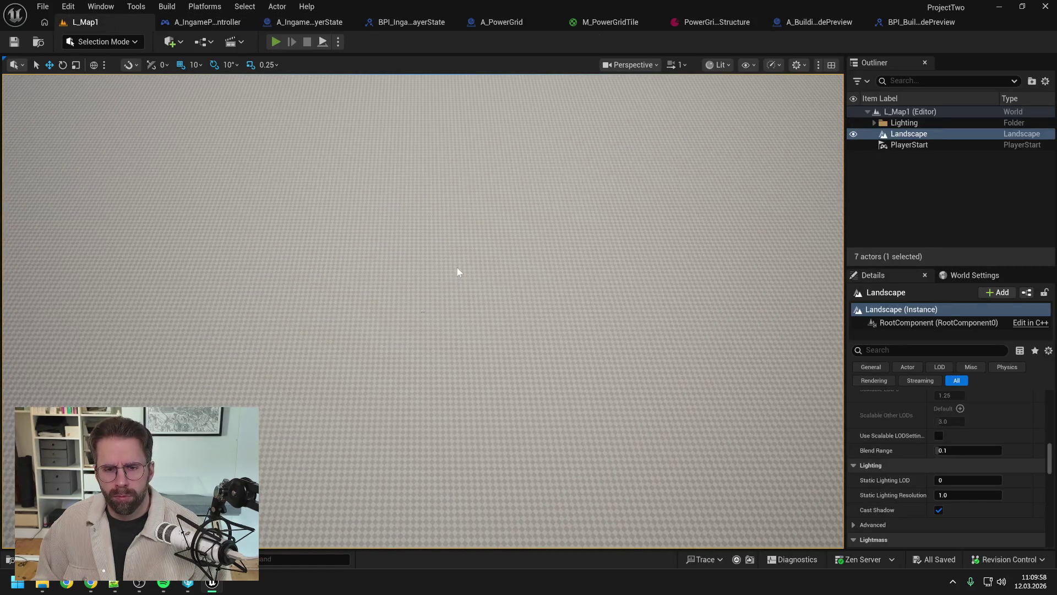
Play-test L_Map1, press B for building mode to check the tile grid, then stop.
key(alt+p)
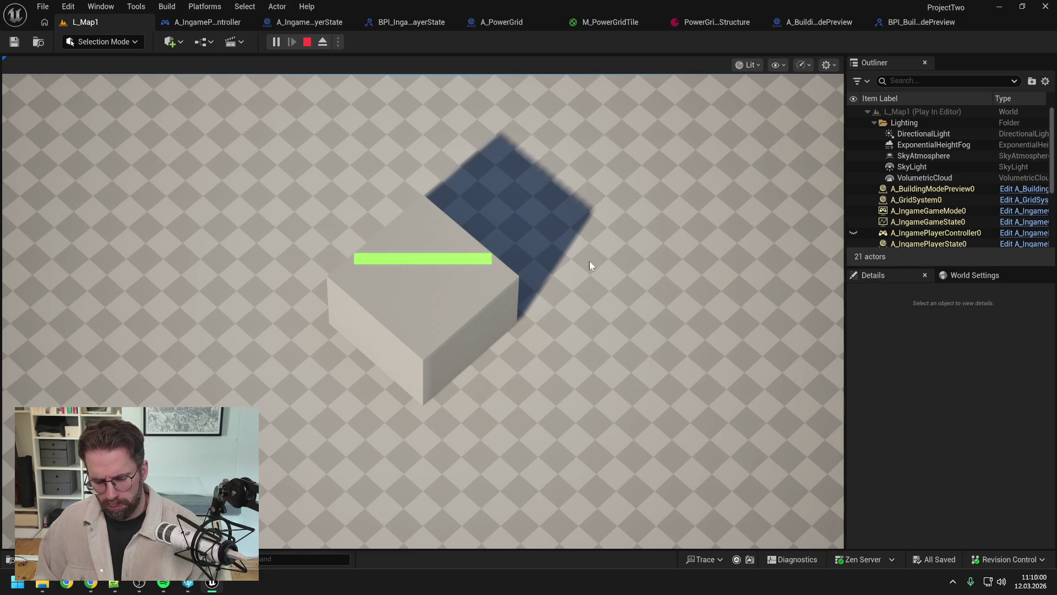
key(b)
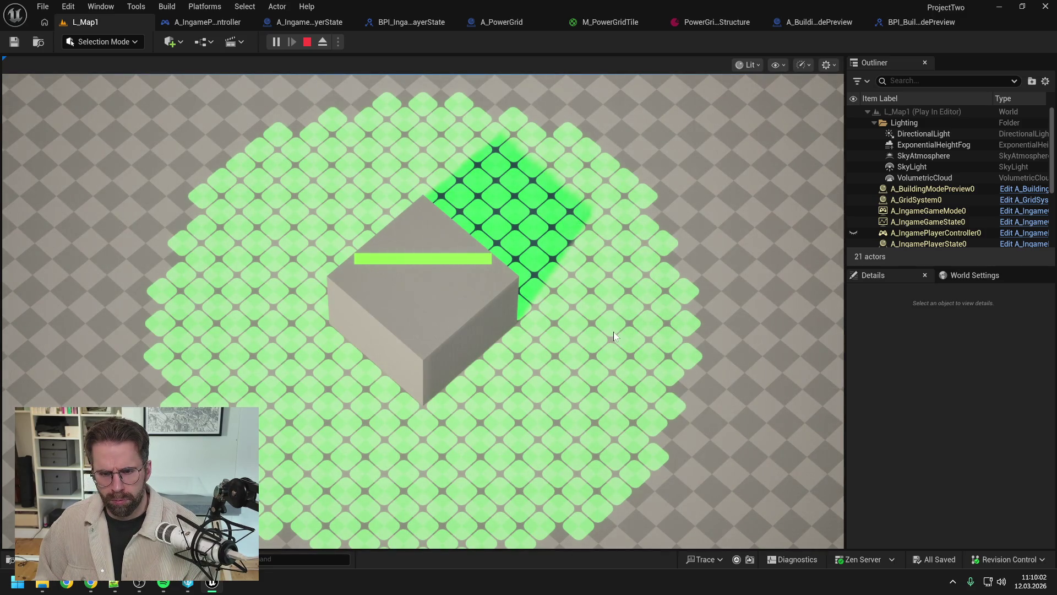
scroll(617, 329, down, 2)
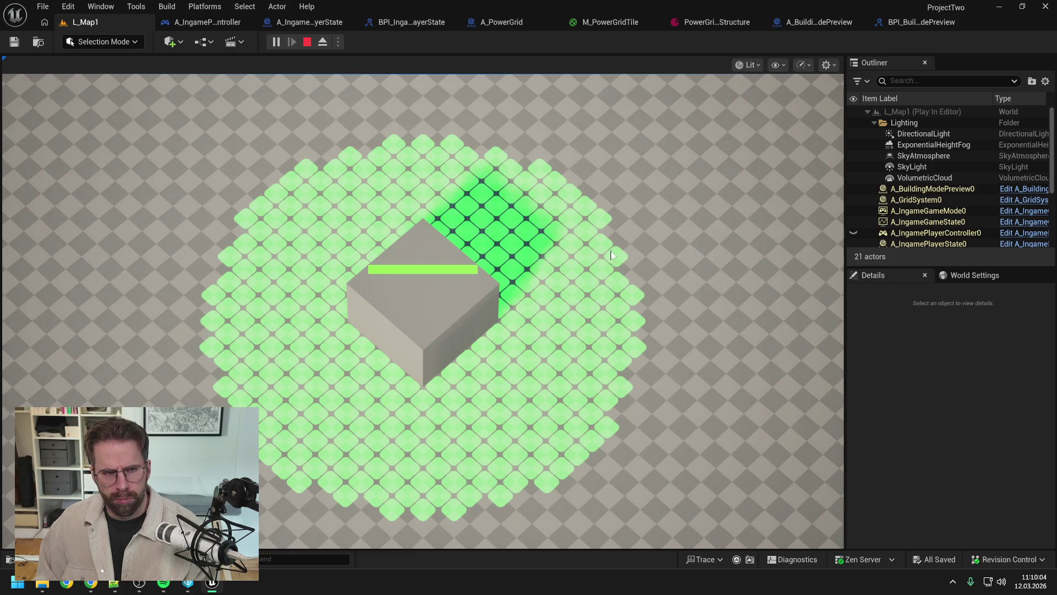
key(Escape)
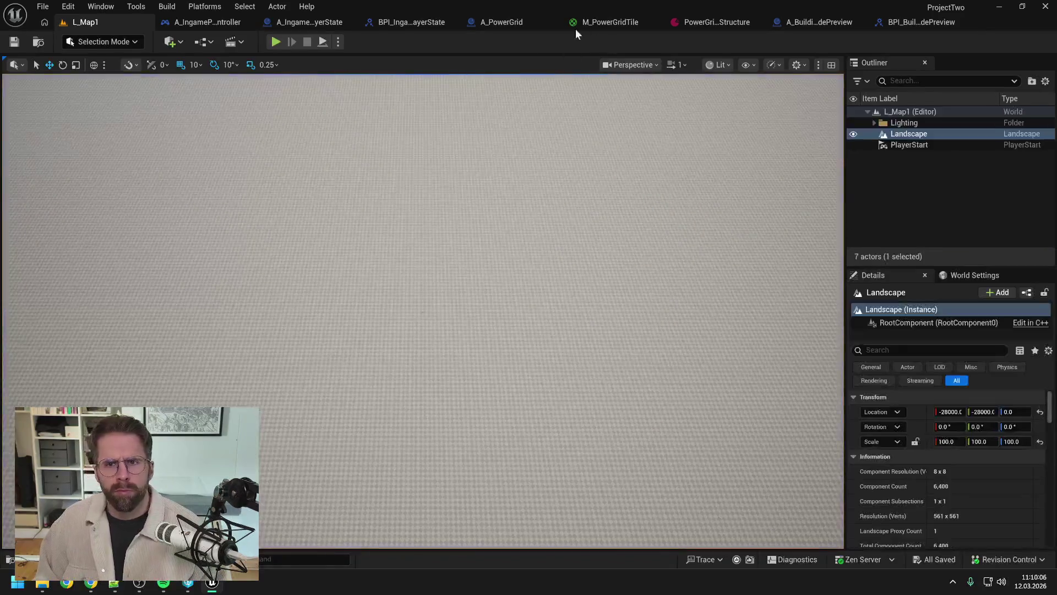
click(801, 21)
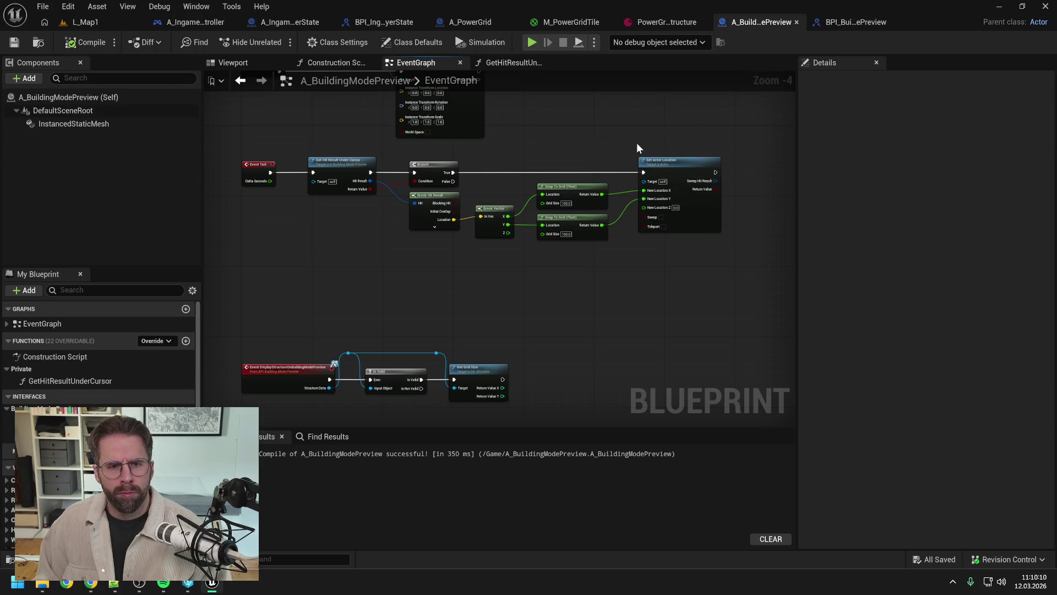
Insert a Print String node into the execution flow ahead of the Branch.
right_click(365, 239)
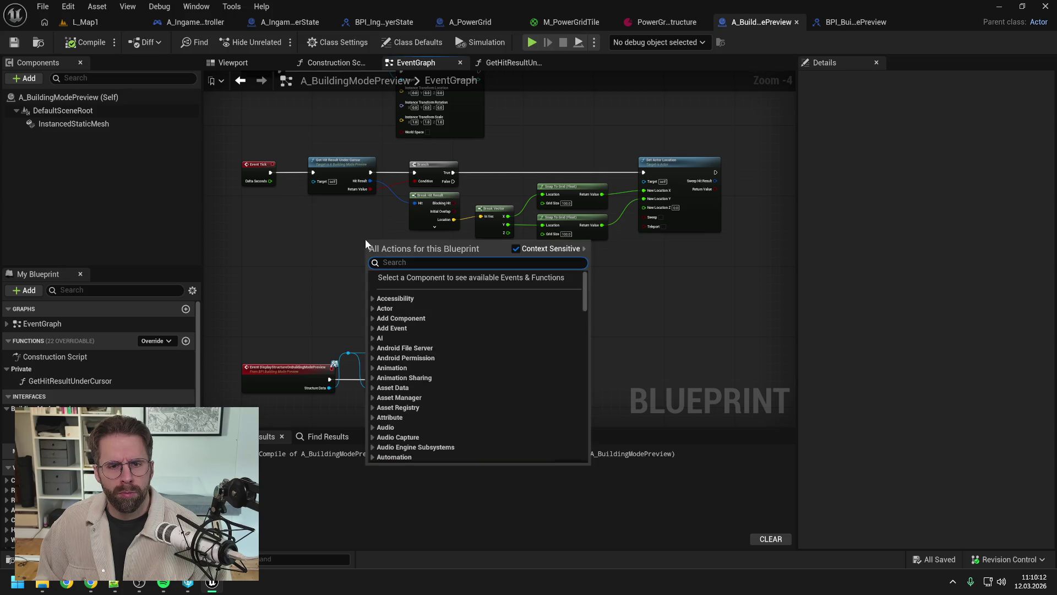
text(print)
key(Return)
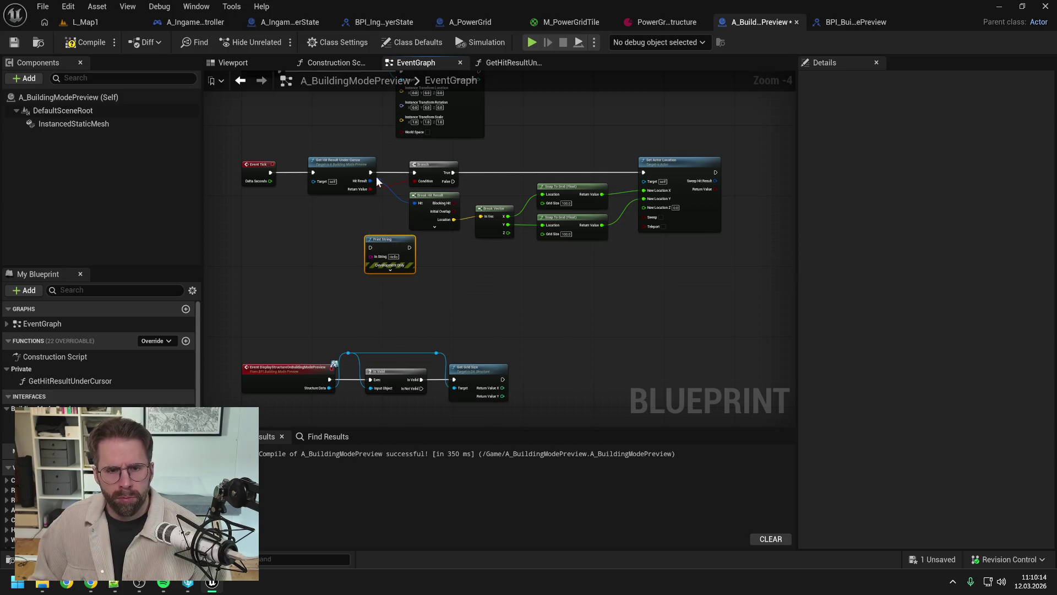
mouse_move(372, 172)
mouse_down()
mouse_move(370, 247)
mouse_move(415, 176)
mouse_move(408, 169)
mouse_up()
key(Escape)
mouse_move(409, 247)
mouse_down()
mouse_move(415, 173)
mouse_move(365, 258)
mouse_up()
Wire the Break Hit Result Location into Print String's In String via a conversion node.
click(338, 232)
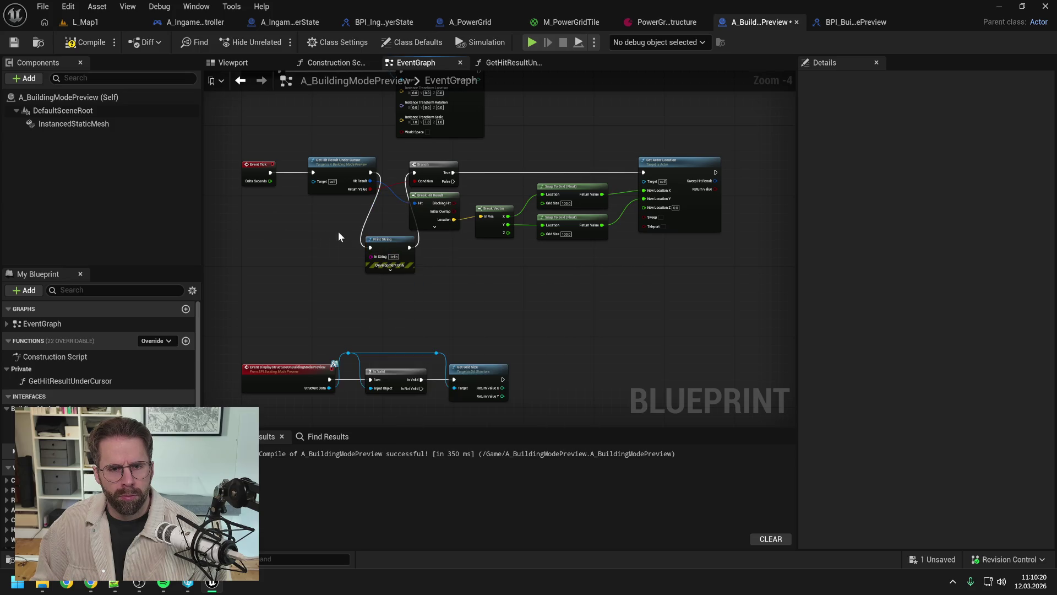
drag(370, 181, 367, 259)
click(355, 224)
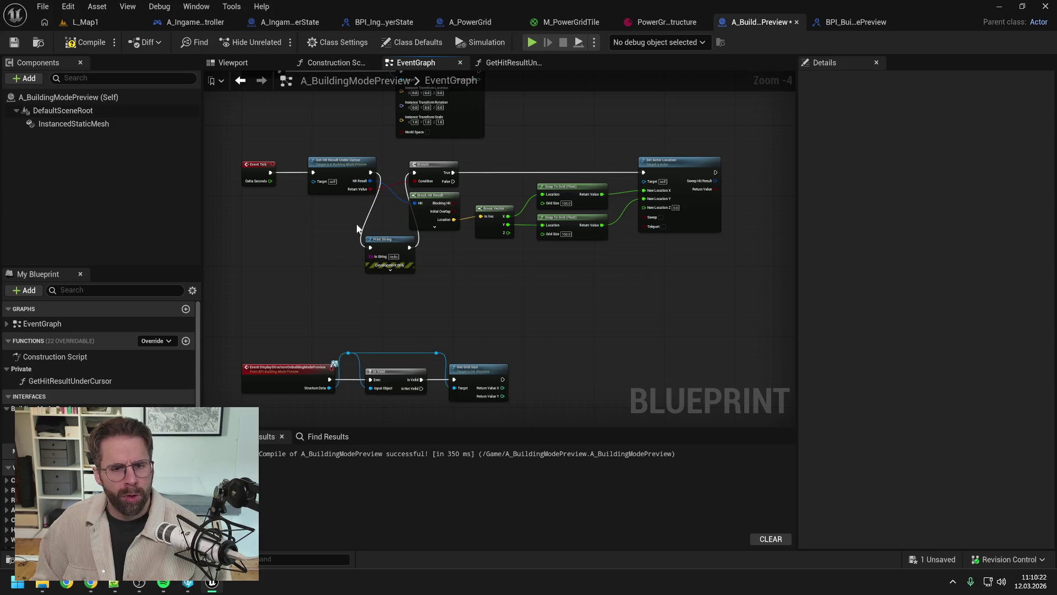
mouse_move(370, 183)
mouse_down()
mouse_move(371, 257)
mouse_move(469, 269)
mouse_move(448, 270)
mouse_up()
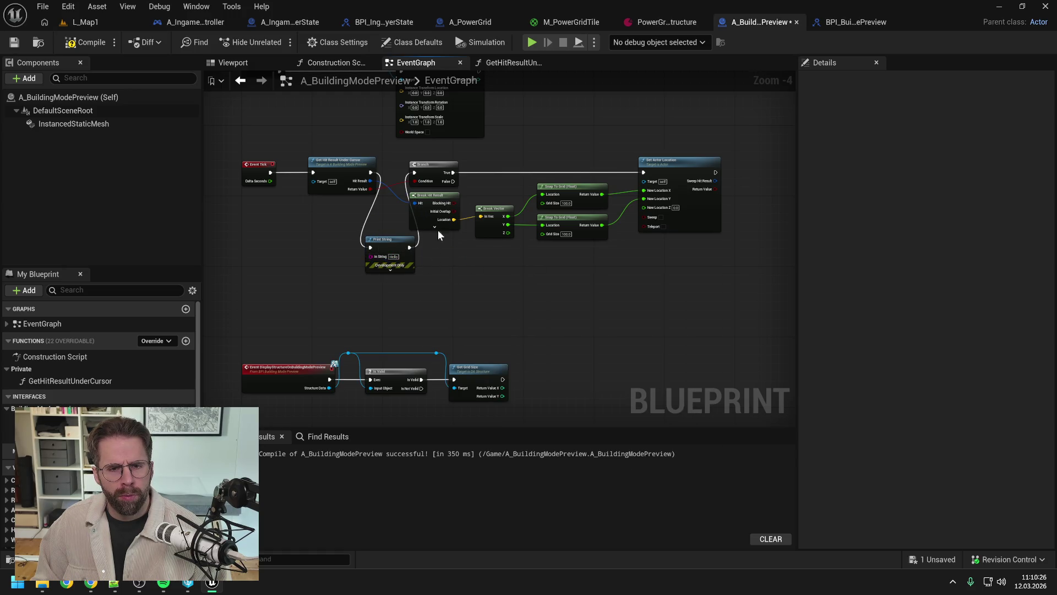
drag(454, 220, 372, 256)
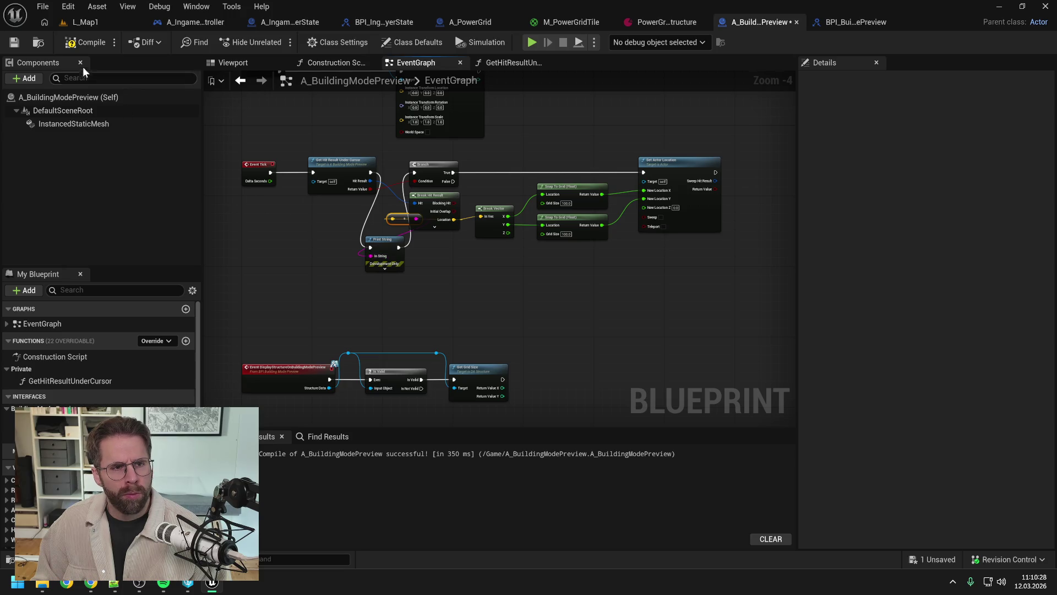
click(100, 22)
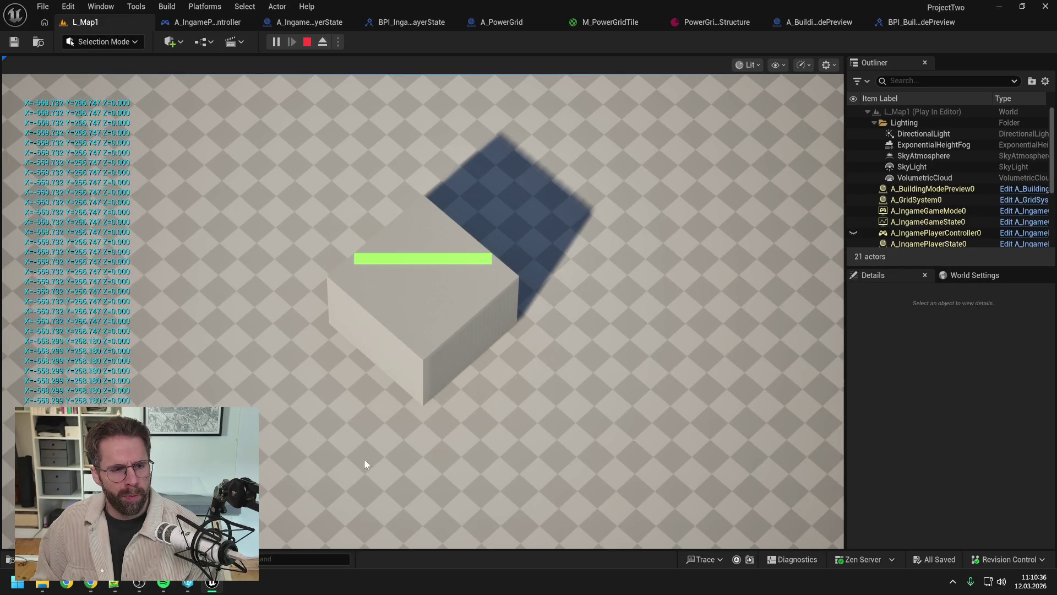
Press B in the running play session to show the green grid tiles, then stop playing.
key(b)
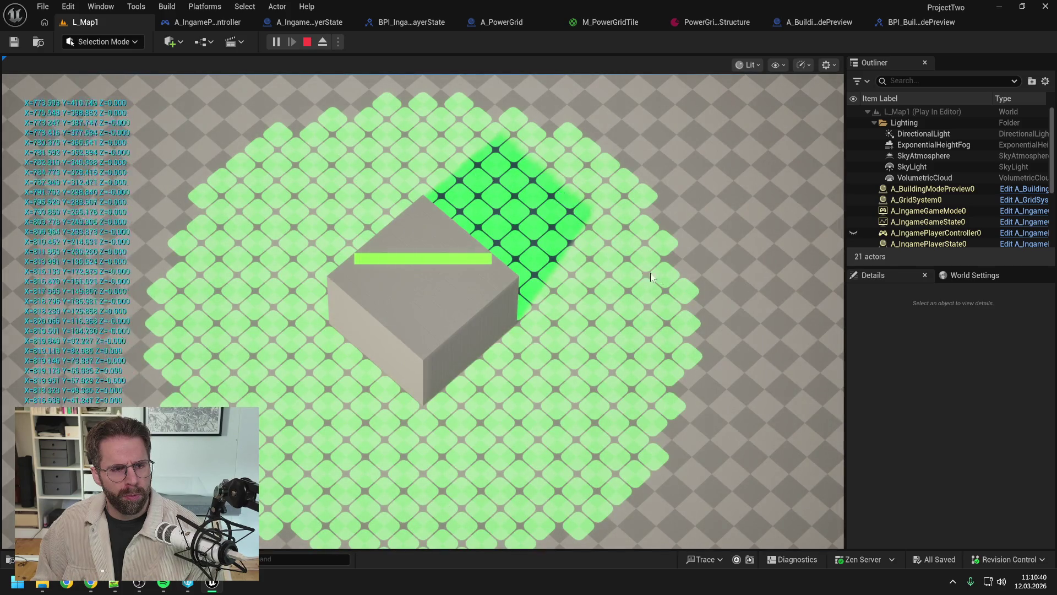
key(Escape)
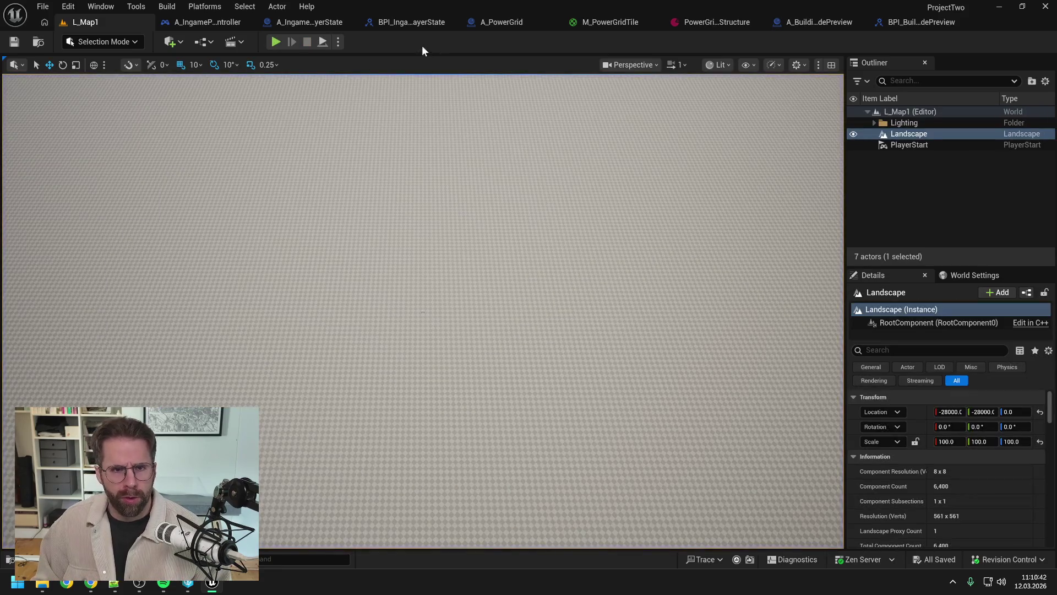
click(797, 25)
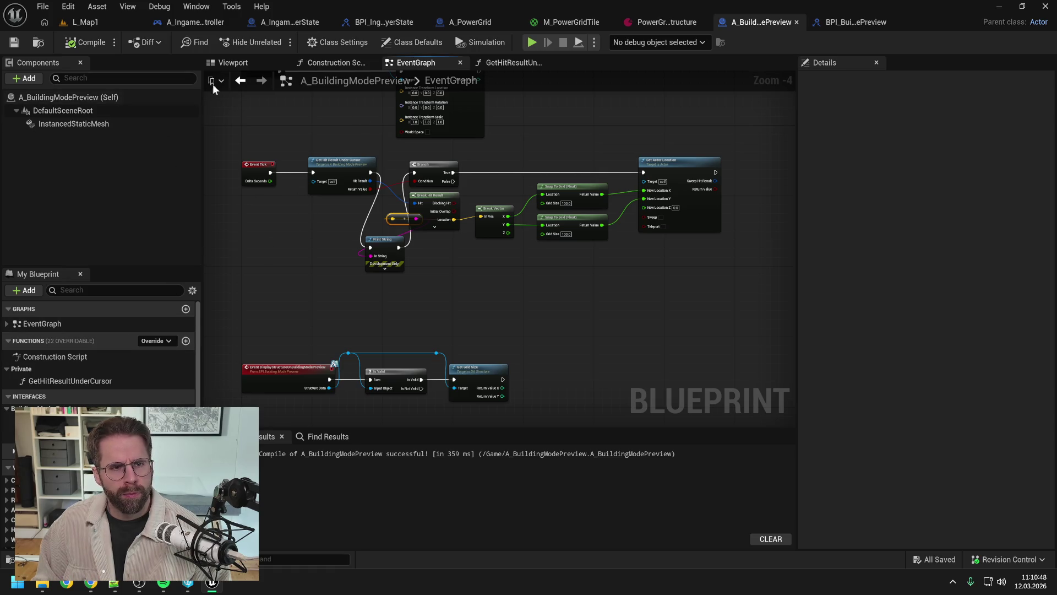
click(355, 42)
click(889, 81)
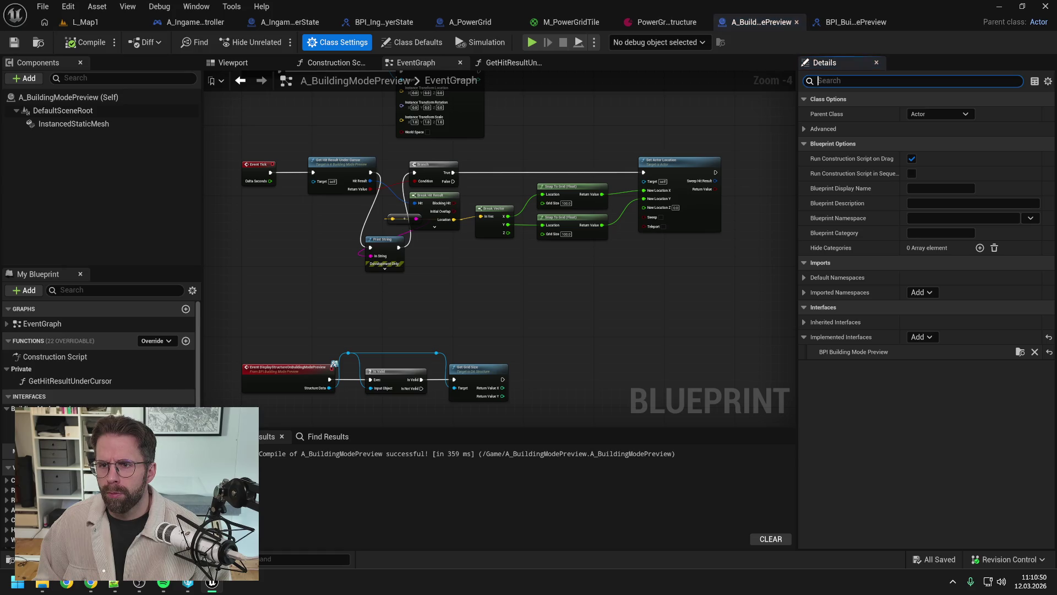
text(hidd)
double_click(824, 81)
click(101, 98)
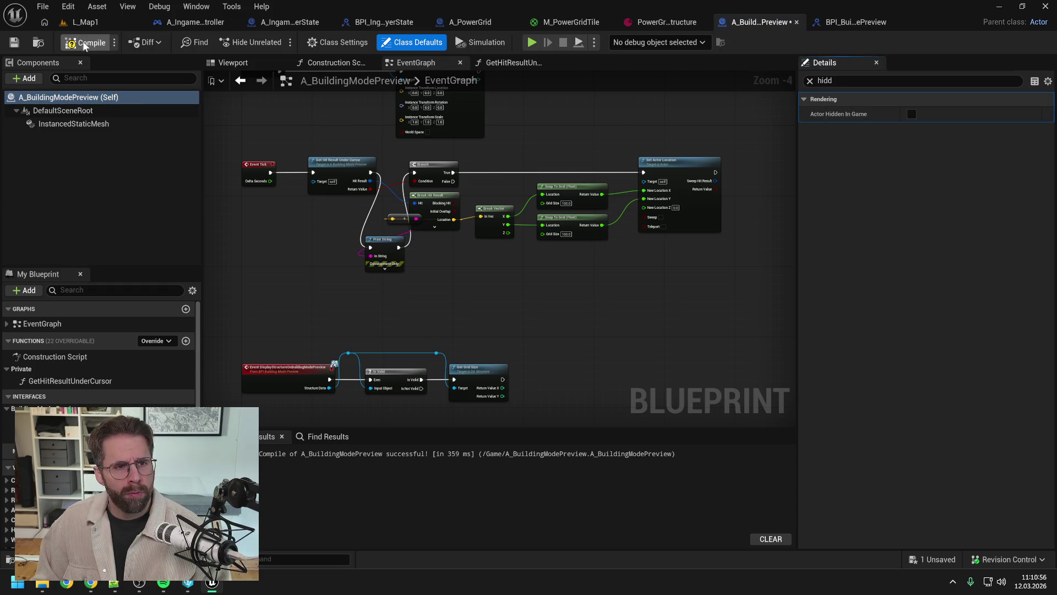
click(102, 26)
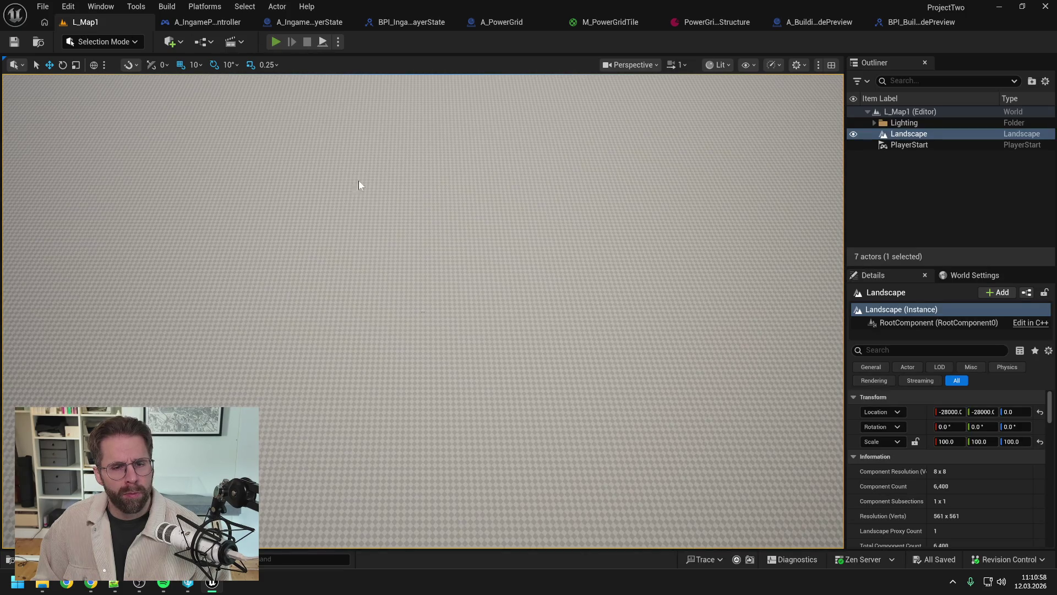
Run another Play-In-Editor test of the level, then return to the L_Map1 tab.
key(alt+p)
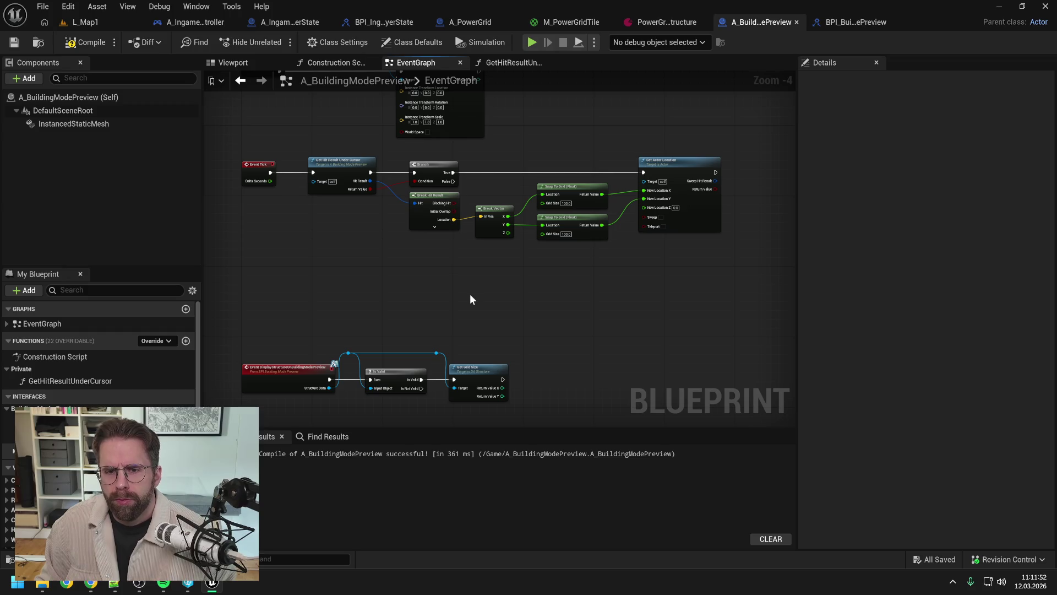
click(107, 27)
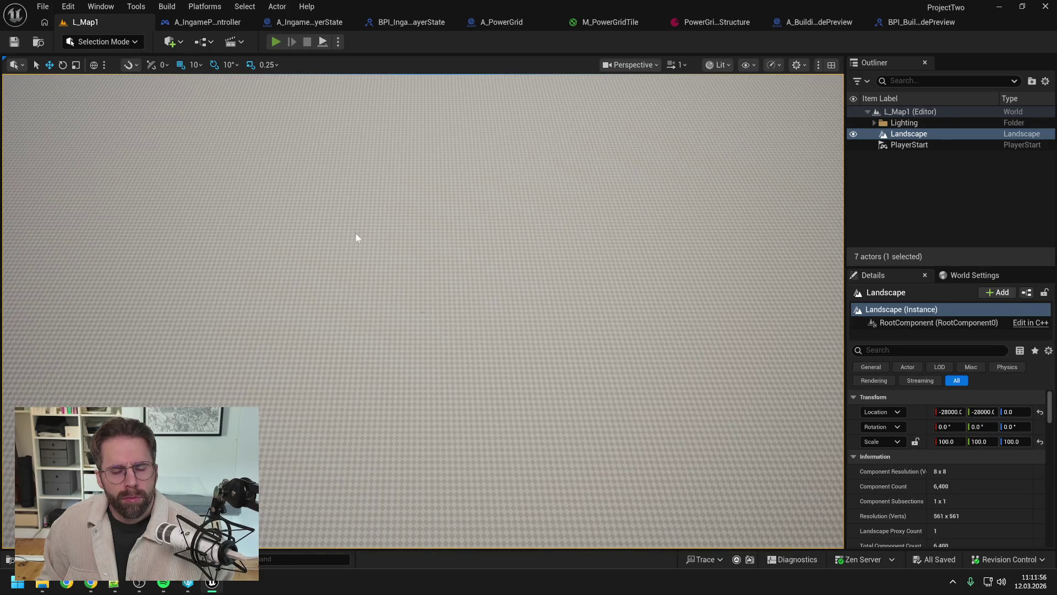
Play-test building mode to see the preview cube step across the green tile grid, then stop.
key(alt+p)
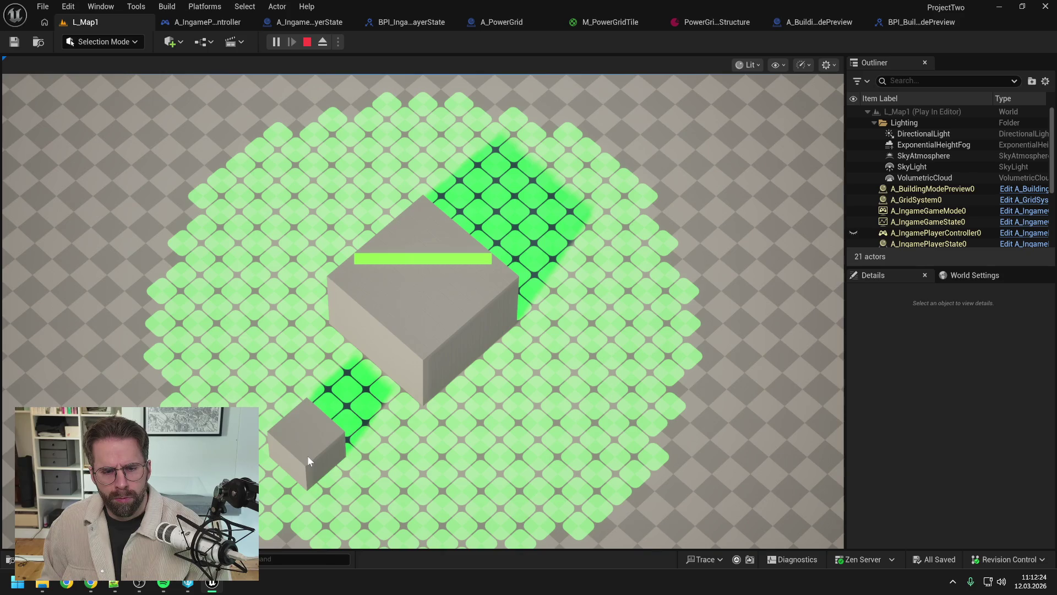
key(Escape)
click(817, 20)
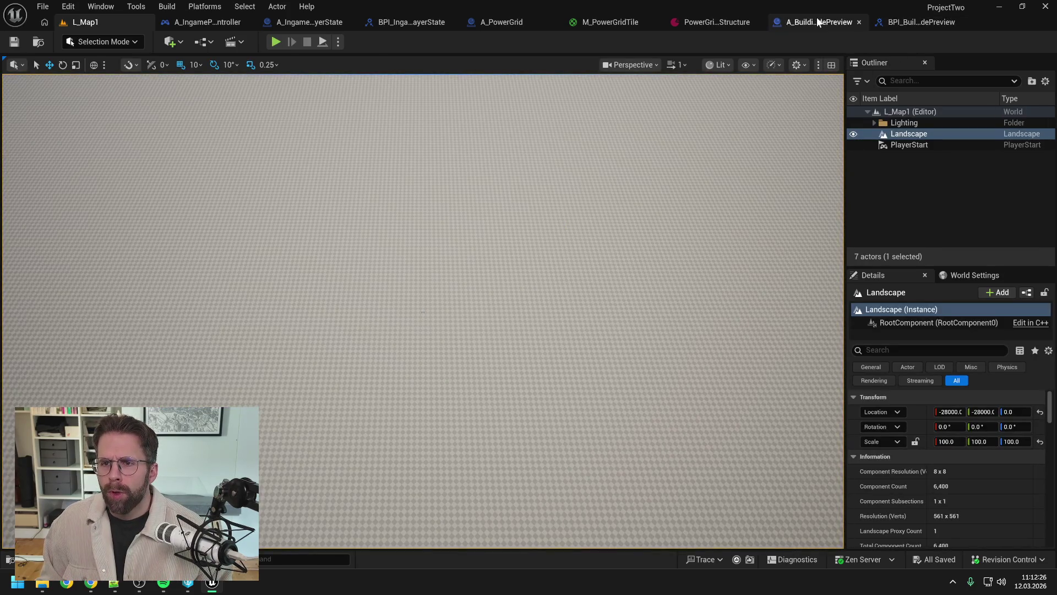
Inspect the InstancedStaticMesh's Static Mesh picker, searching '1x1'; the mesh stays SM_1x1Cube.
click(73, 123)
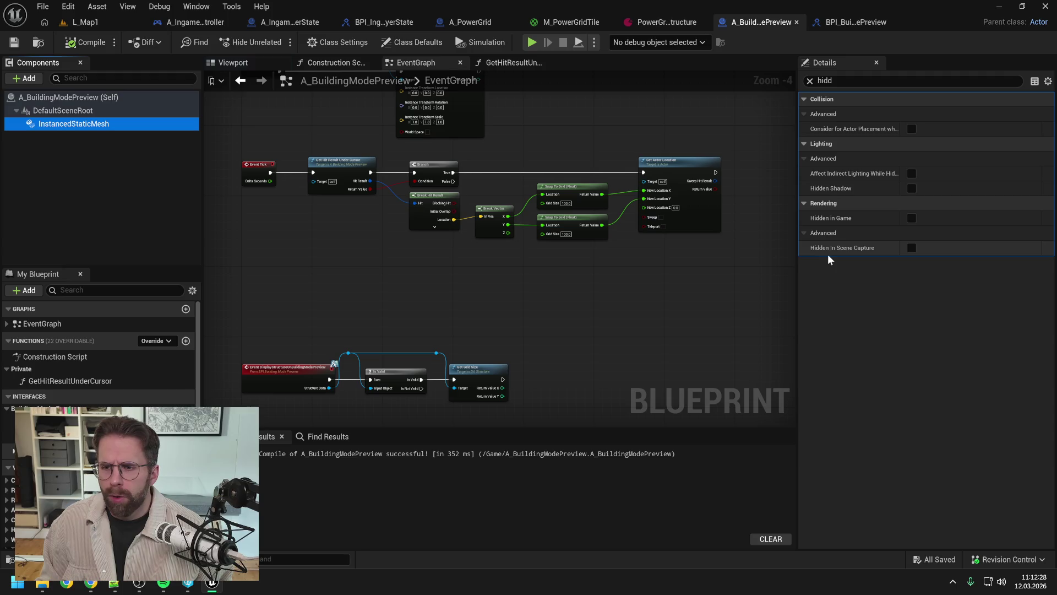
click(824, 81)
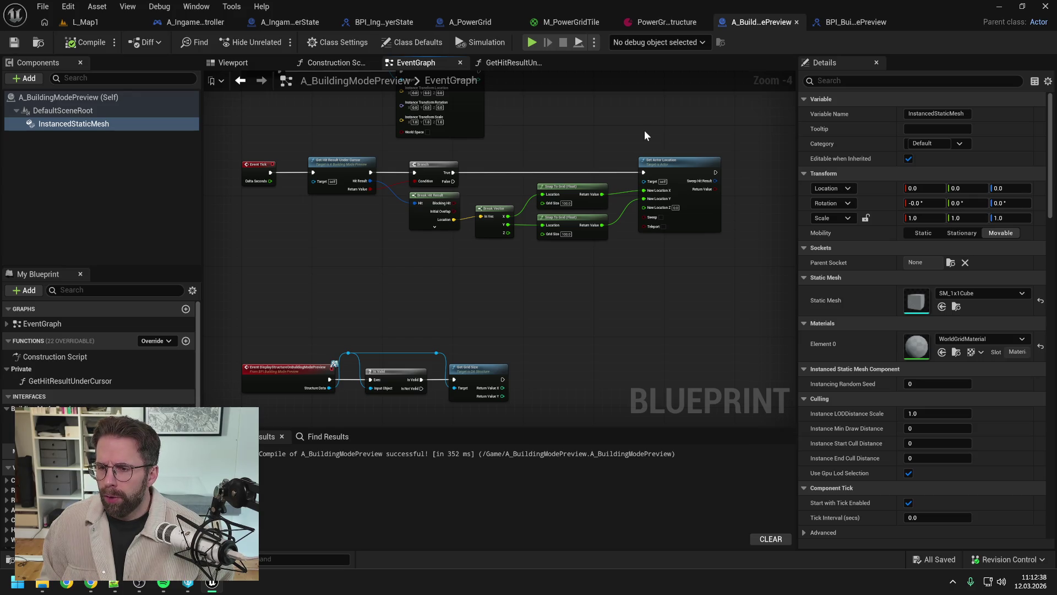
click(970, 292)
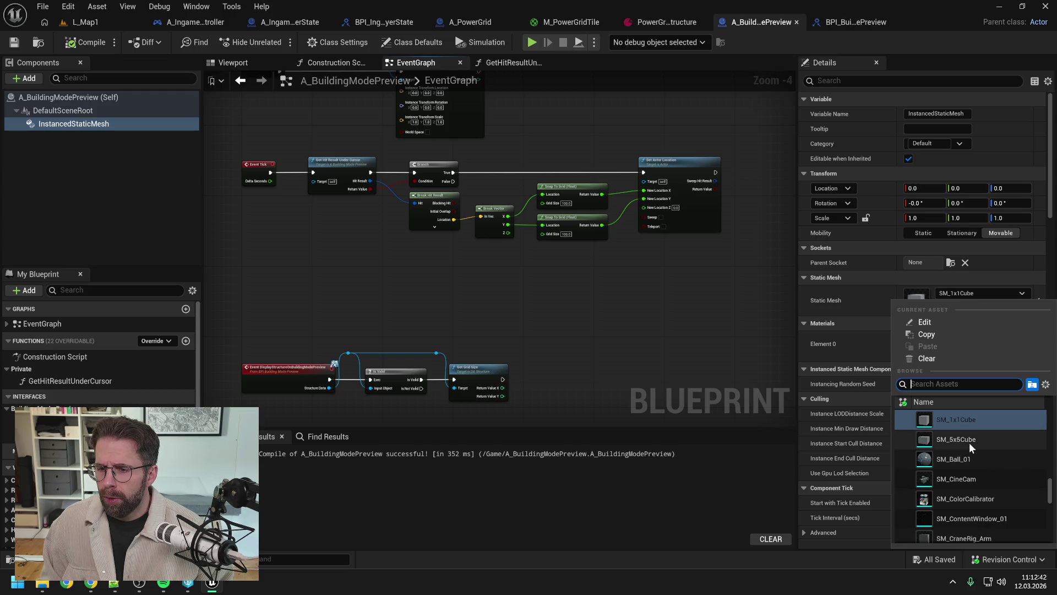
scroll(967, 441, down, 5)
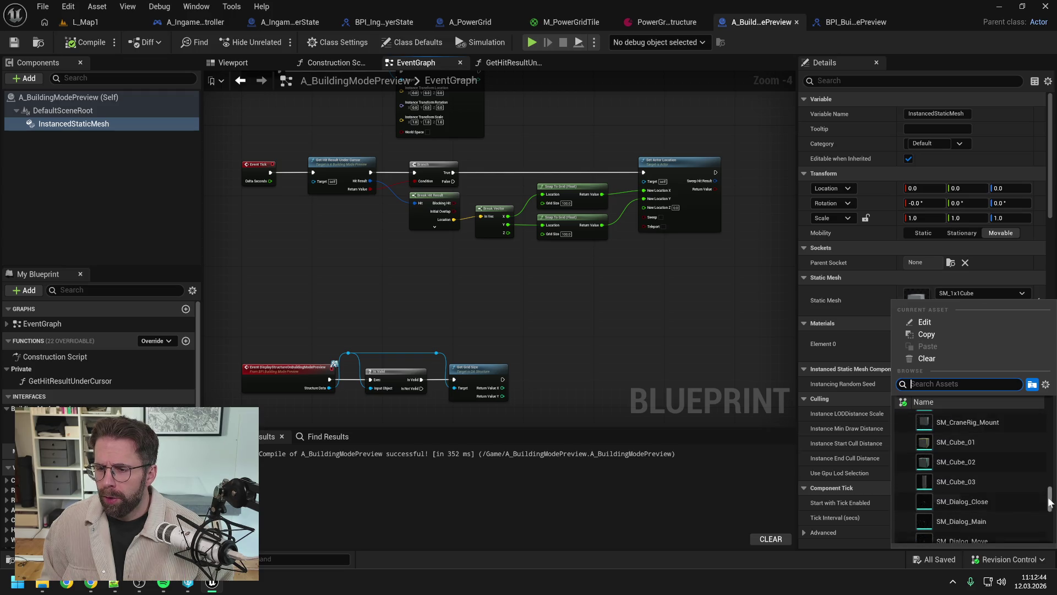
mouse_move(1050, 502)
mouse_down()
mouse_move(1051, 542)
mouse_move(1050, 418)
mouse_up()
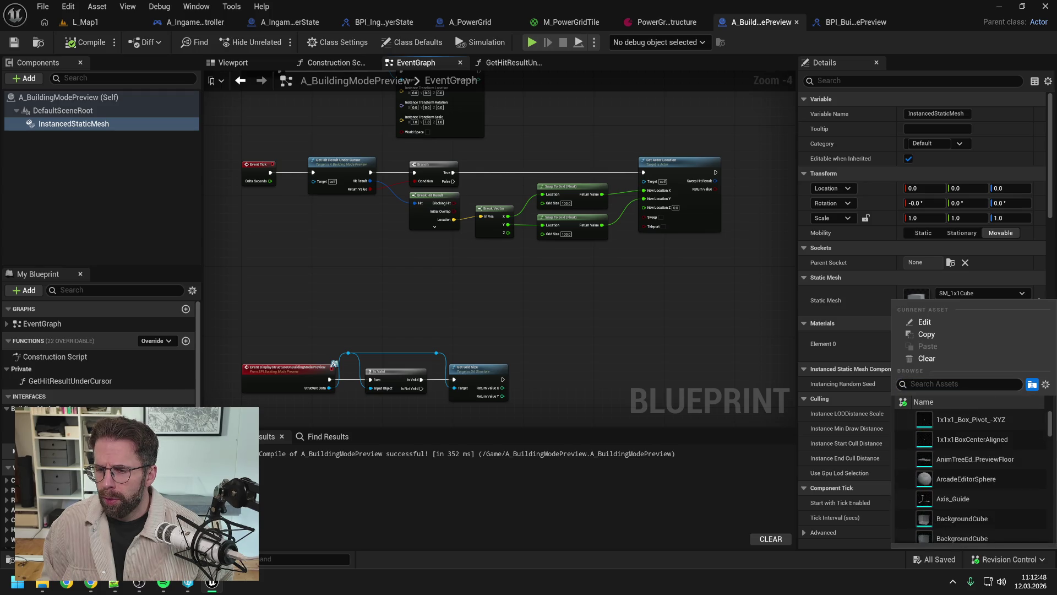
text(1x1)
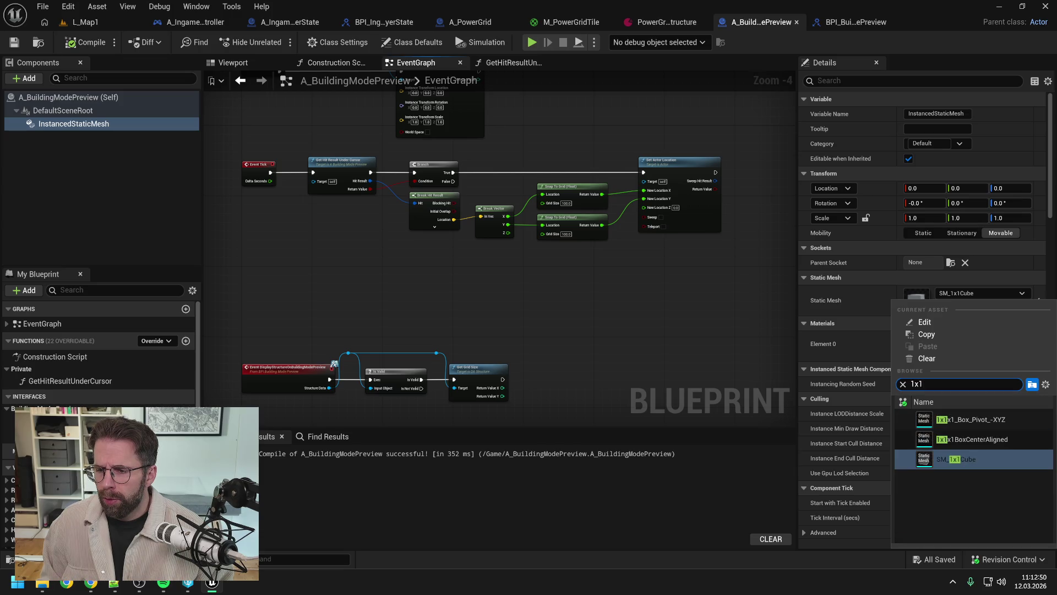
key(ctrl+space)
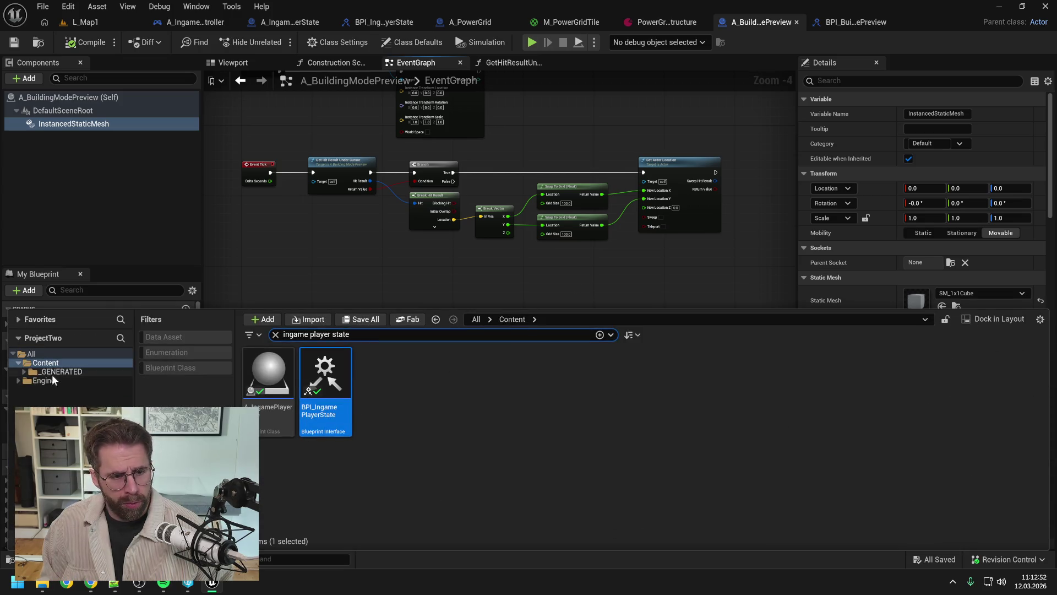
Clear the Content Drawer search and open SM_1x1Cube from _GENERATED > Bonjwa in the mesh editor.
click(52, 373)
click(364, 336)
key(BackSpace)
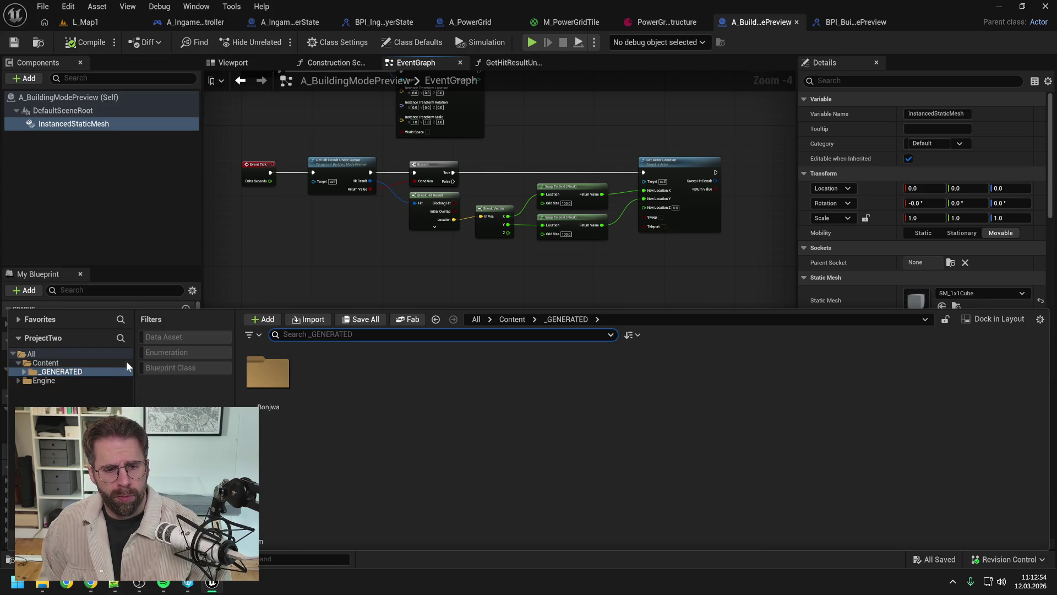
double_click(267, 372)
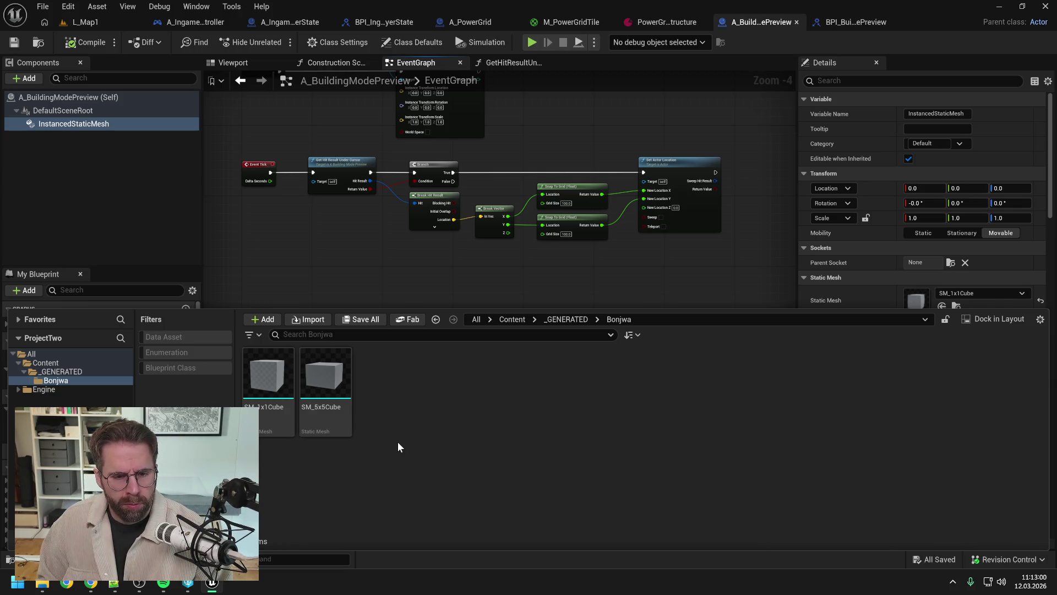
double_click(259, 379)
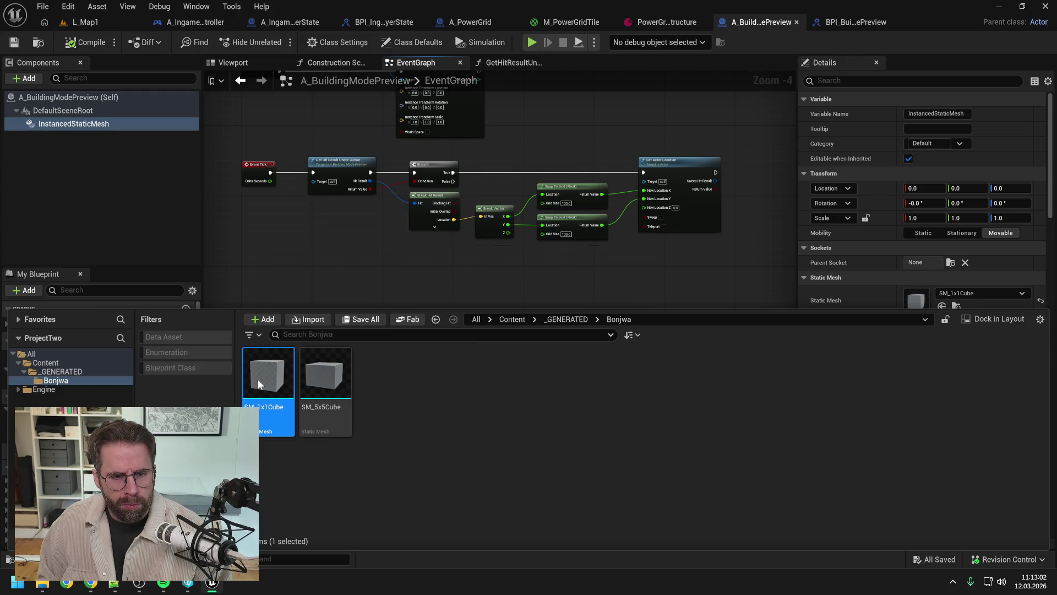
scroll(349, 293, down, 5)
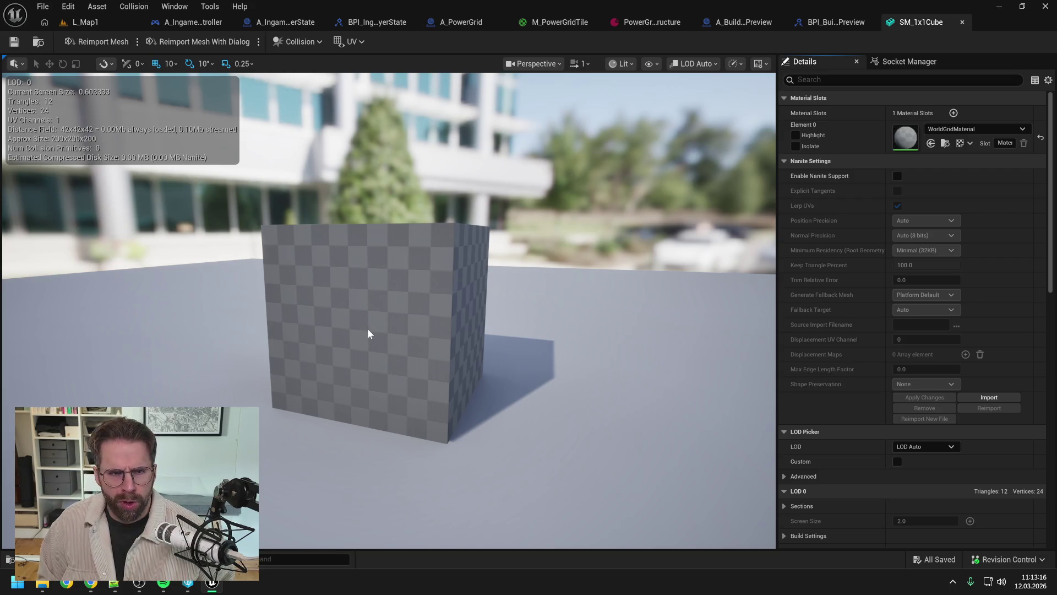
Rename the SM_1x1Cube asset to SM_2x2Cube, check out the changed packages, and return to L_Map1.
key(ctrl+space)
mouse_move(344, 435)
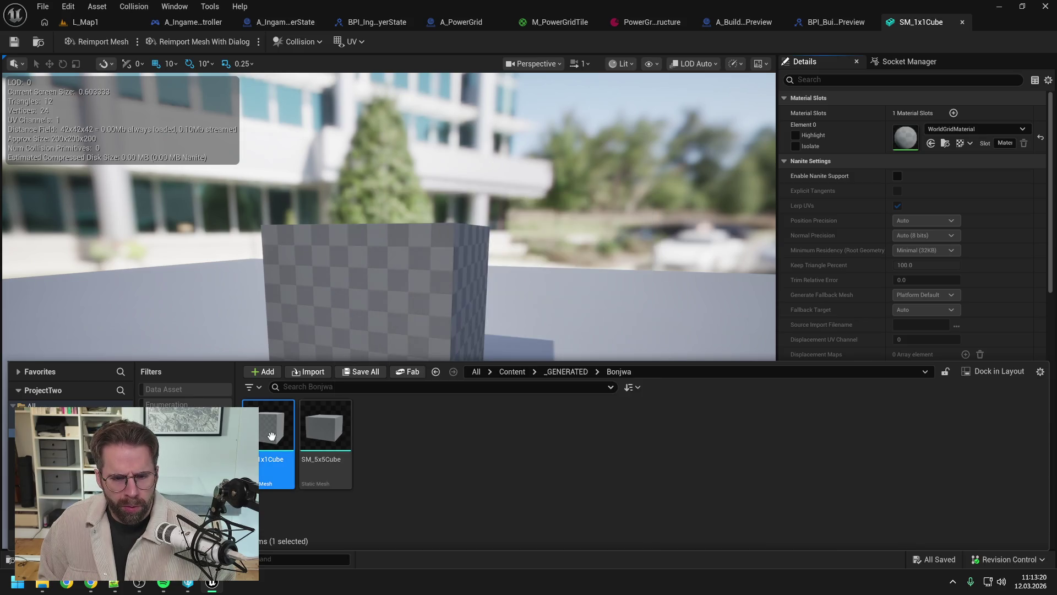
mouse_move(271, 436)
click(275, 466)
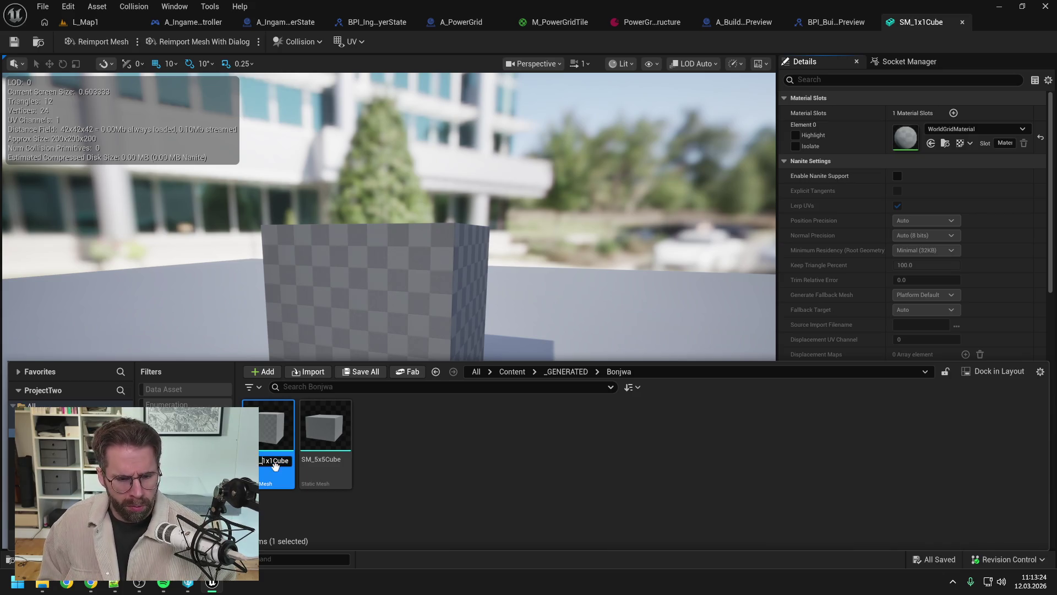
key(BackSpace)
text(2x2)
key(Return)
click(554, 412)
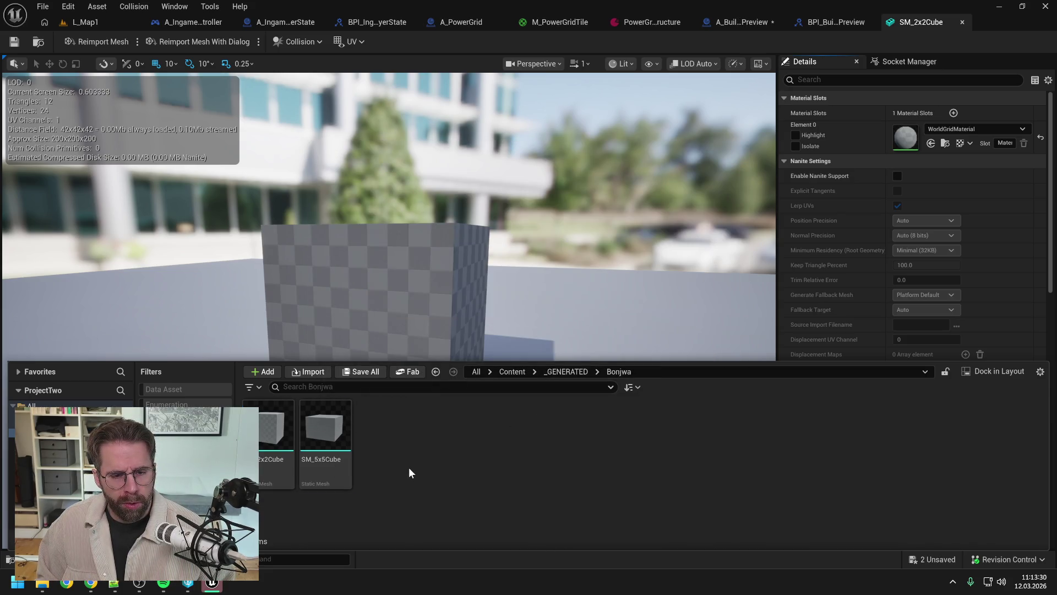
click(545, 418)
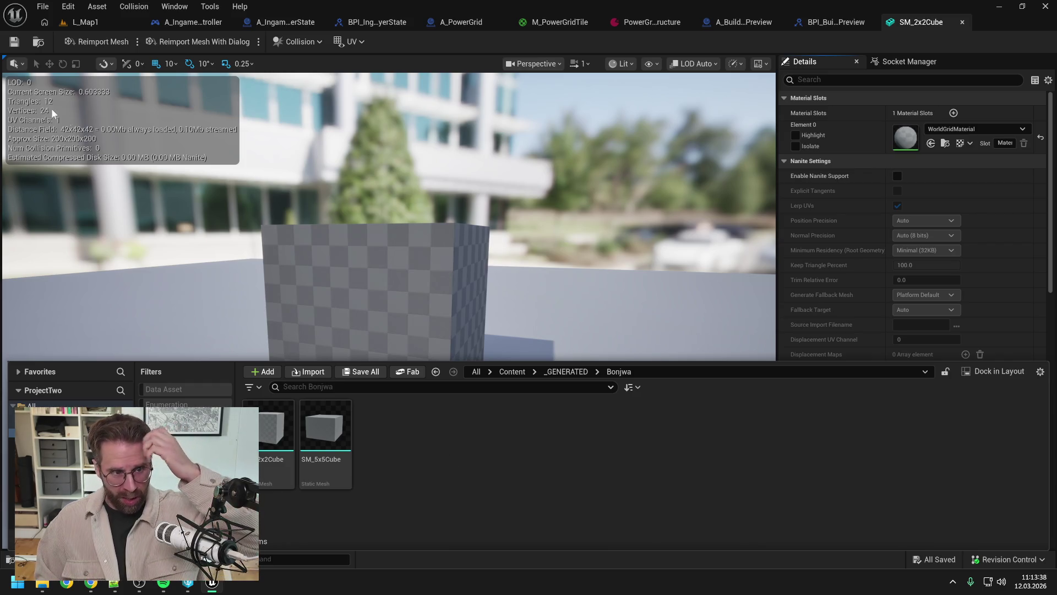
click(98, 19)
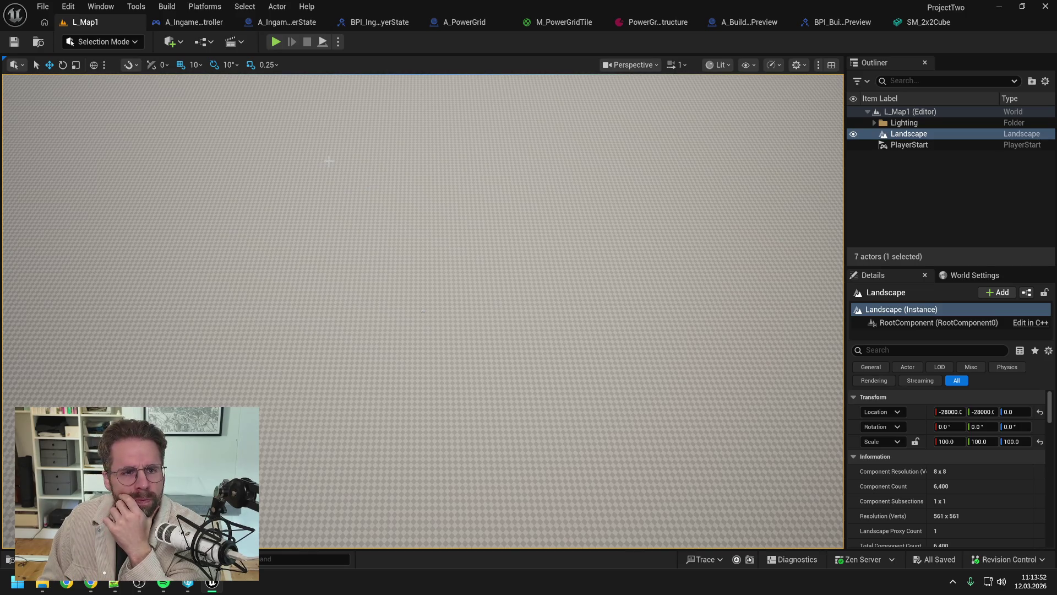
Look through the Tools, Build and Window menus, then switch the editor to Modeling Mode.
click(137, 7)
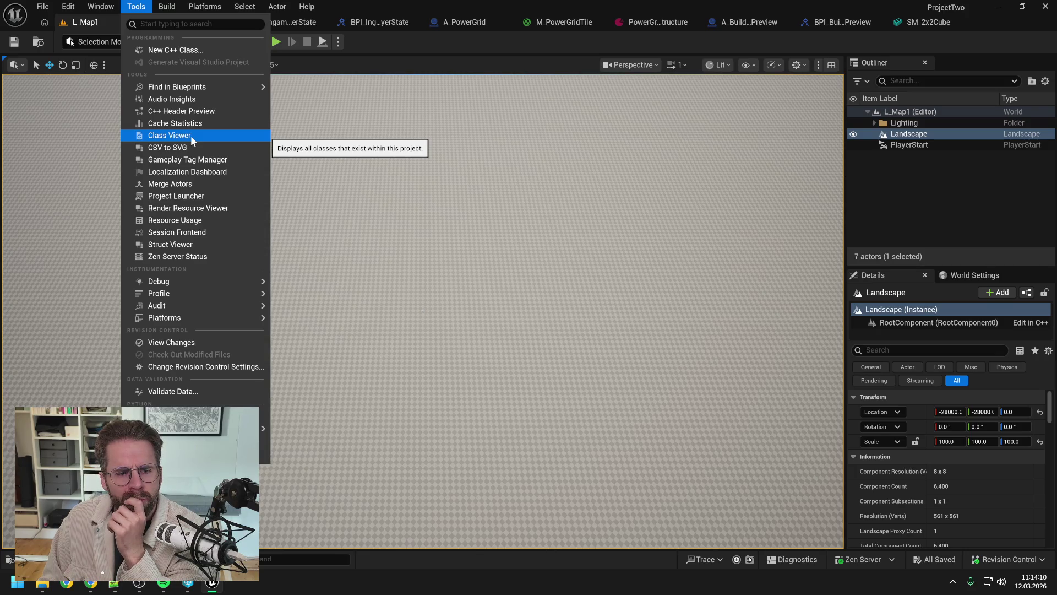
mouse_move(169, 4)
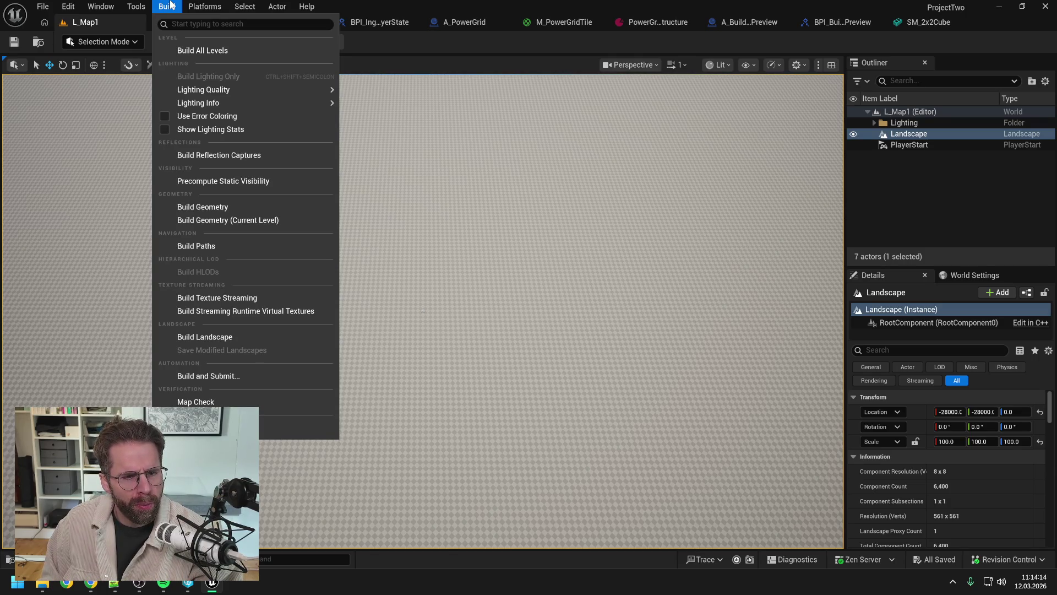
mouse_move(101, 4)
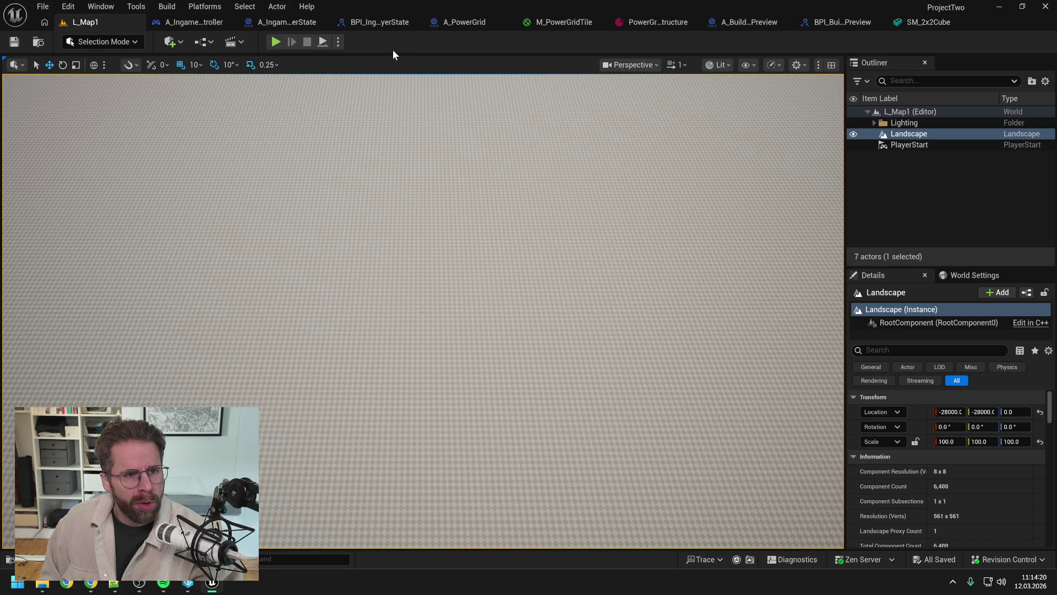
click(136, 42)
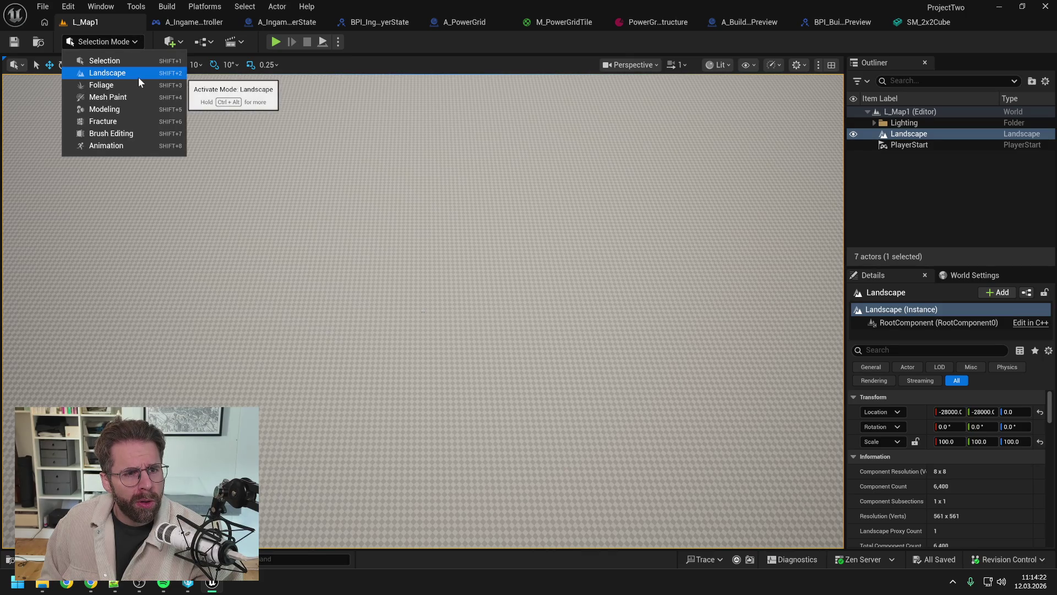
click(143, 110)
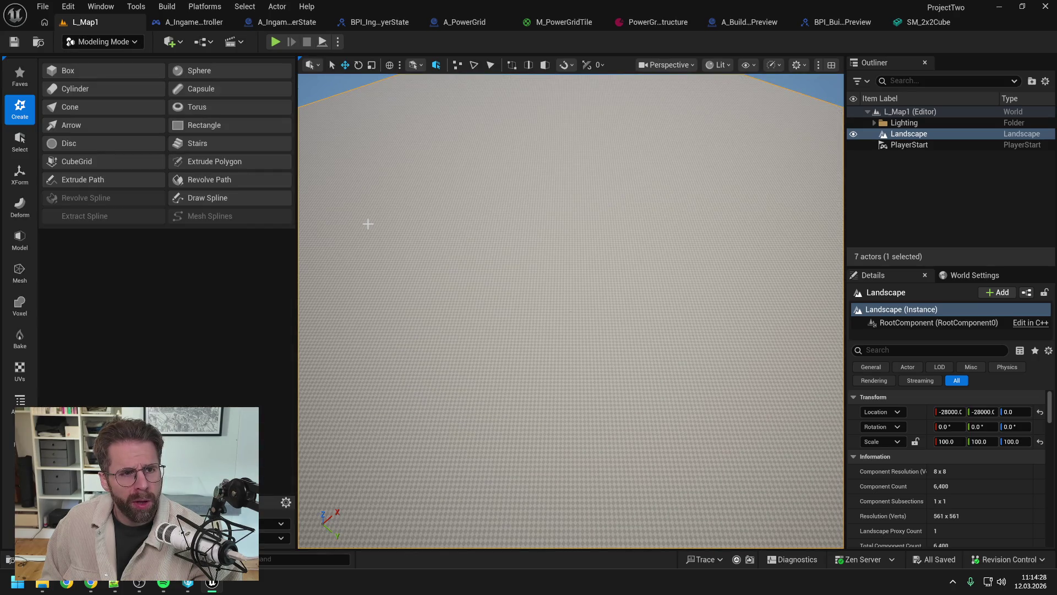
Create a 100×100×100 Box on the landscape at -3880, 2500, 0 and accept it.
click(113, 71)
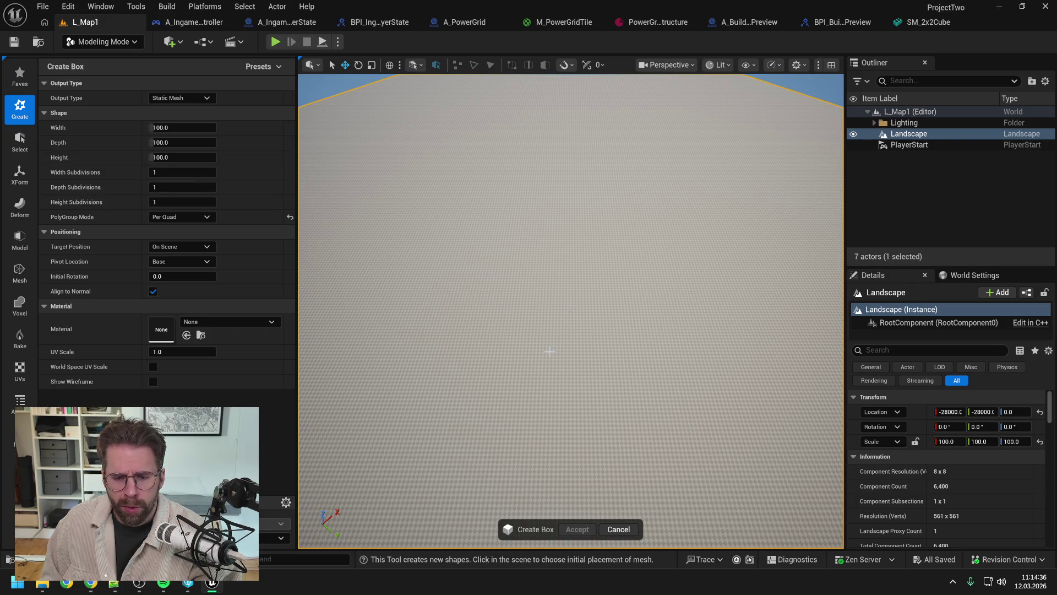
click(543, 422)
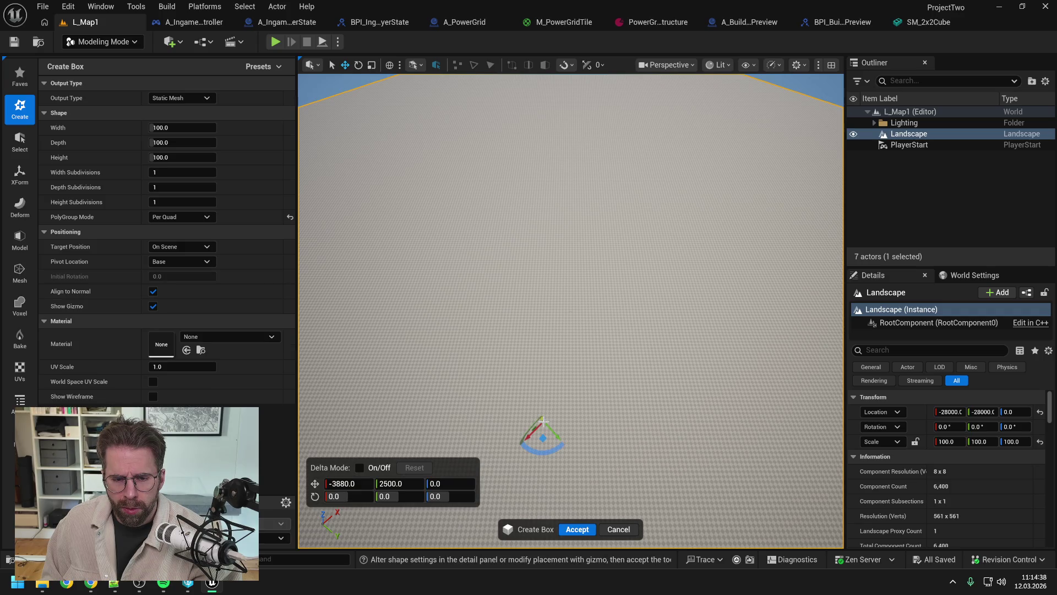
drag(546, 441, 544, 453)
scroll(544, 453, up, 5)
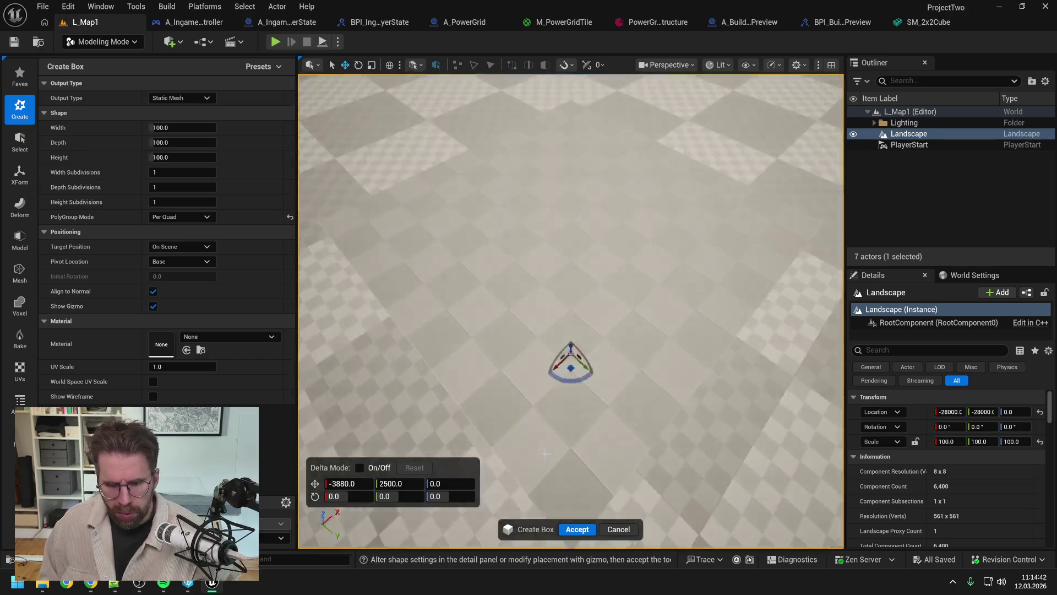
scroll(604, 388, up, 3)
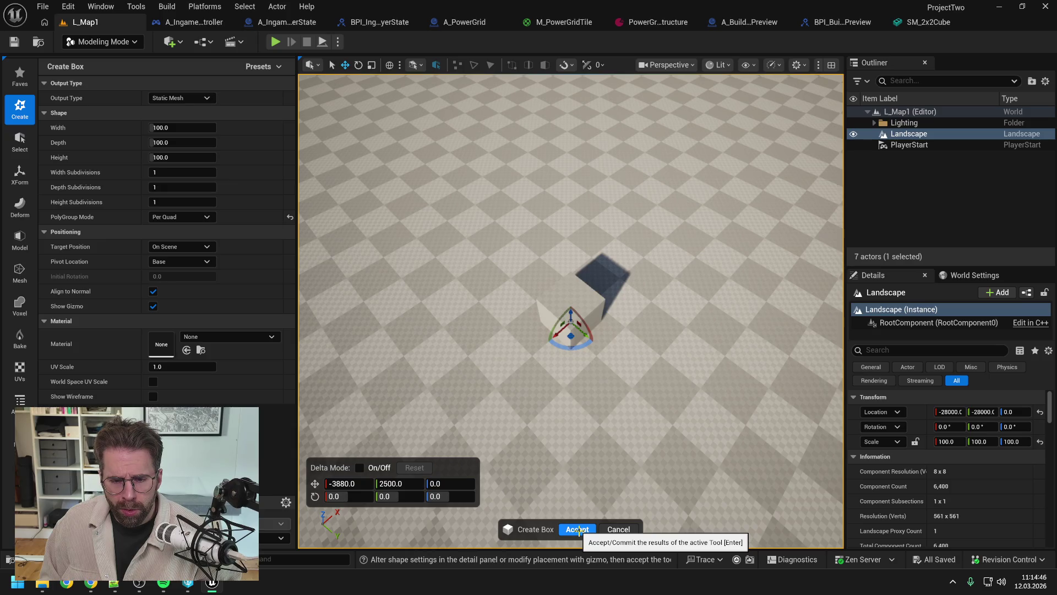
click(577, 529)
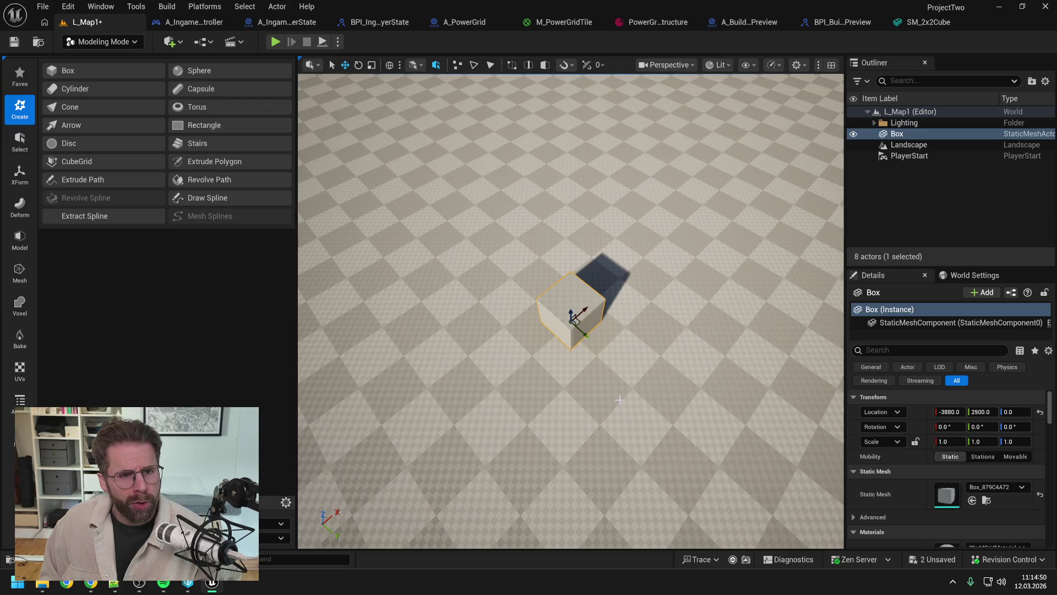
Raise the box to Location Z 250 and show the LOD, pivot and conversion utilities.
mouse_move(573, 309)
mouse_down()
mouse_move(573, 244)
mouse_move(737, 220)
mouse_move(639, 209)
mouse_move(604, 342)
mouse_up()
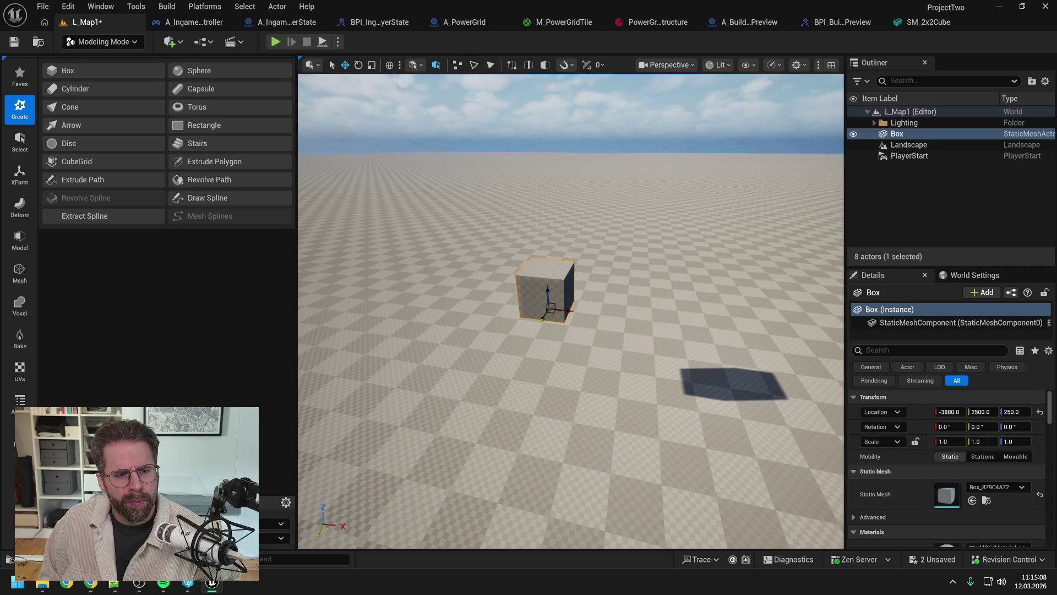
click(10, 435)
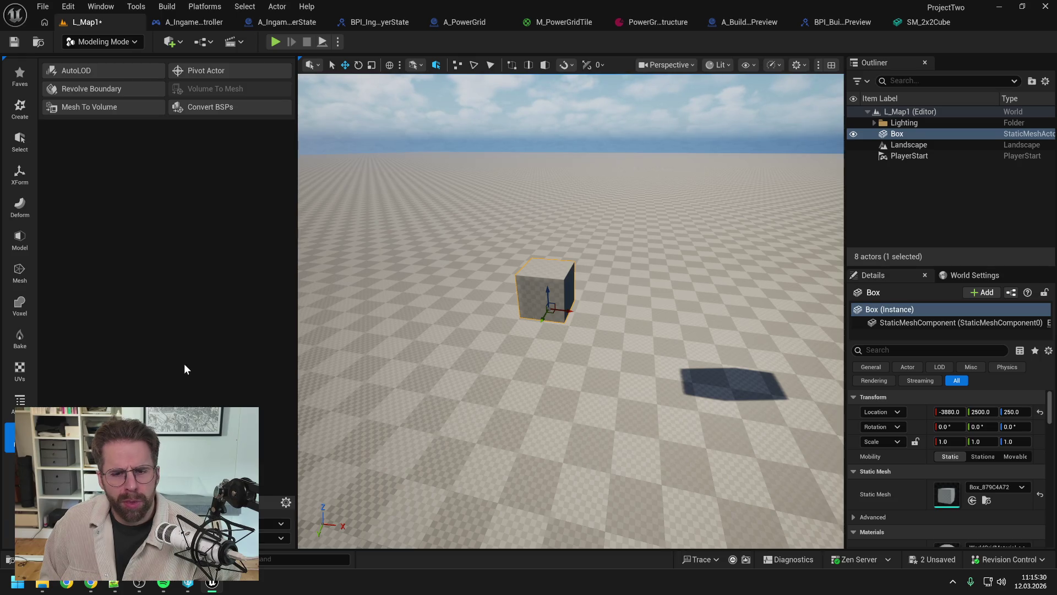
key(ctrl+space)
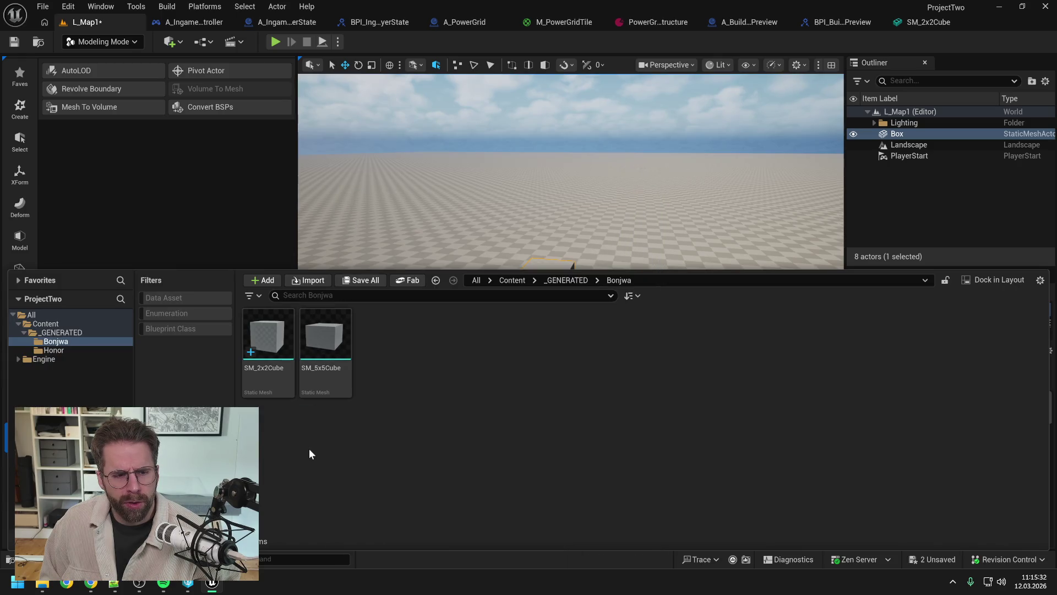
Move SM_2x2Cube and SM_5x5Cube from Bonjwa into the Honor folder.
click(60, 349)
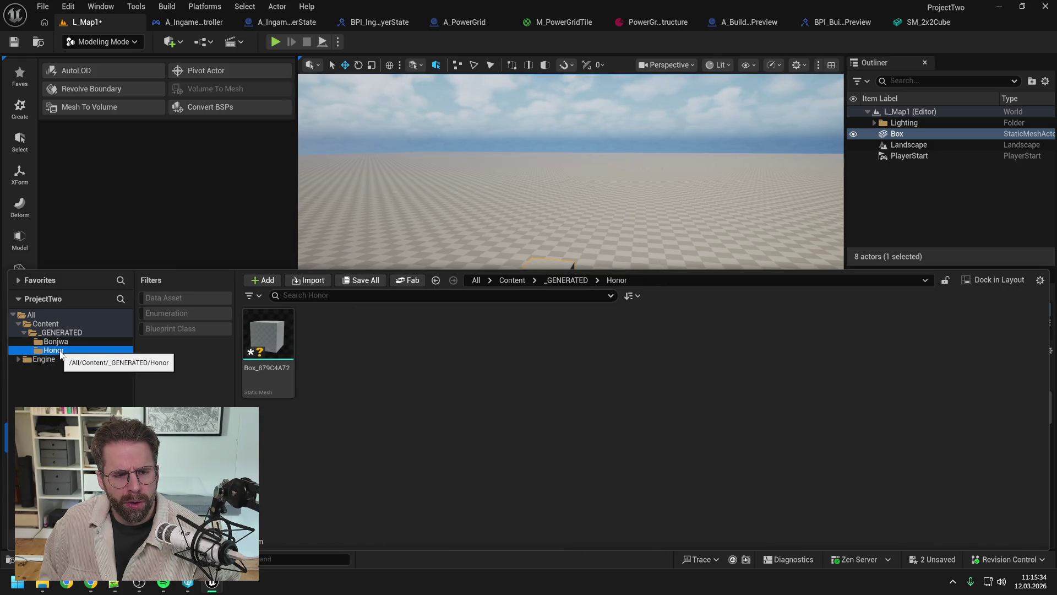
click(55, 341)
click(60, 350)
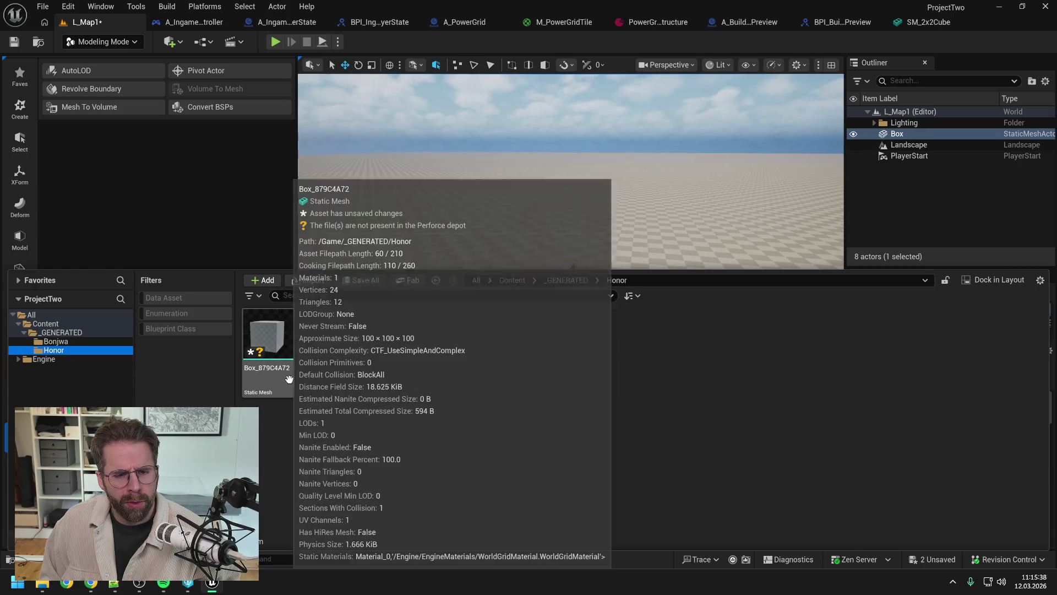
click(289, 380)
key(F2)
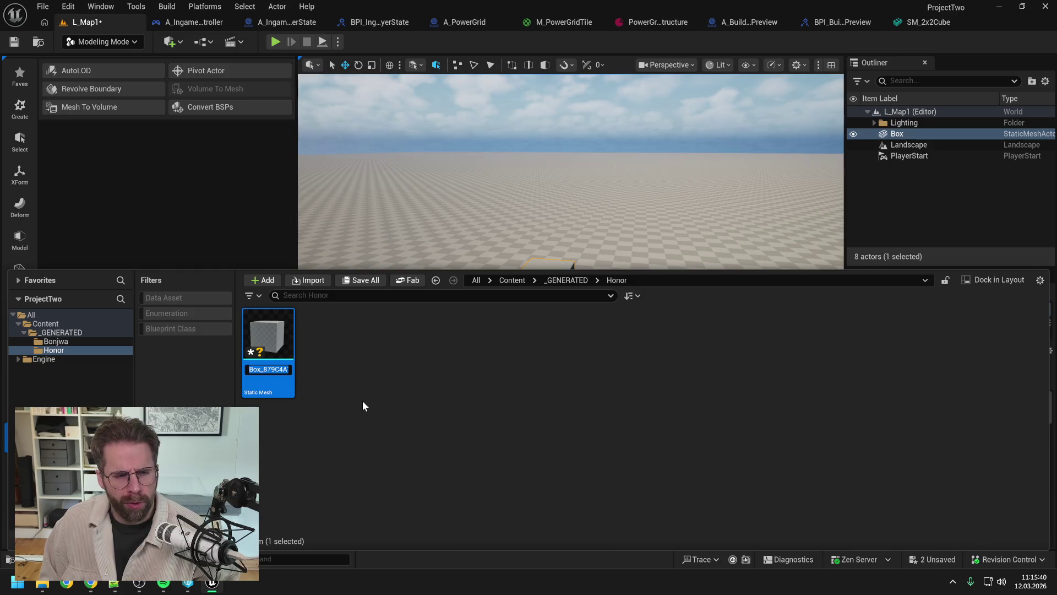
click(55, 341)
click(259, 349)
ctrl+click(329, 347)
drag(329, 348, 68, 353)
click(88, 372)
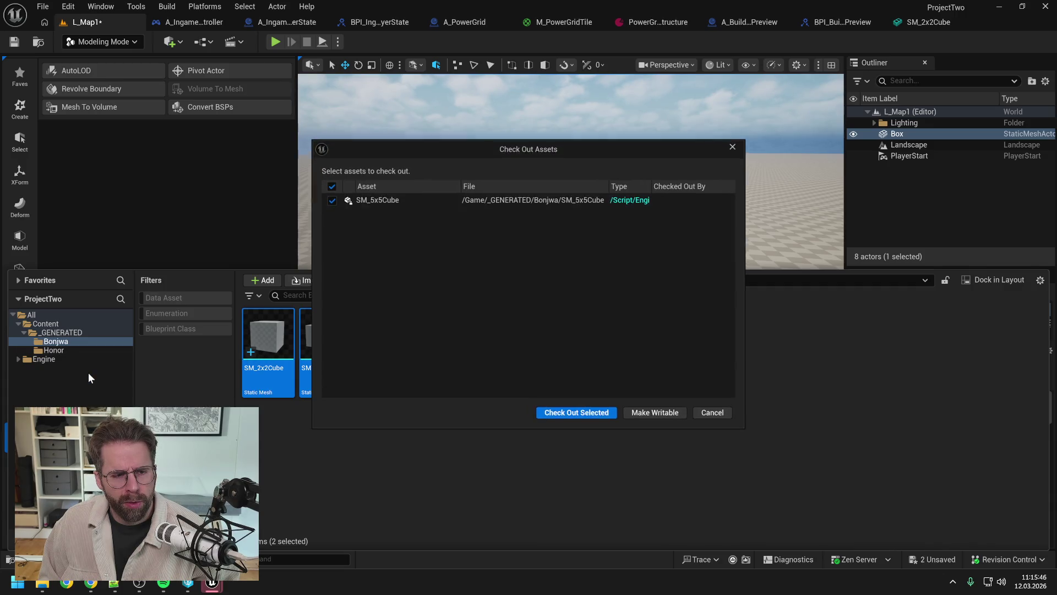
click(577, 412)
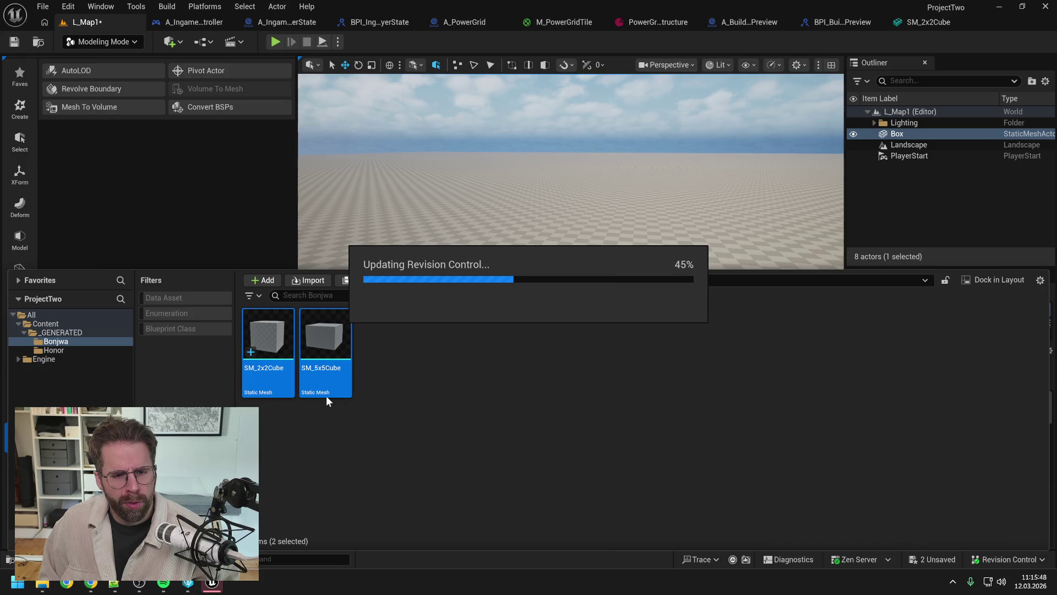
Rename the Box_879C4A72 mesh in Honor to SM_1x1Cube.
click(66, 350)
click(269, 381)
key(F2)
text(SM_)
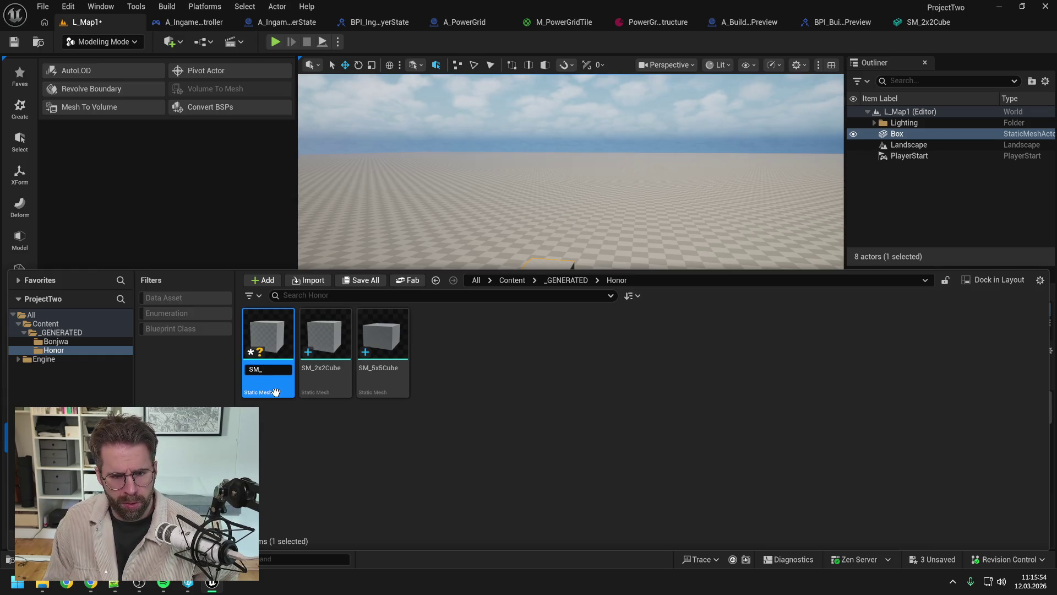
text(1x1Cube)
key(Return)
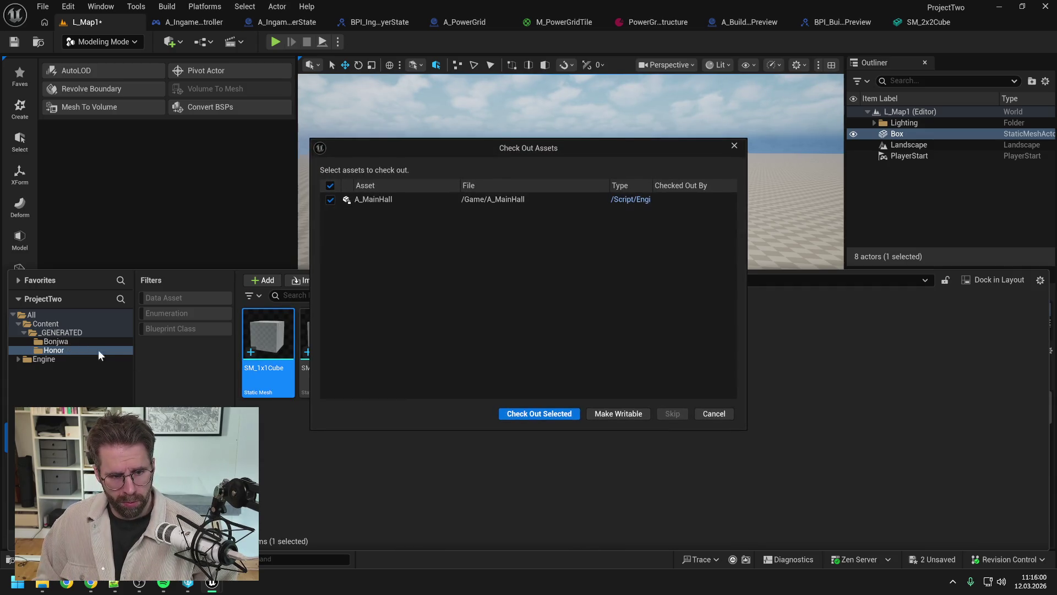
key(Return)
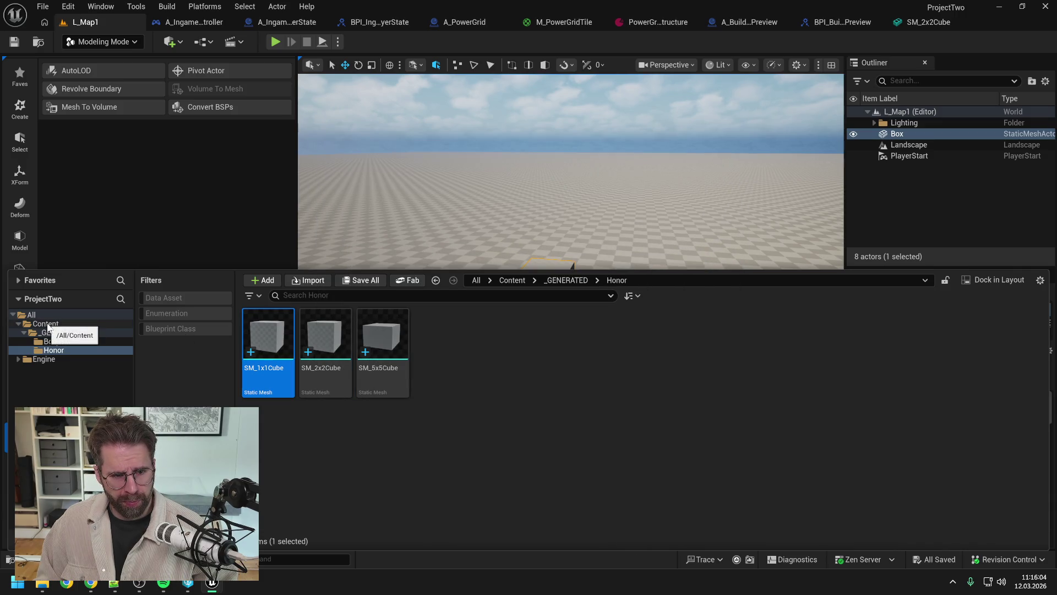
Fix up redirectors in the Content folder, deleting the unreferenced ones.
click(47, 324)
right_click(47, 324)
click(94, 215)
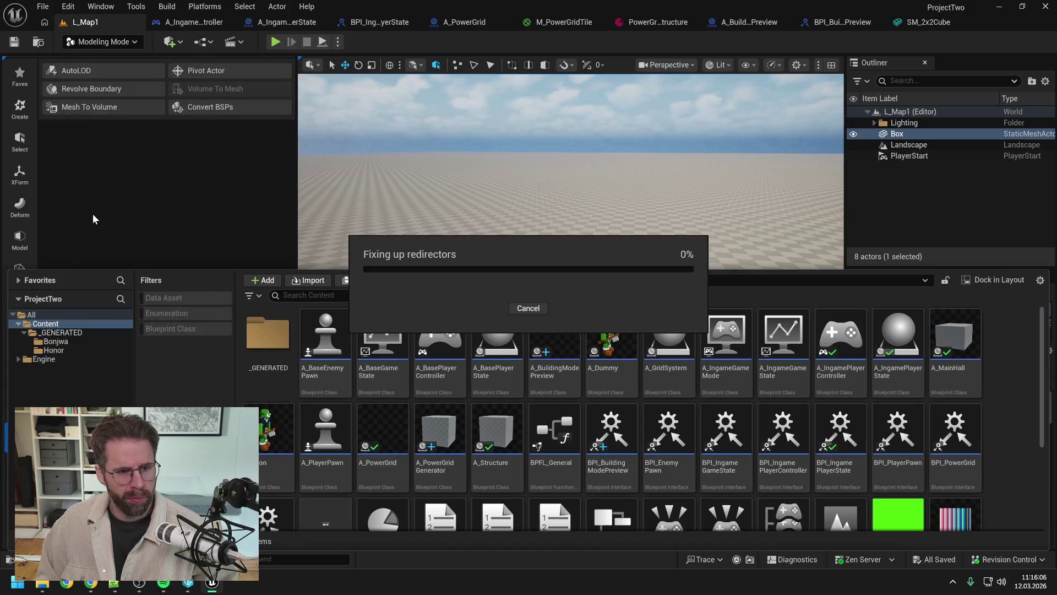
click(570, 414)
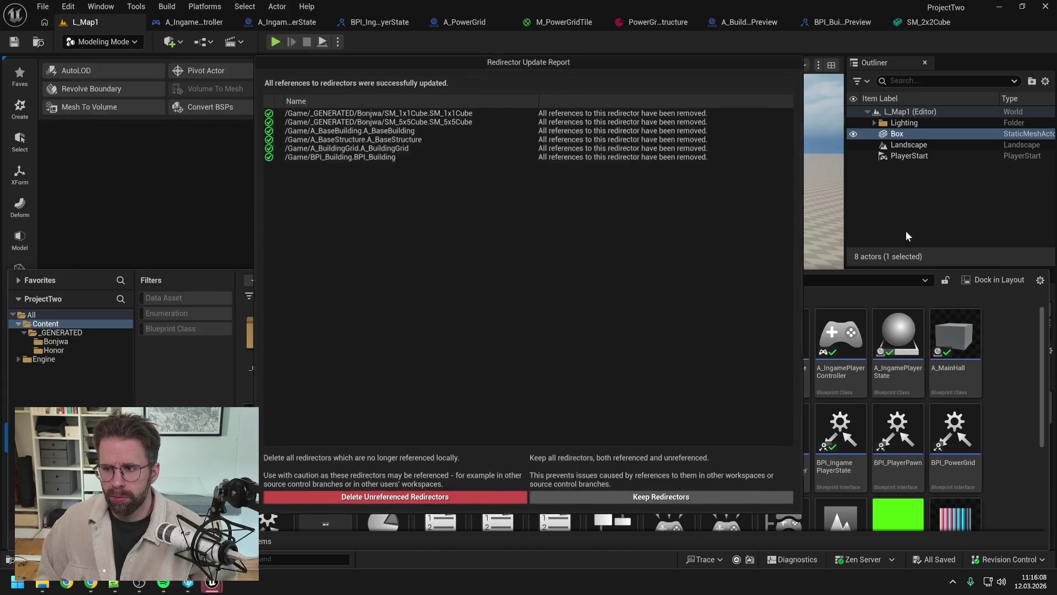
click(464, 498)
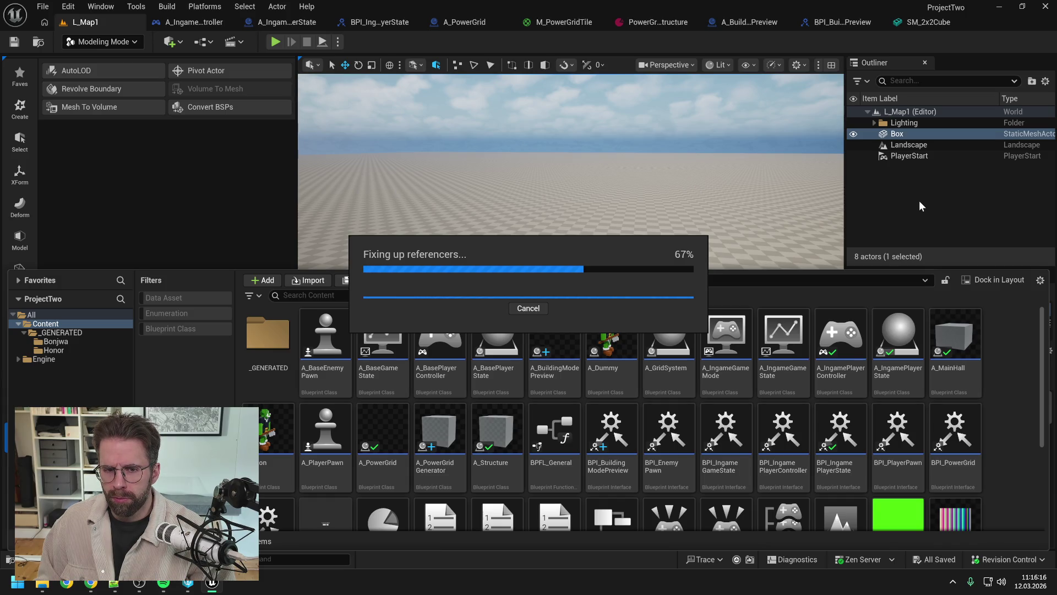
Delete the test box from the level, return to Selection mode, and save L_Map1.
click(921, 206)
click(909, 134)
key(Delete)
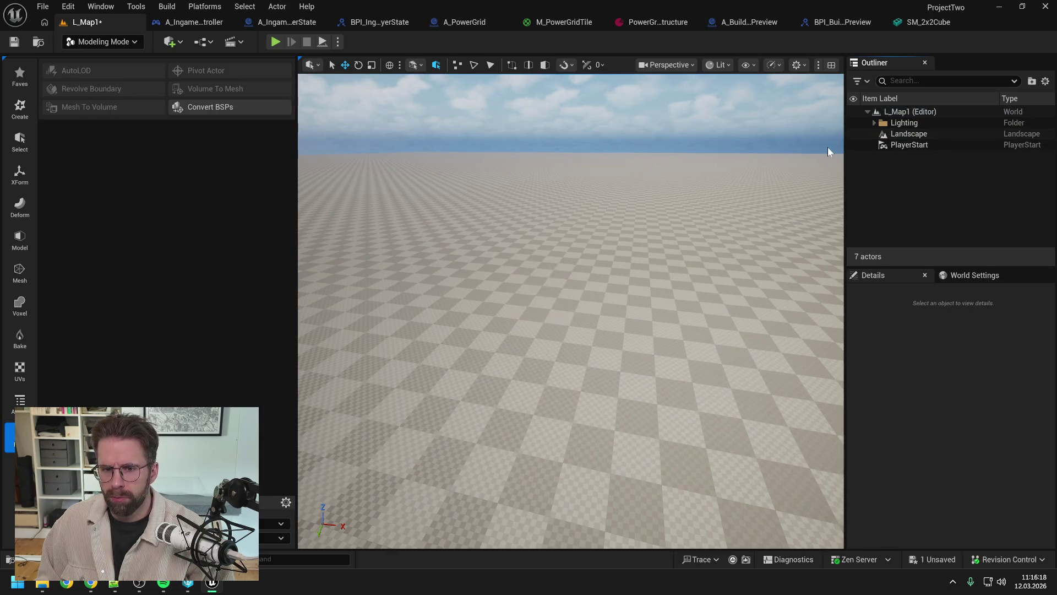
click(102, 41)
click(105, 60)
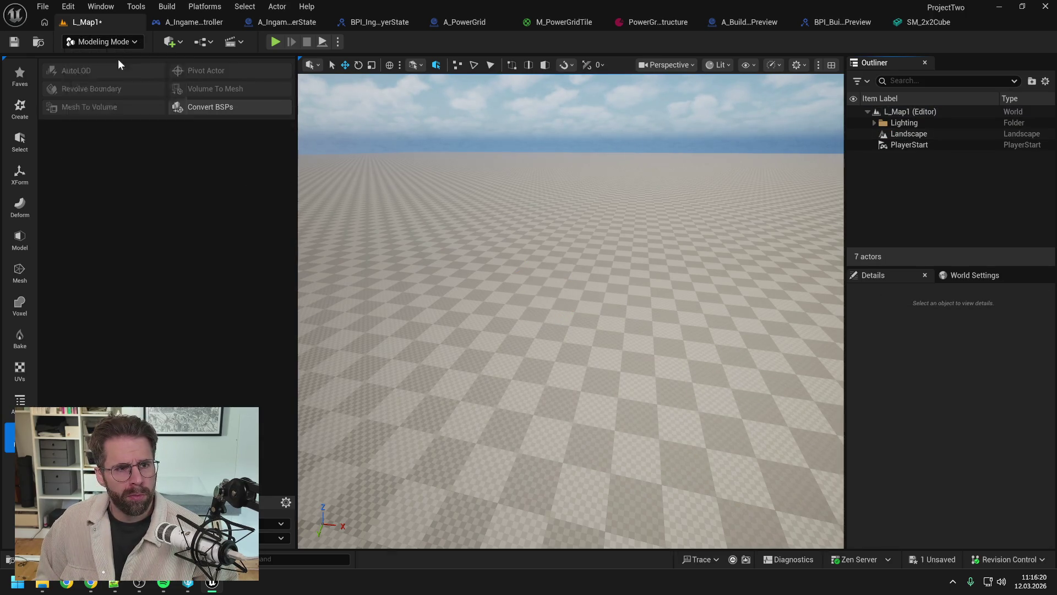
key(ctrl+s)
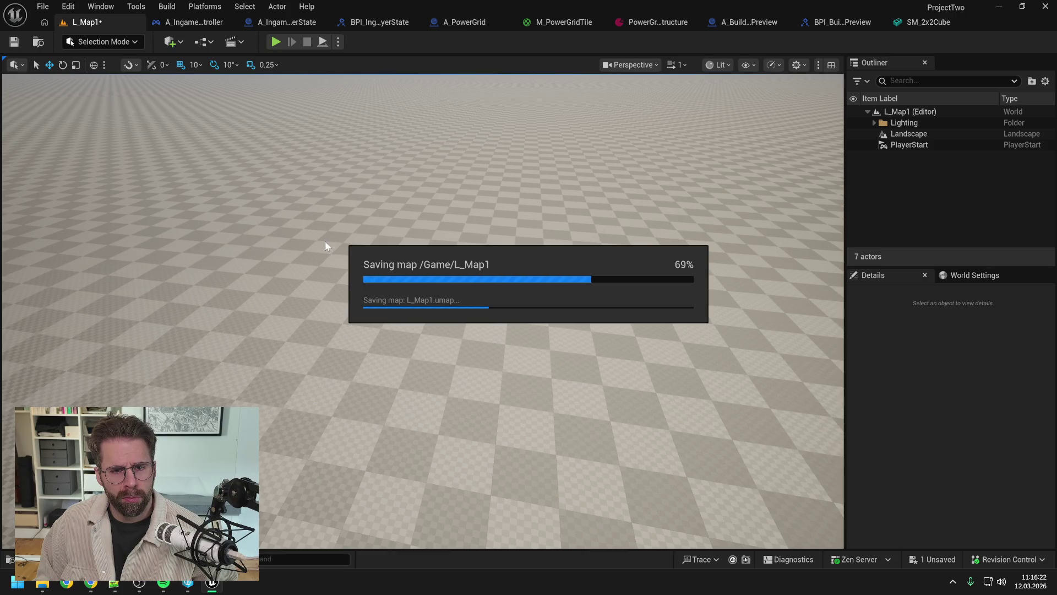
Delete the Bonjwa folder and show the three cube meshes in Honor.
key(ctrl+space)
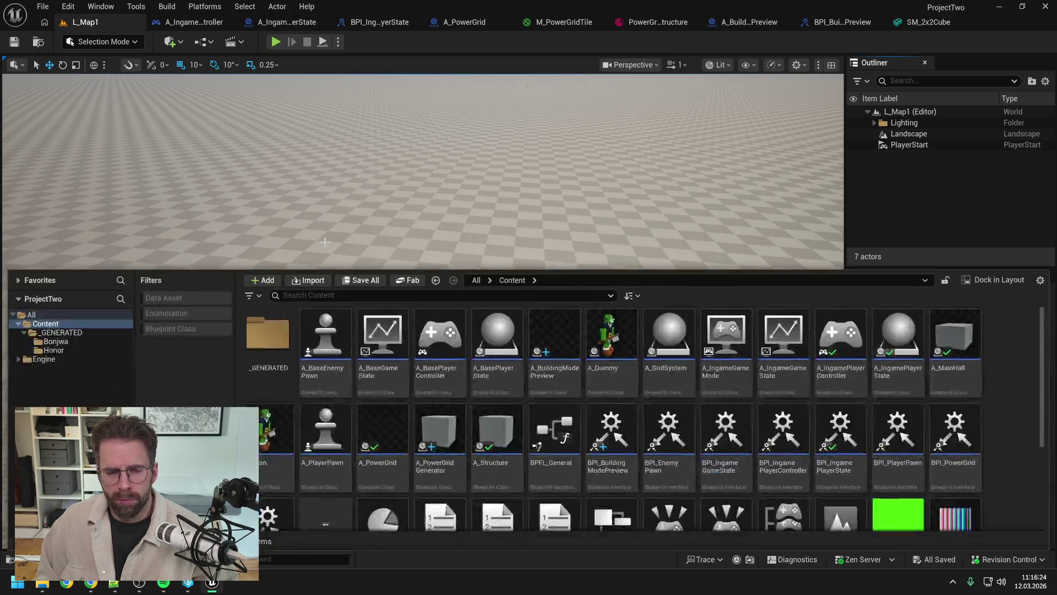
click(74, 342)
key(Delete)
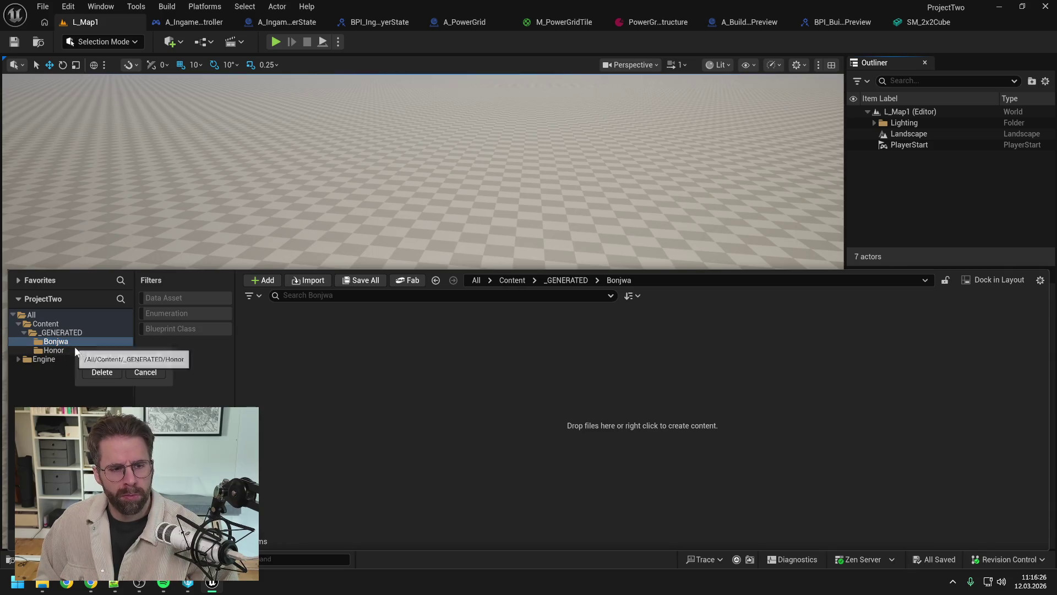
click(100, 366)
click(53, 341)
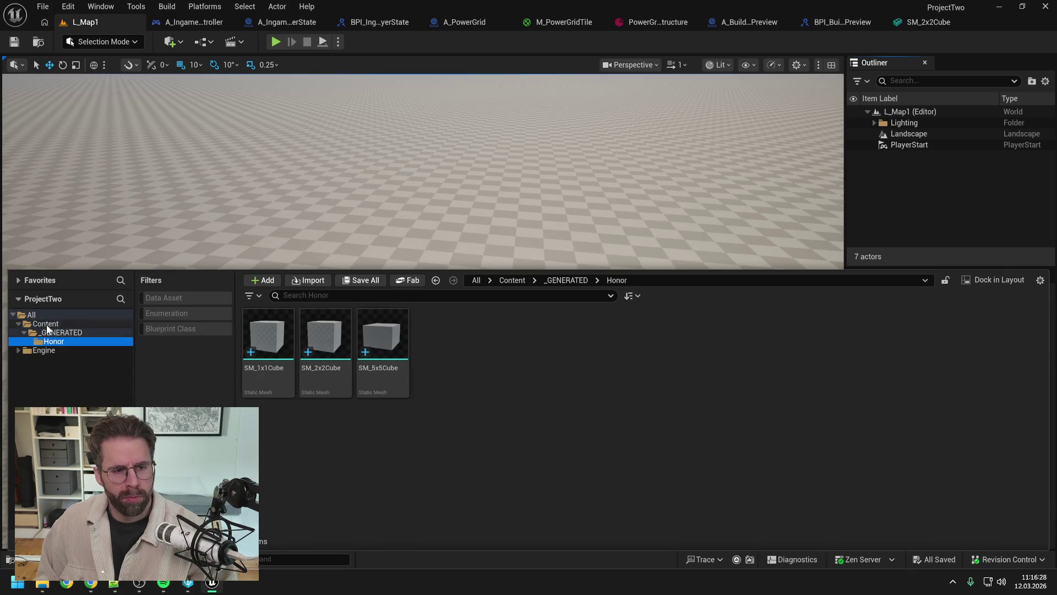
right_click(45, 324)
key(Escape)
click(53, 341)
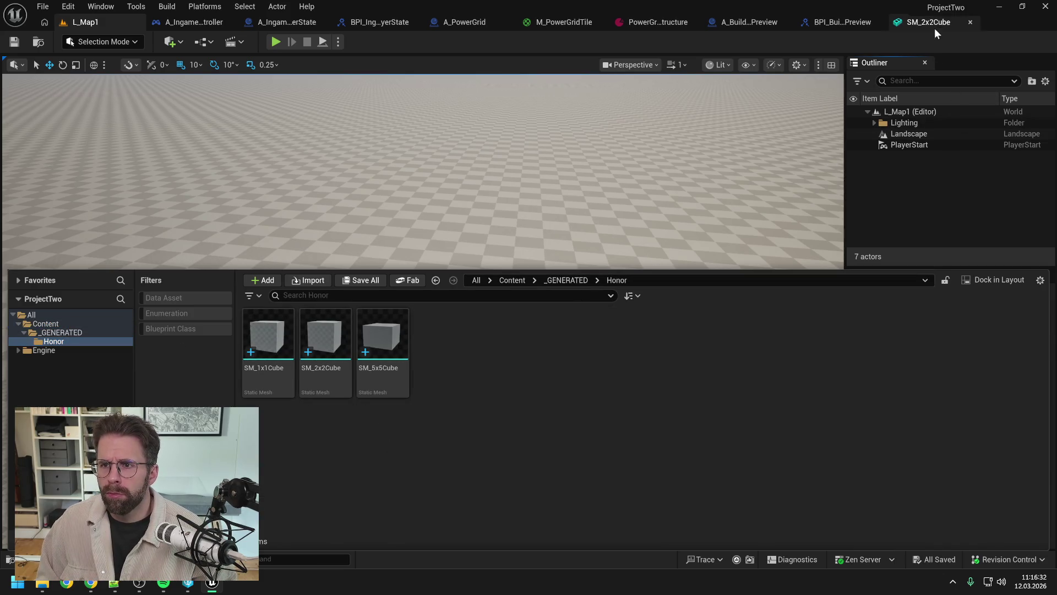
Close the SM_2x2Cube editor, set the preview's Static Mesh to SM_1x1Cube, and compile.
click(949, 17)
click(963, 22)
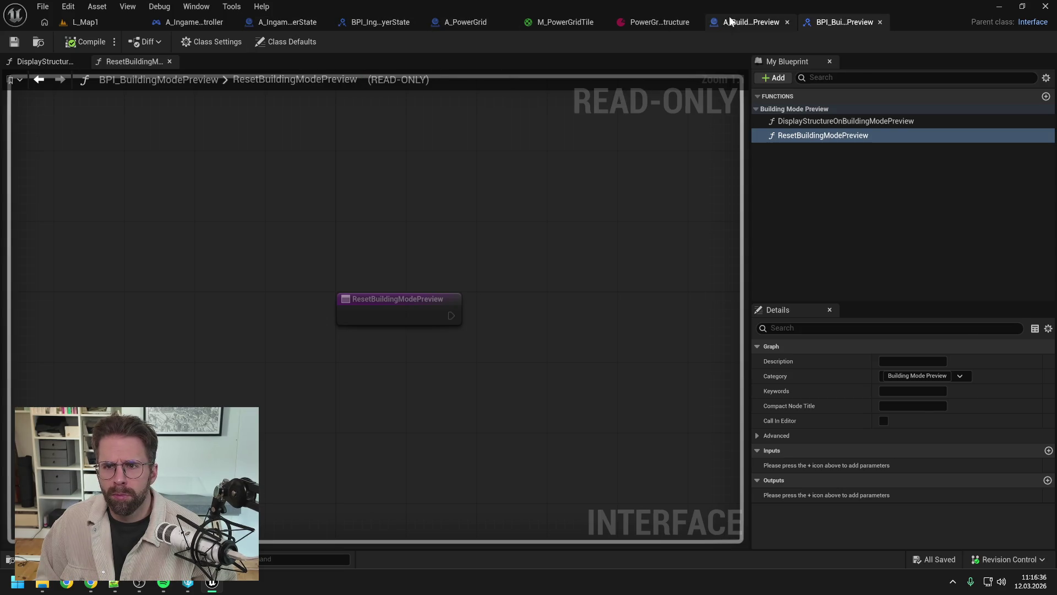
click(749, 22)
click(986, 294)
text(1x1)
click(956, 439)
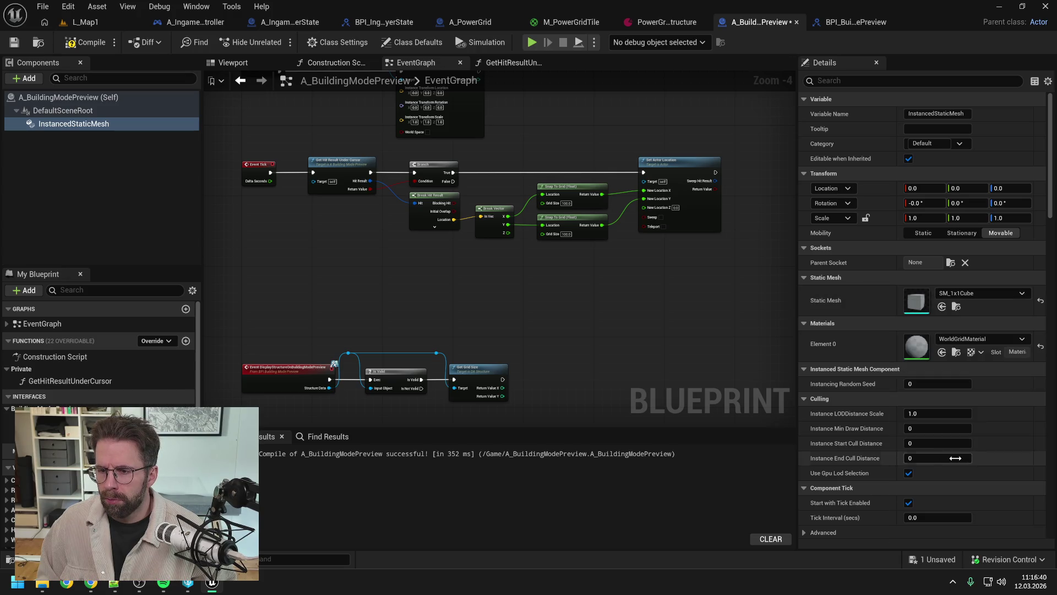
click(81, 43)
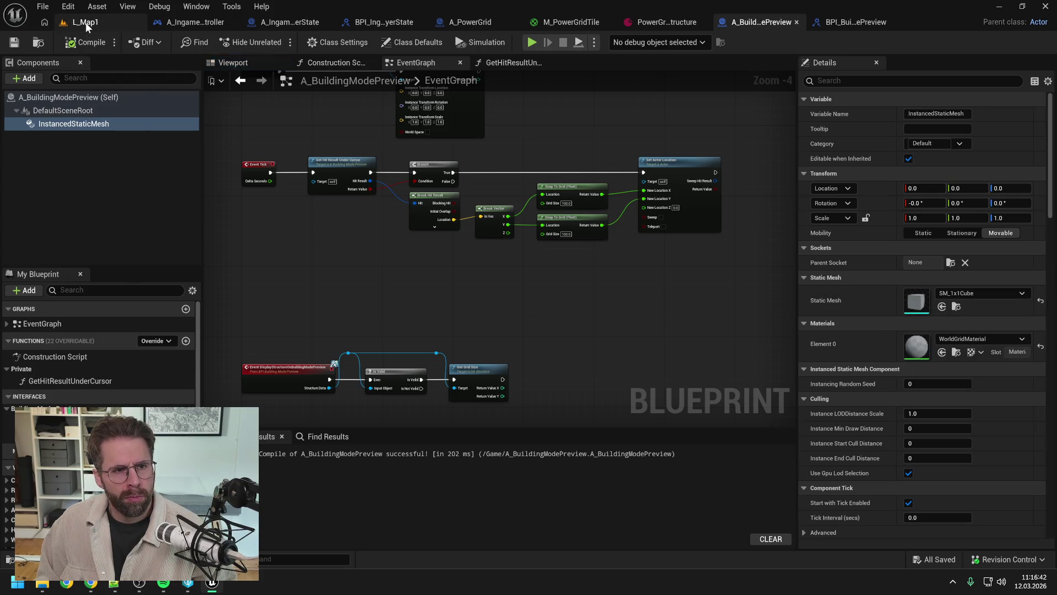
click(85, 22)
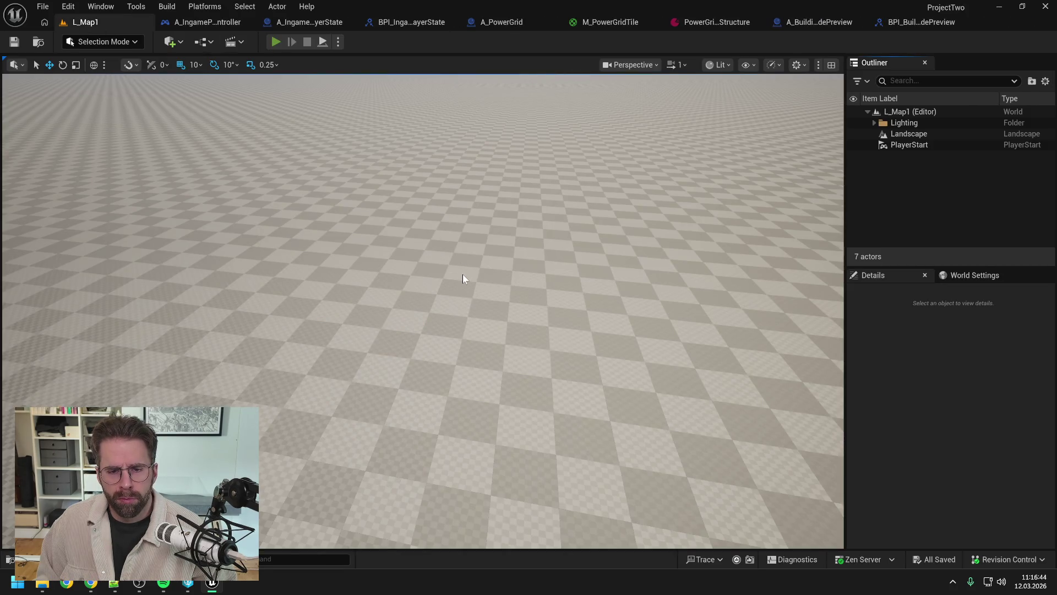
Play-test in editor, entering building mode with G to check the green grid tiles, then stop.
key(alt+p)
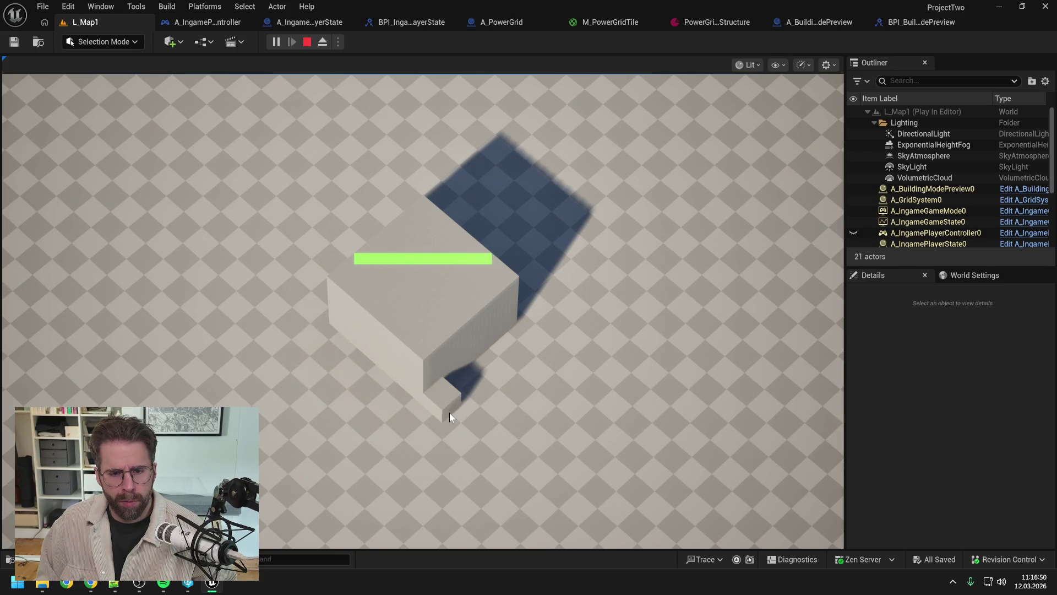
key(g)
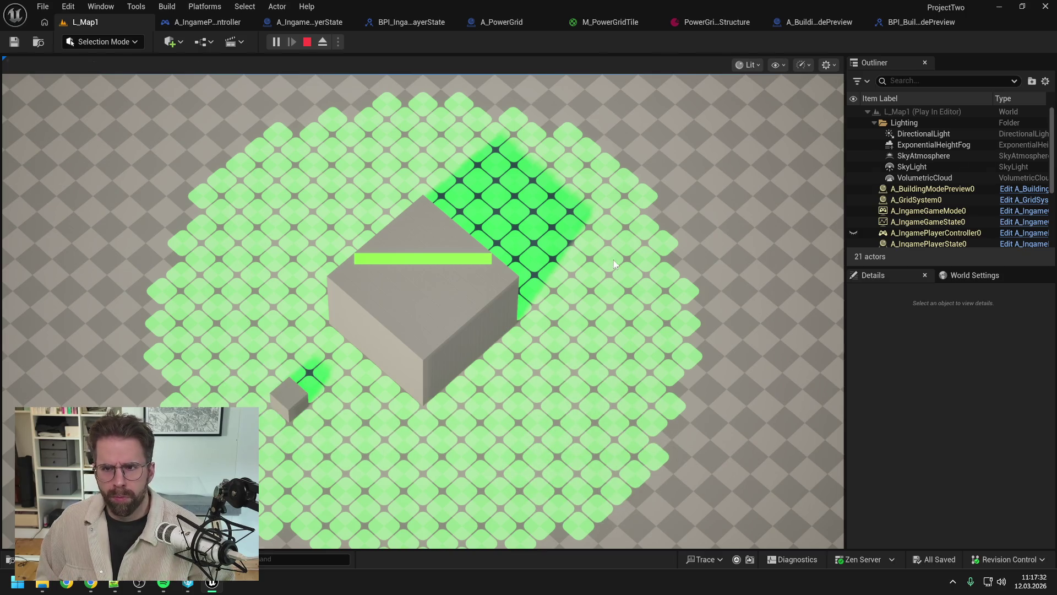
key(Escape)
Return to the A_BuildingModePreview event graph to add nodes.
click(920, 24)
click(749, 22)
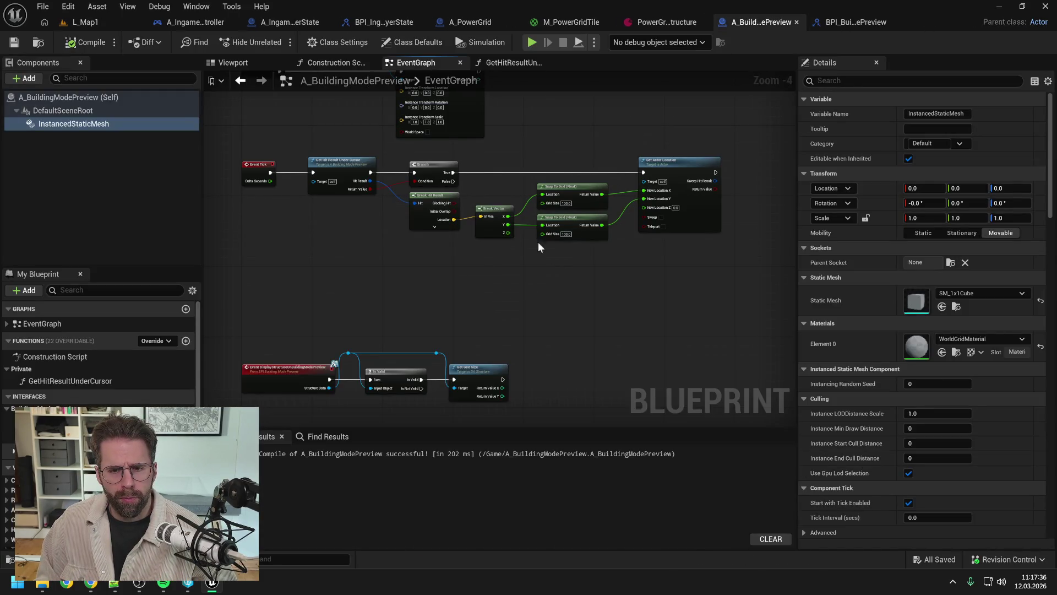
scroll(565, 227, up, 2)
right_click(441, 307)
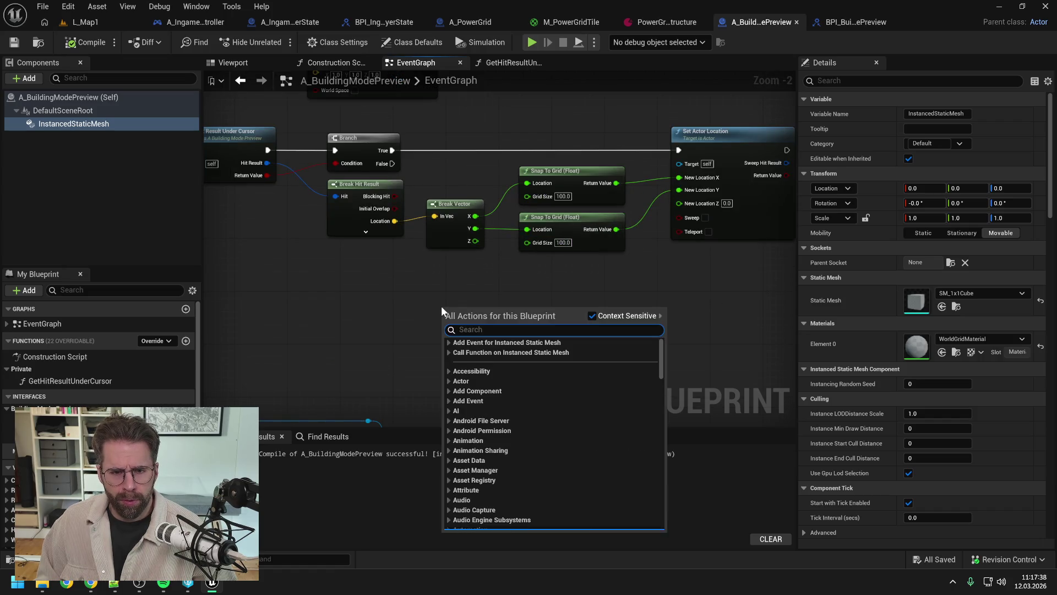
Add Get Game State and Get Tile Size from Game State nodes side by side, then browse all Content assets.
text(get ga)
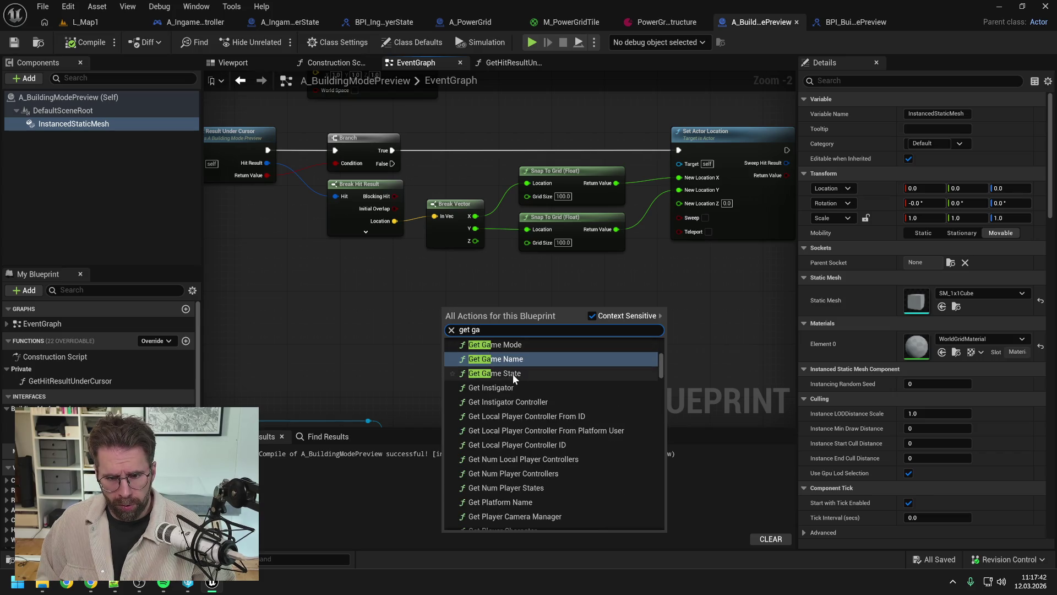
click(514, 374)
right_click(553, 332)
text(get tile si)
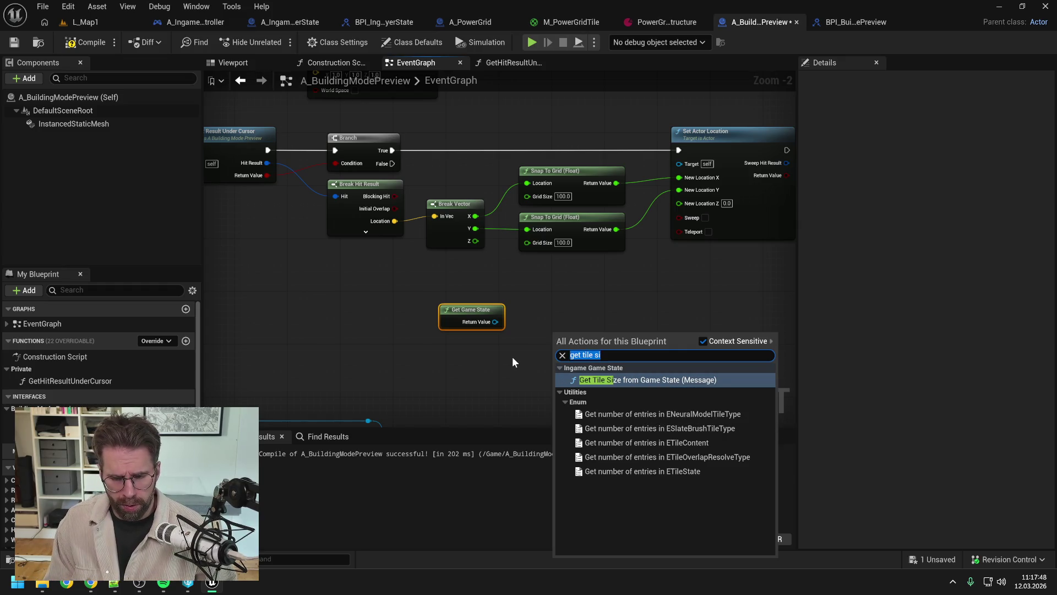
text(tile si)
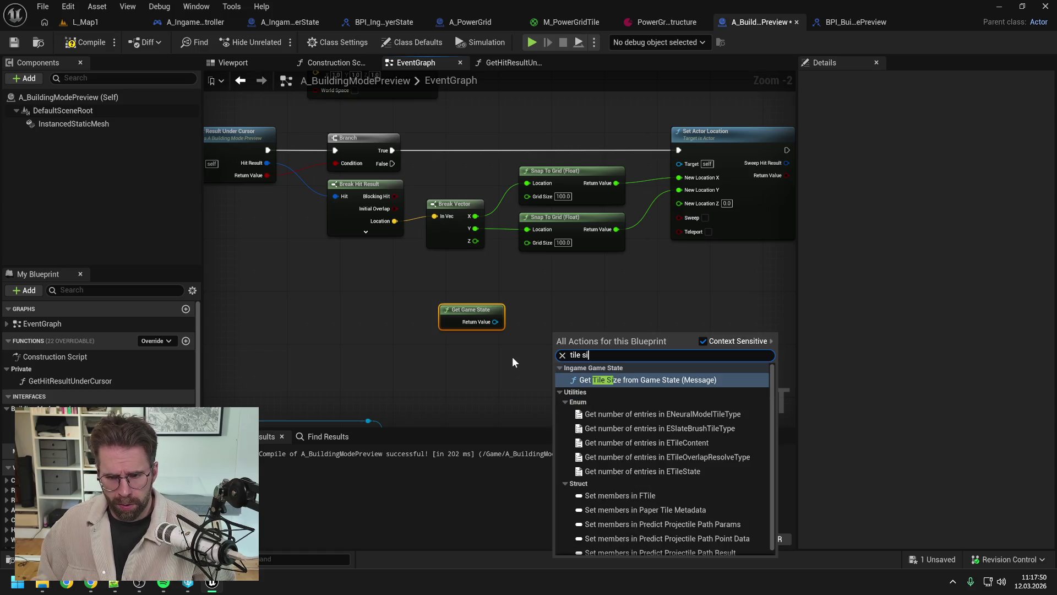
click(608, 380)
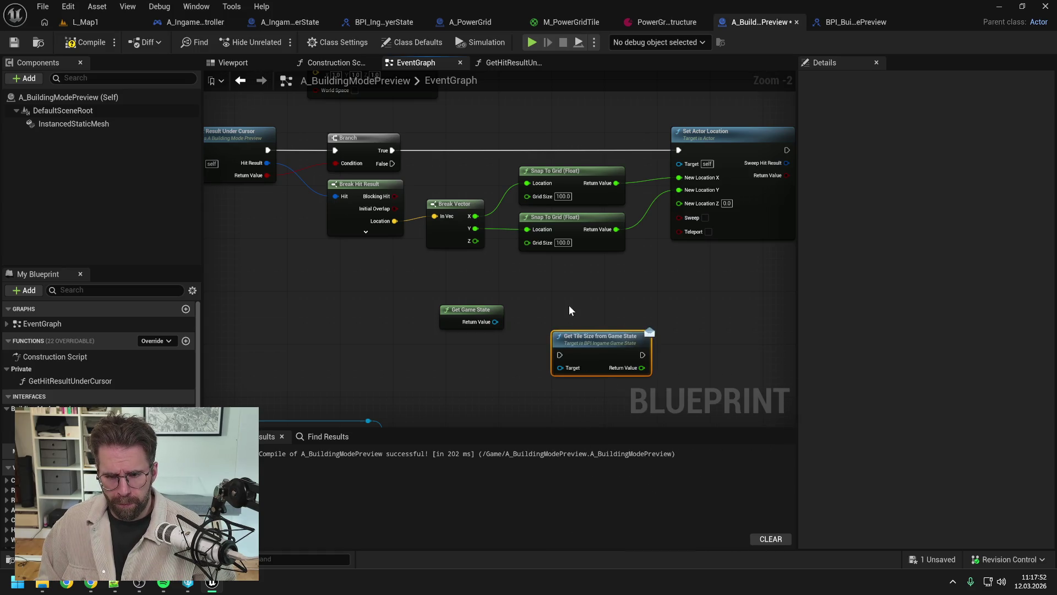
scroll(569, 305, down, 2)
drag(580, 337, 567, 318)
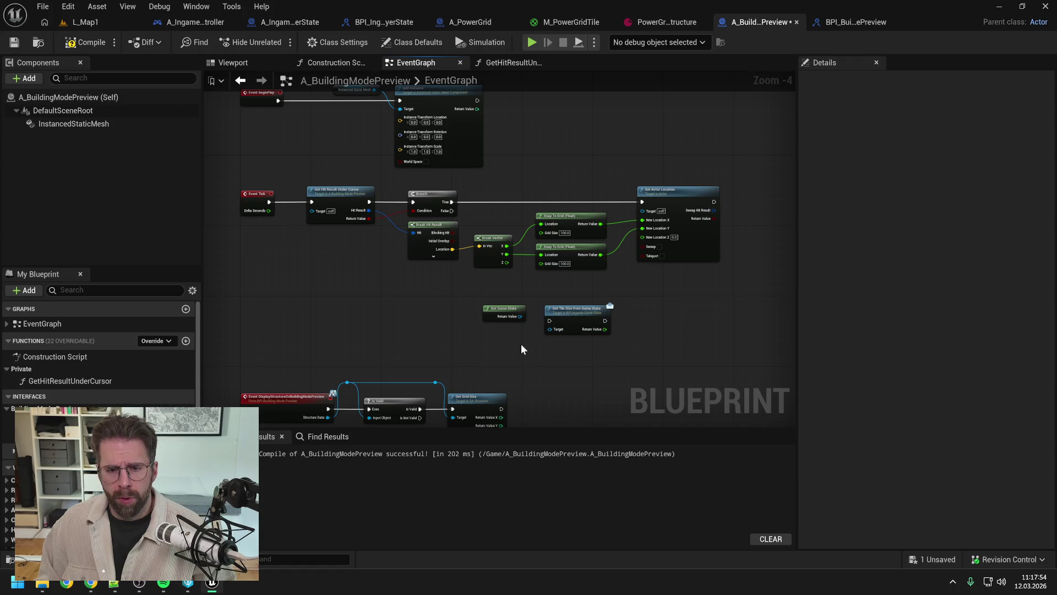
key(ctrl+space)
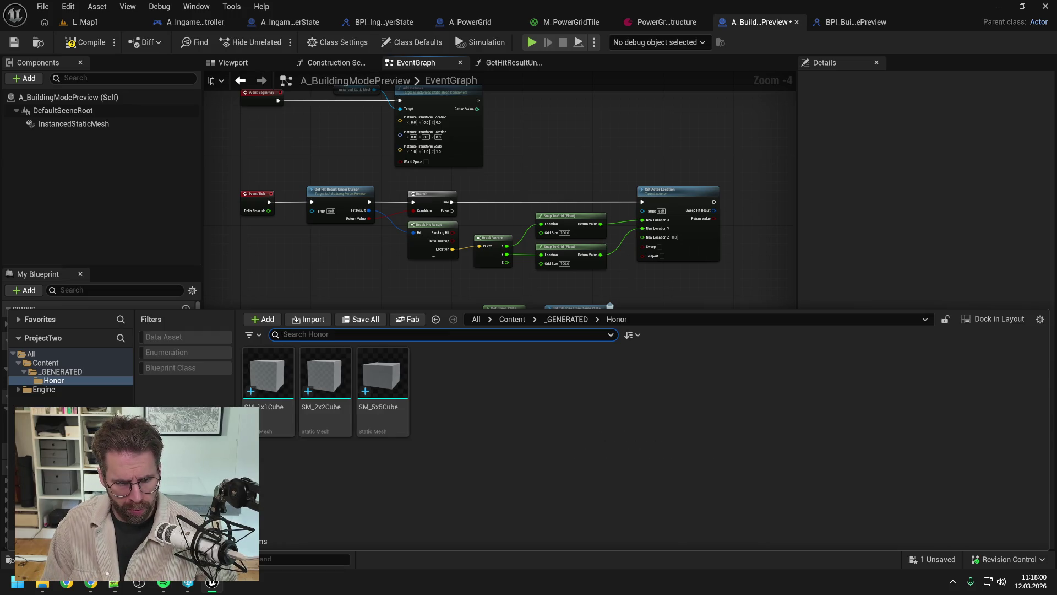
click(46, 363)
Find and open BPFL_General, then select its GetGridUnitSize function.
text(bpfl)
double_click(279, 388)
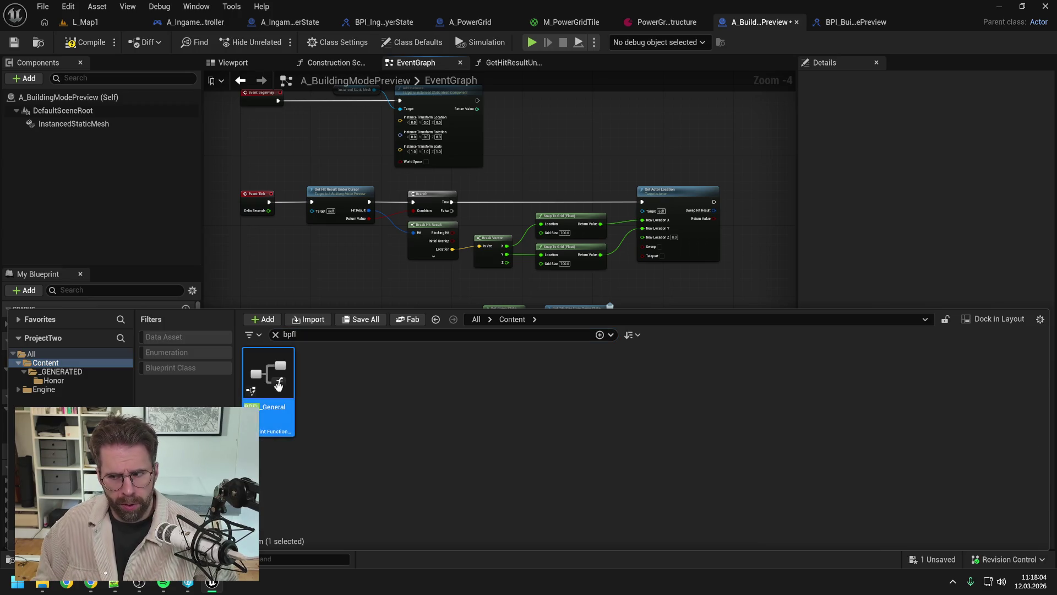
scroll(453, 322, down, 2)
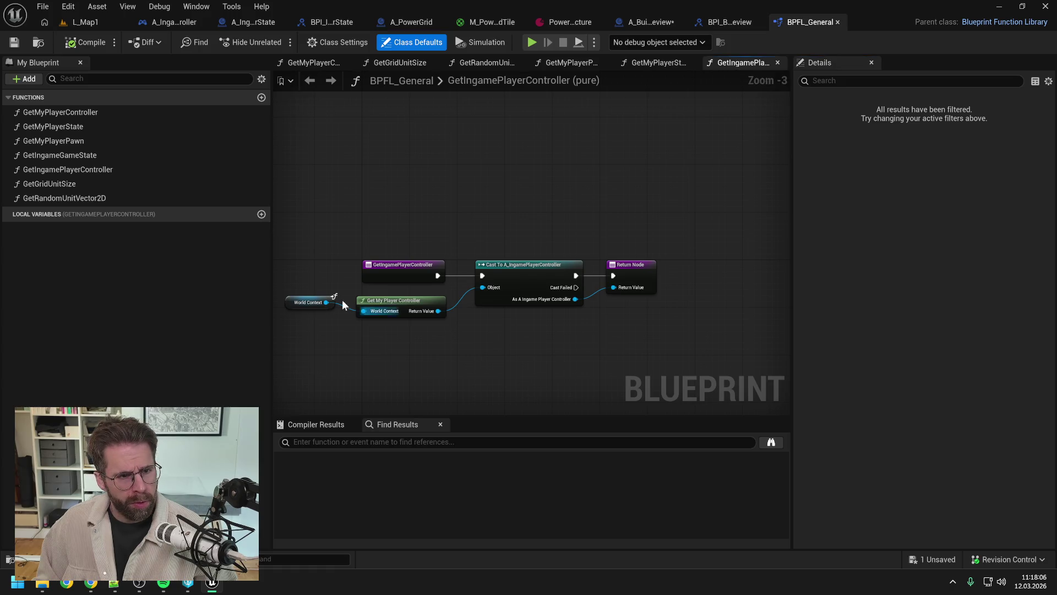
double_click(85, 184)
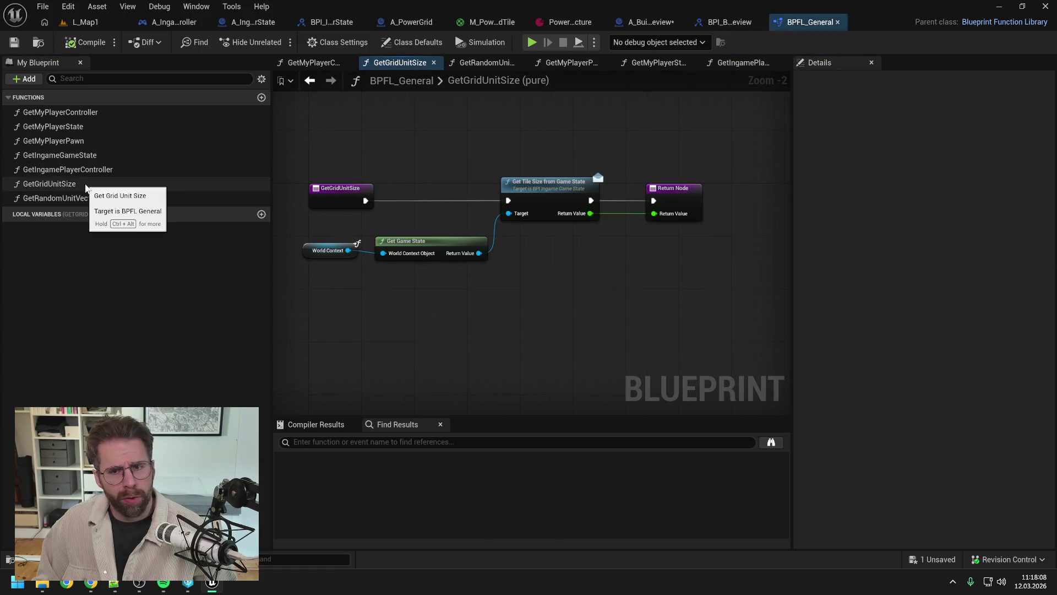
click(85, 186)
Rename the GetGridUnitSize function to GetTileSize, fixing a typo along the way.
key(F2)
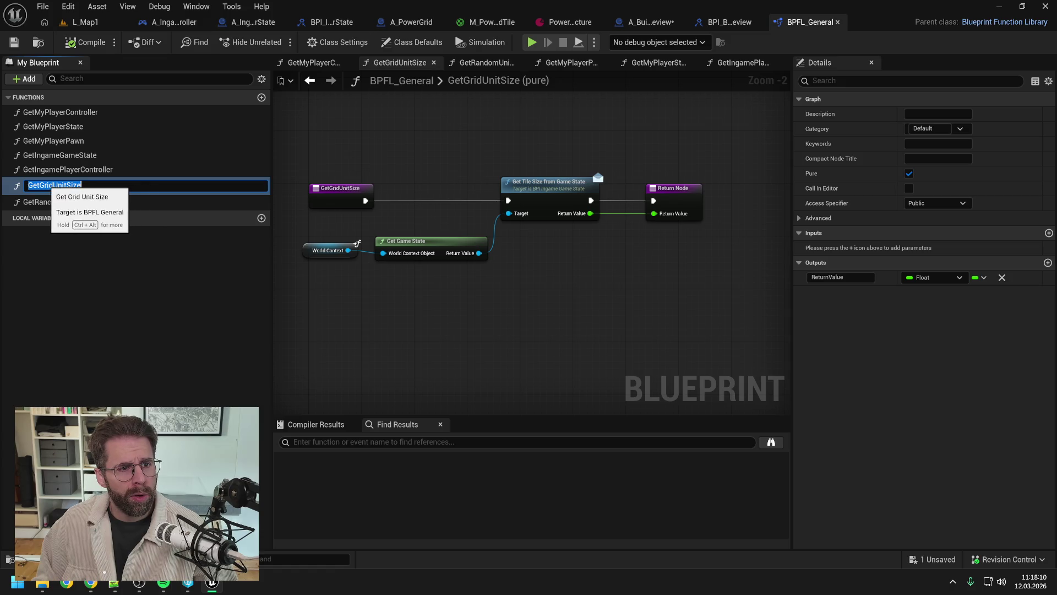
click(39, 185)
key(shift+End)
text(T)
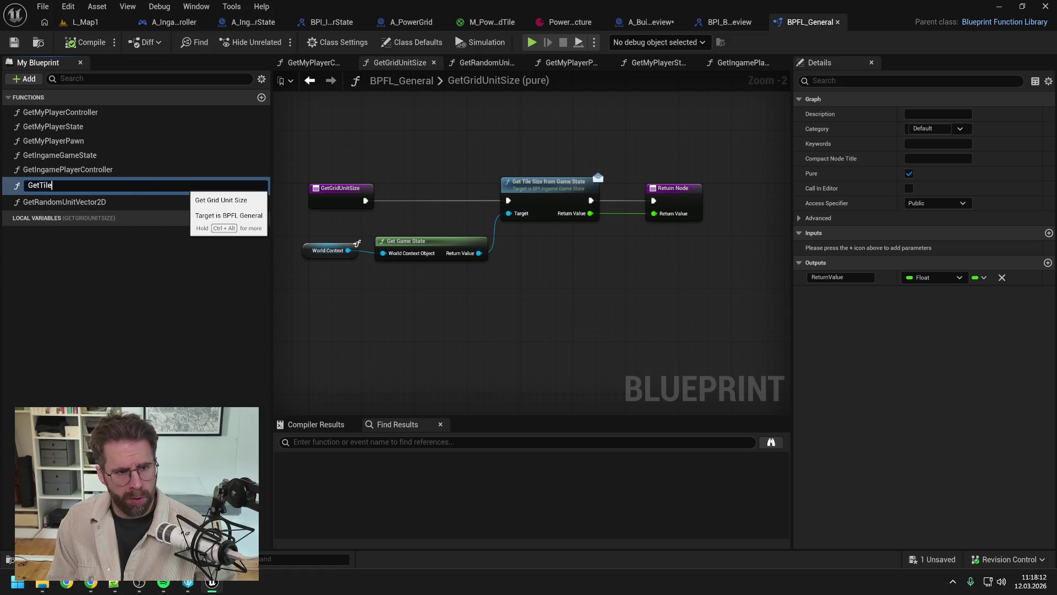
text(te)
key(Return)
key(F2)
key(End)
key(BackSpace)
key(BackSpace)
text(e)
key(Return)
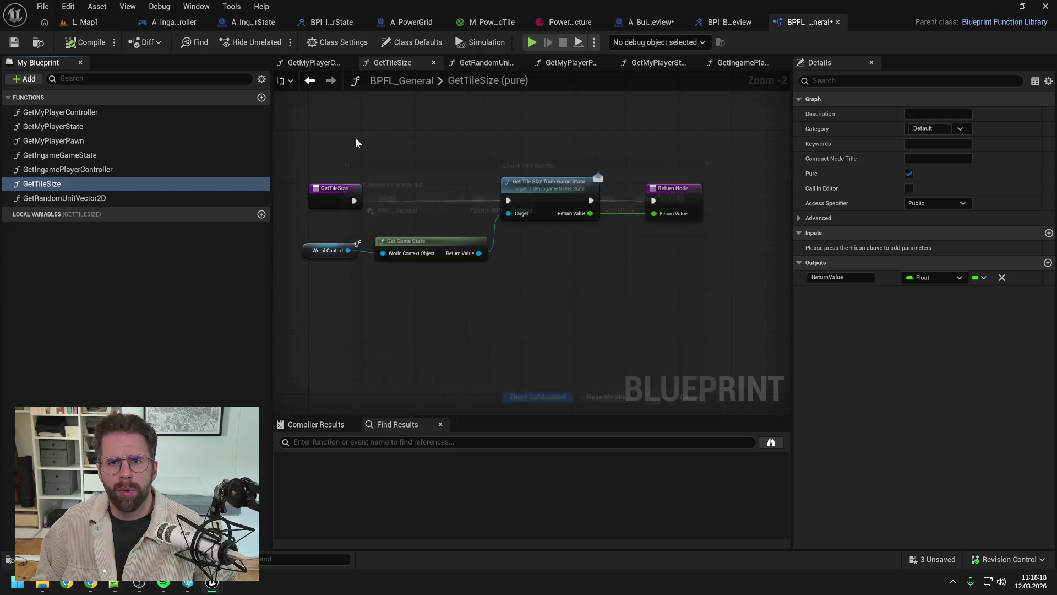
Save BPFL_General, checking out the asset so the save succeeds.
key(ctrl+s)
click(557, 414)
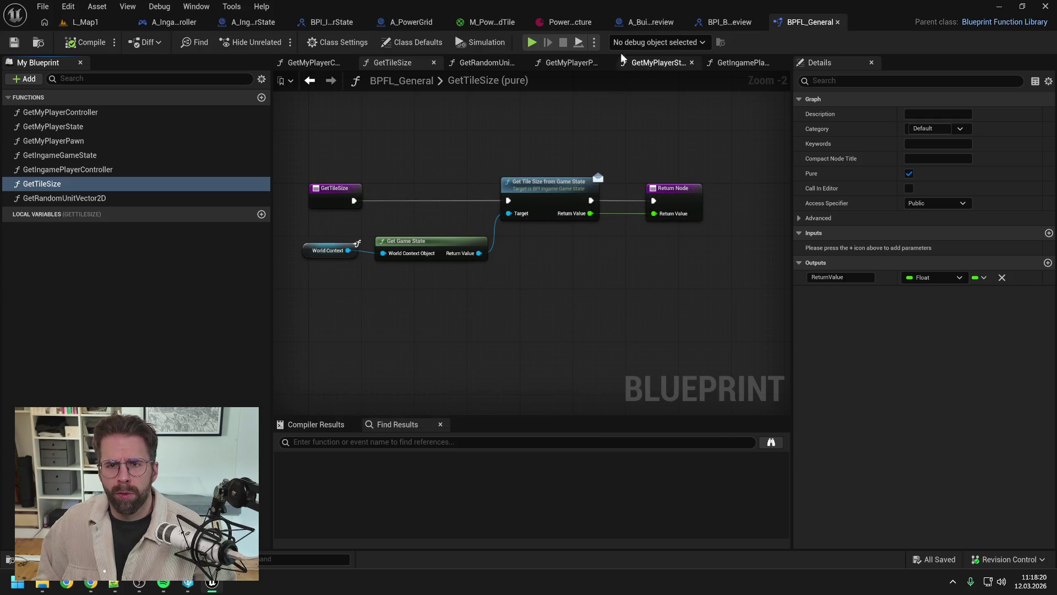
click(669, 22)
Replace the game-state nodes with Get Tile Size feeding Snap To Grid's Grid Size, and compile.
right_click(579, 286)
text(get tile si)
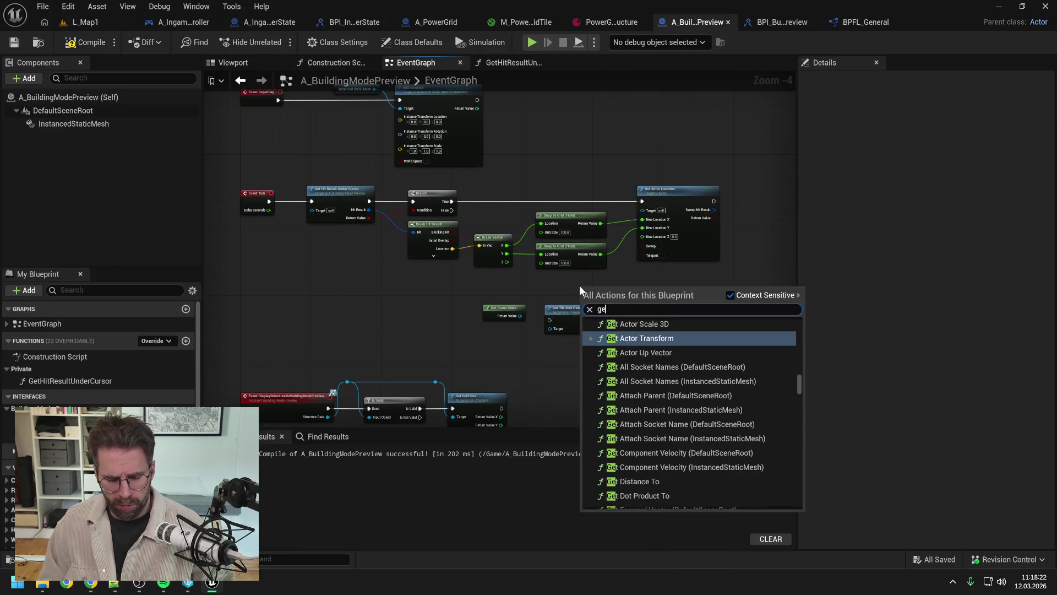
key(Return)
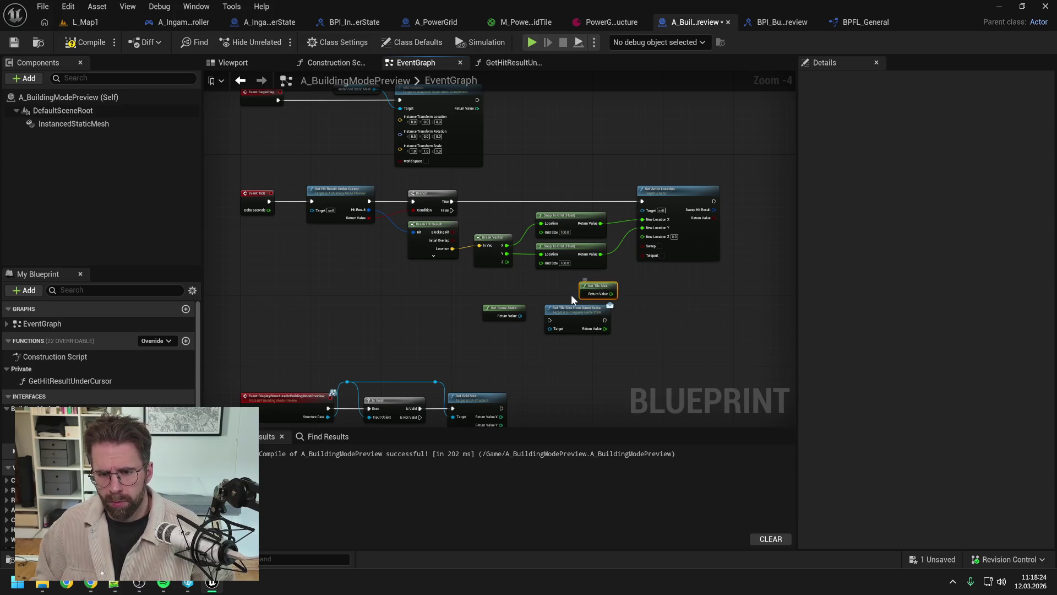
drag(613, 355, 481, 302)
key(Delete)
mouse_move(609, 292)
mouse_down()
mouse_move(502, 221)
mouse_move(541, 232)
mouse_move(523, 233)
mouse_move(544, 265)
mouse_up()
click(599, 309)
click(81, 42)
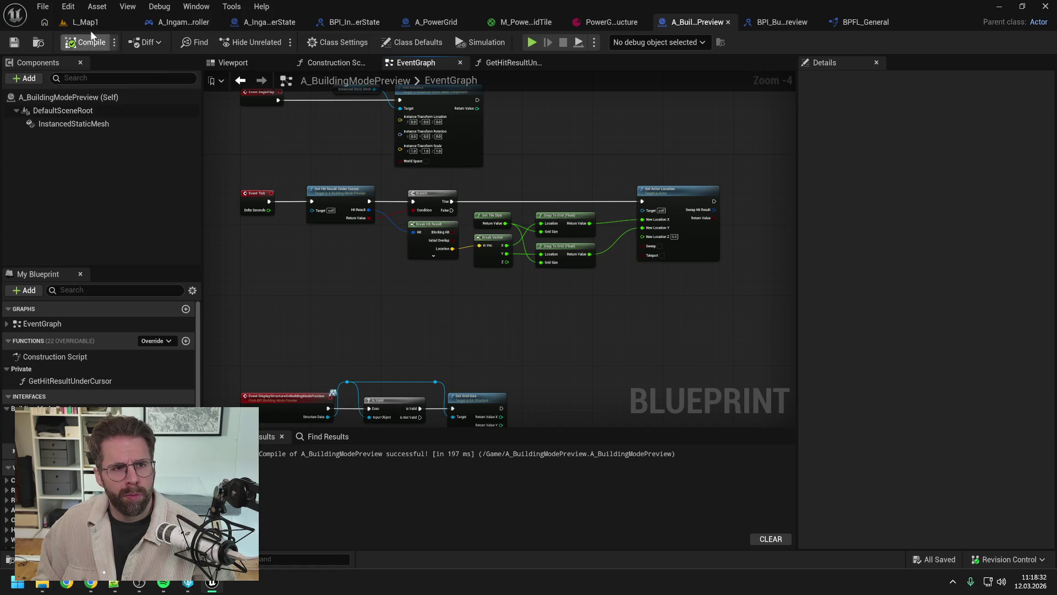
Run a quick play test from L_Map1, then open the A_PowerGrid blueprint.
click(82, 22)
key(alt+p)
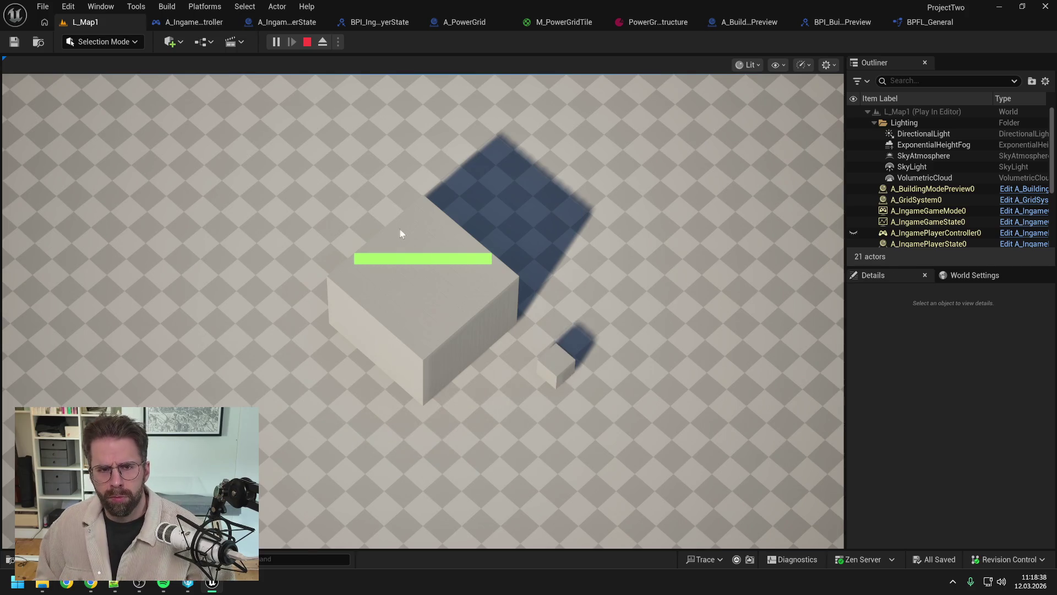
key(Escape)
click(463, 21)
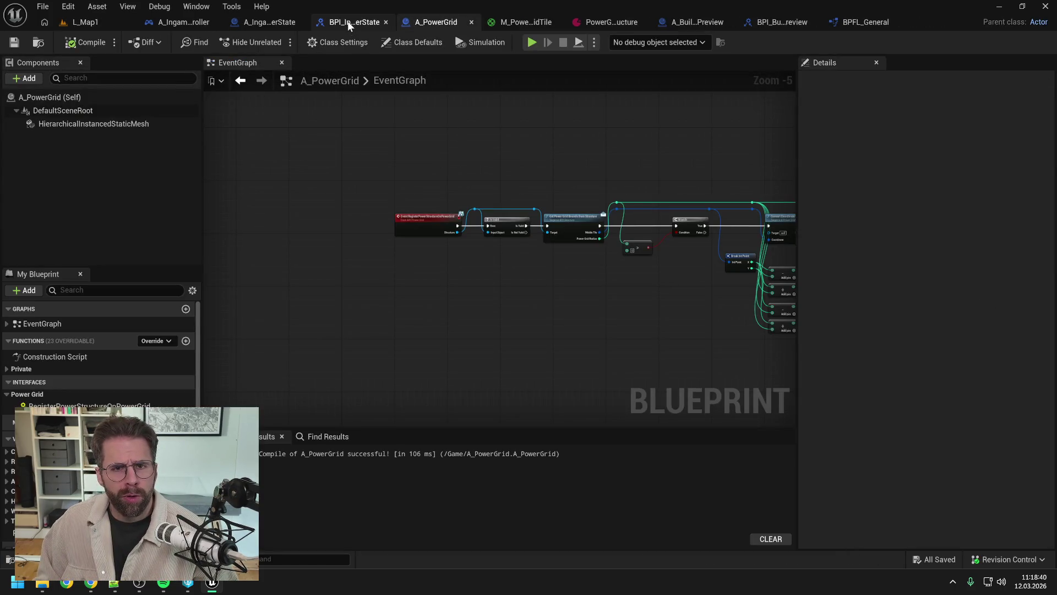
In A_BuildingModePreview, add a Set Actor Tick Enabled node executed after Get Grid Size.
click(705, 23)
scroll(572, 182, down, 1)
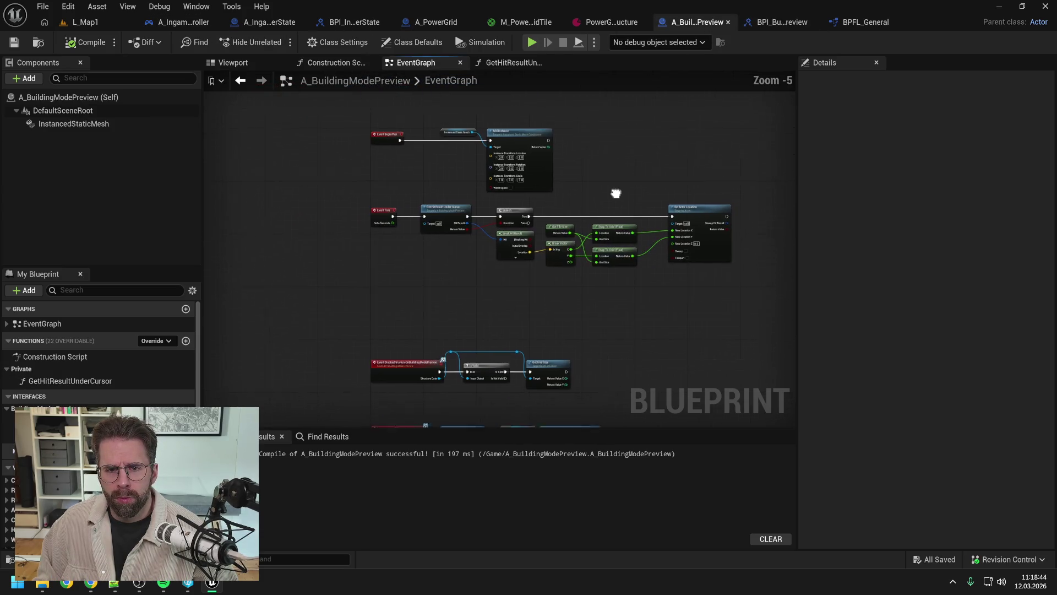
drag(696, 287, 458, 229)
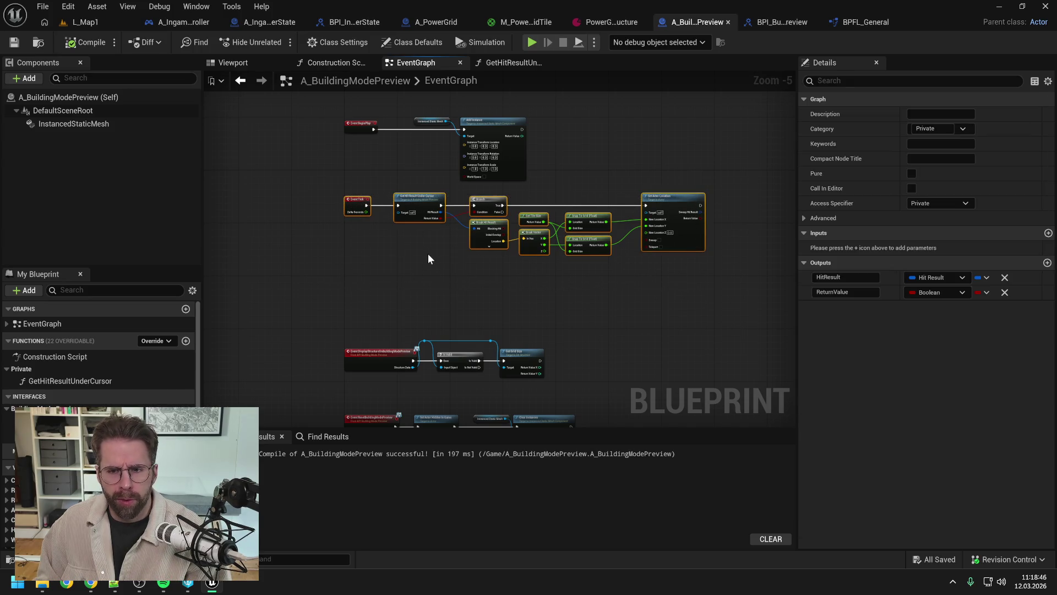
click(430, 288)
mouse_move(421, 228)
mouse_down()
mouse_move(408, 223)
mouse_move(394, 182)
mouse_move(480, 226)
mouse_move(430, 233)
mouse_move(440, 273)
mouse_move(412, 183)
mouse_up()
scroll(495, 256, up, 1)
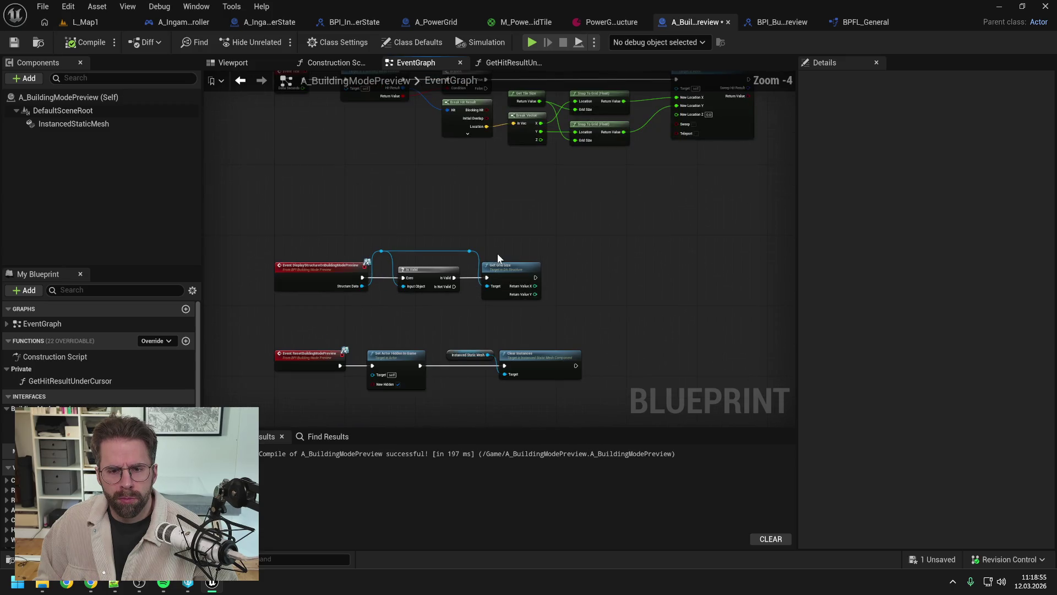
right_click(602, 293)
text(tick enab)
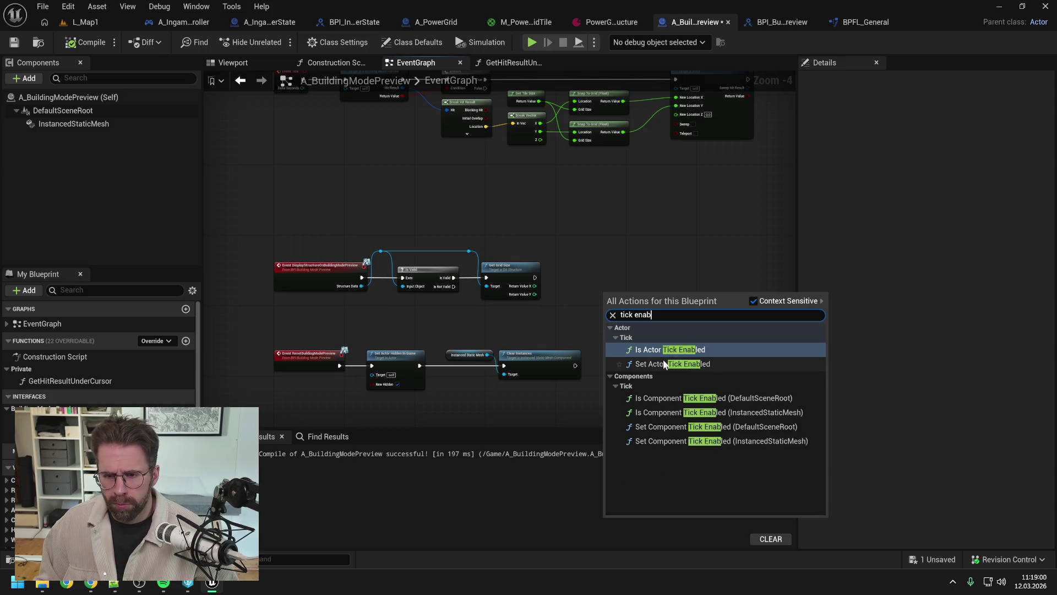
click(665, 364)
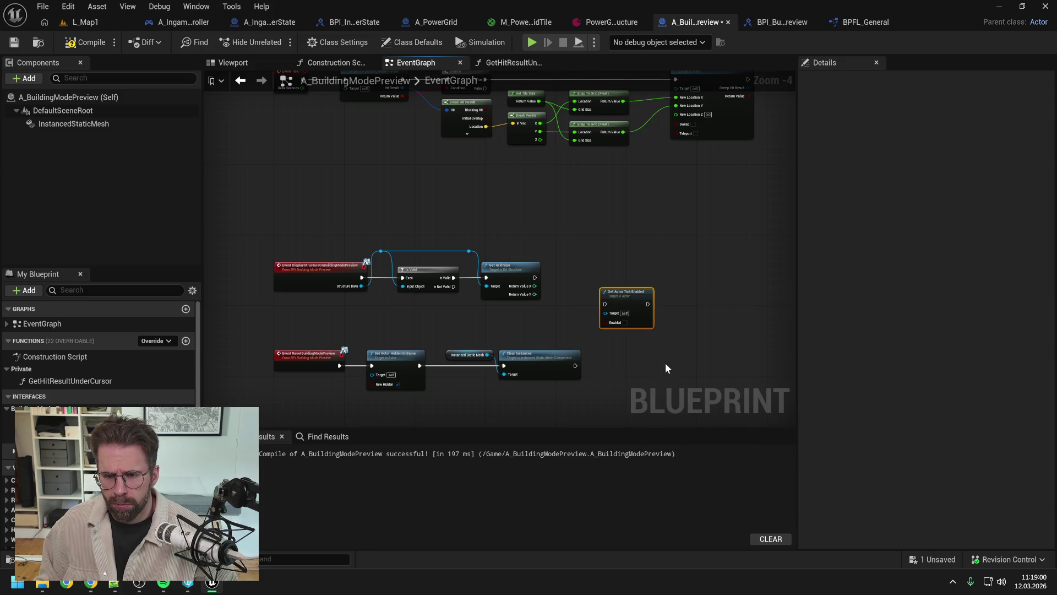
drag(625, 279, 625, 270)
click(560, 284)
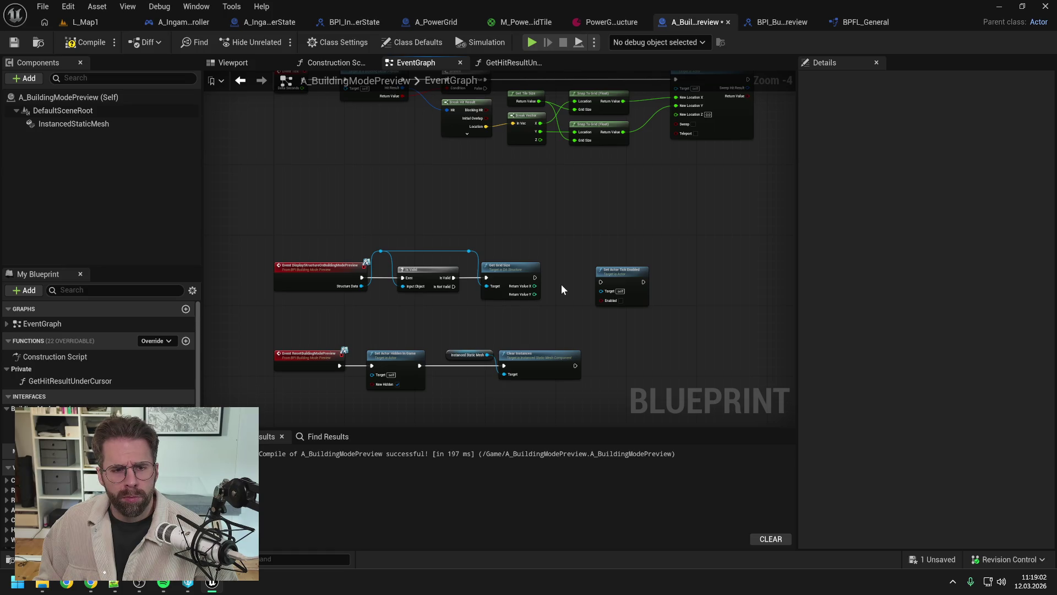
mouse_move(535, 278)
mouse_down()
mouse_move(597, 282)
mouse_move(576, 292)
mouse_move(600, 282)
mouse_up()
drag(618, 273, 618, 269)
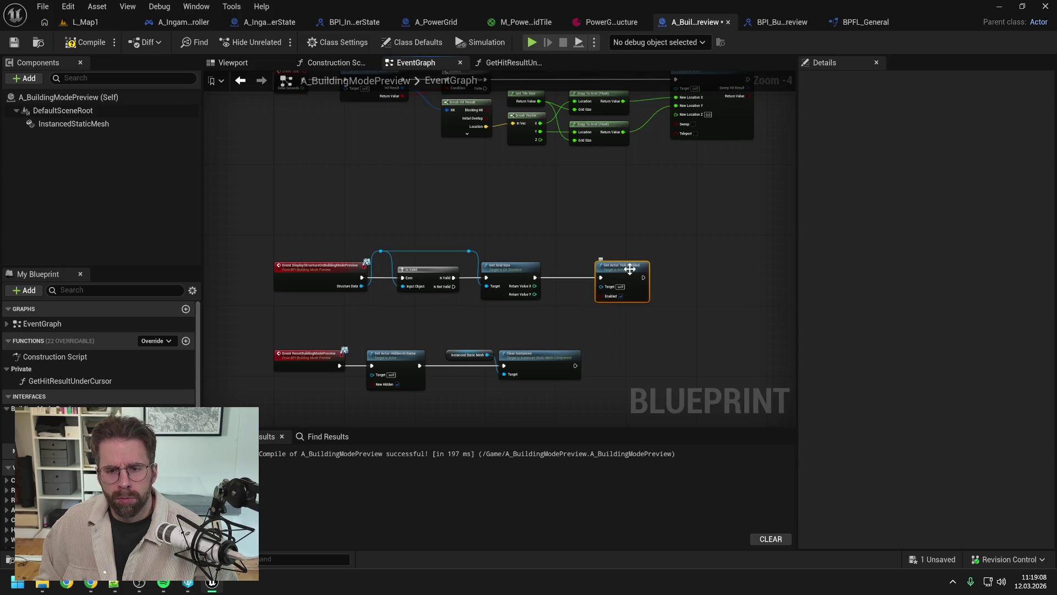
Duplicate Set Actor Tick Enabled after Clear Instances in reset, with Enabled turned off.
key(ctrl+d)
mouse_move(626, 349)
mouse_down()
mouse_move(643, 356)
mouse_move(616, 355)
mouse_move(634, 339)
mouse_up()
click(638, 384)
Chain a Set Actor Hidden In Game node after tick enabling, with New Hidden unchecked.
click(358, 372)
key(ctrl+c)
key(ctrl+v)
drag(605, 287, 647, 291)
drag(669, 279, 660, 275)
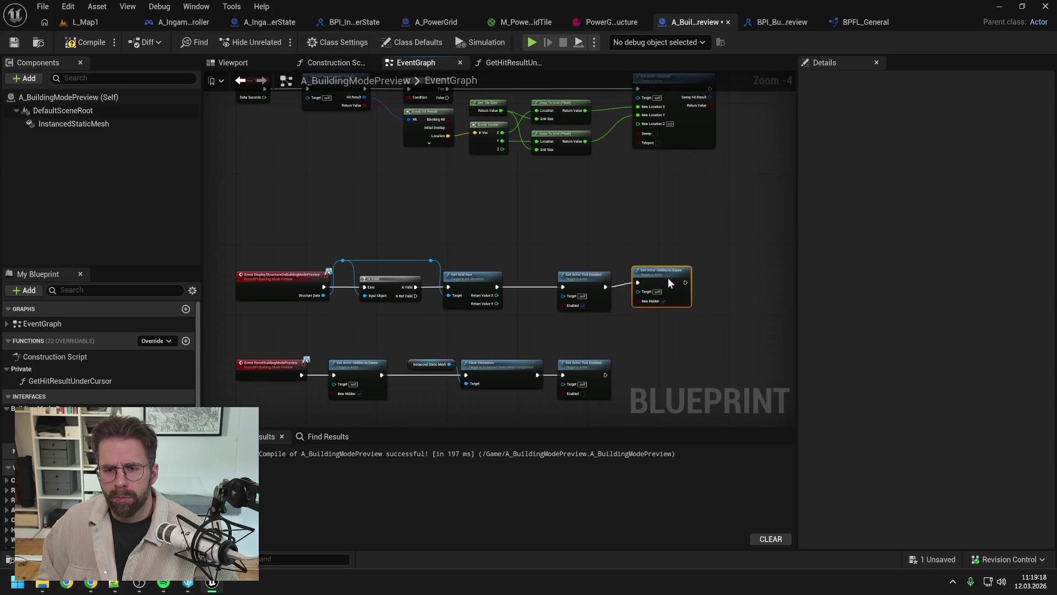
click(663, 306)
click(688, 245)
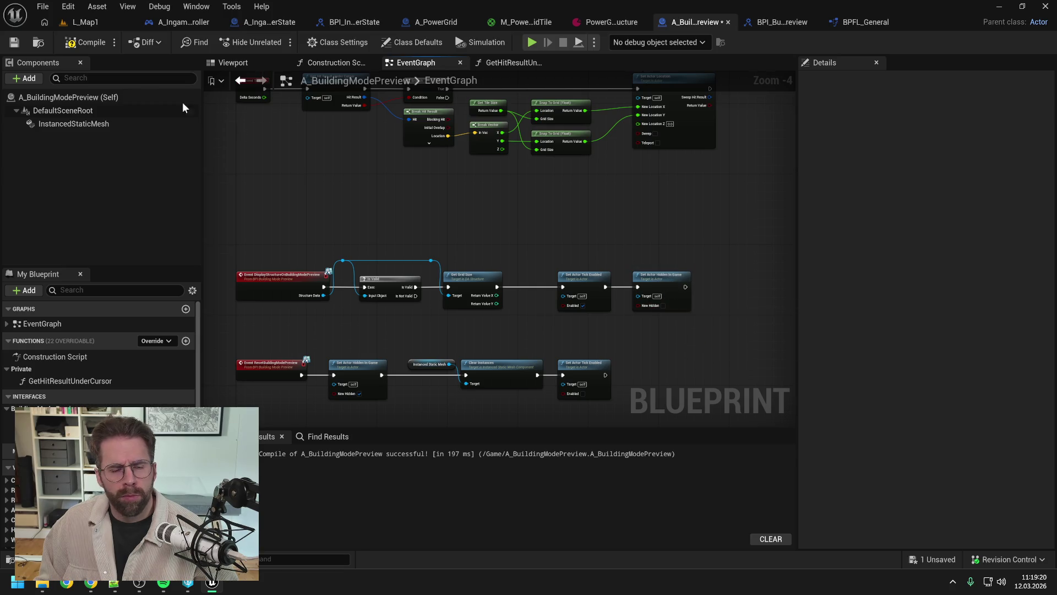
Save the blueprint and tick Actor Hidden In Game in its Class Defaults.
key(ctrl+s)
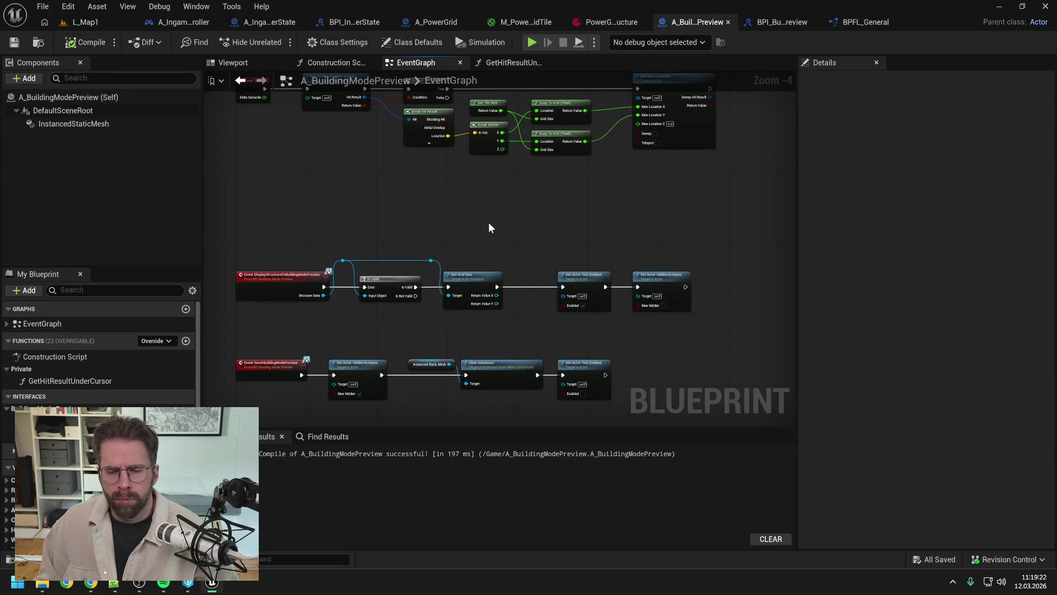
click(338, 43)
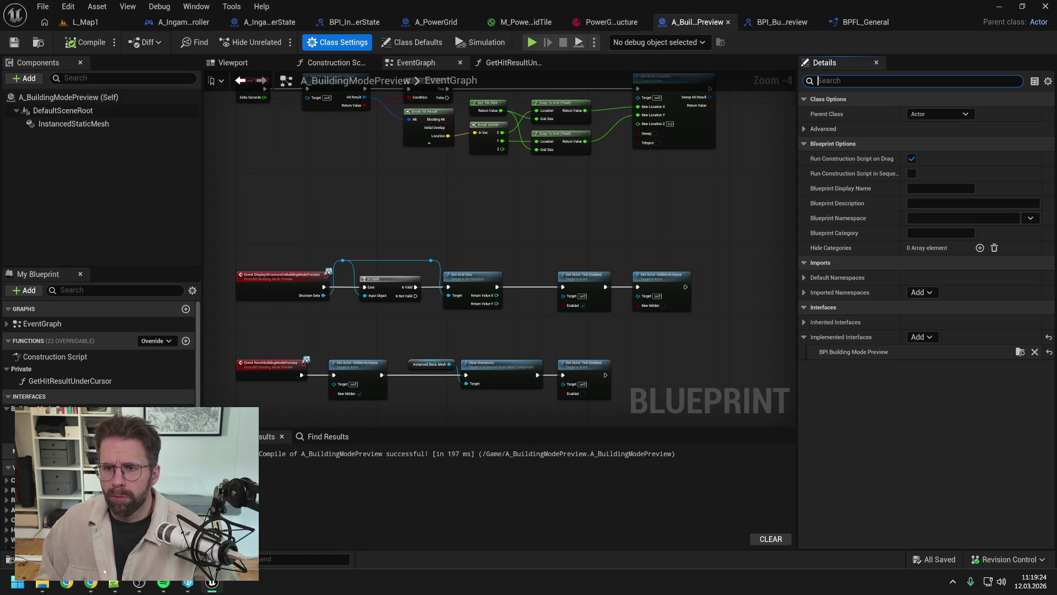
text(hidd)
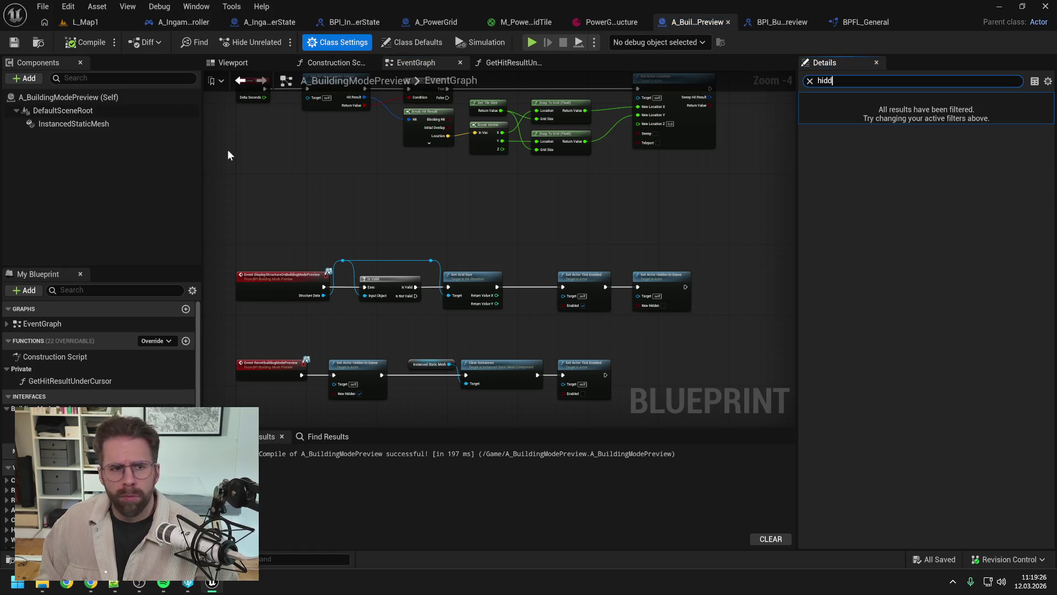
click(69, 96)
click(912, 114)
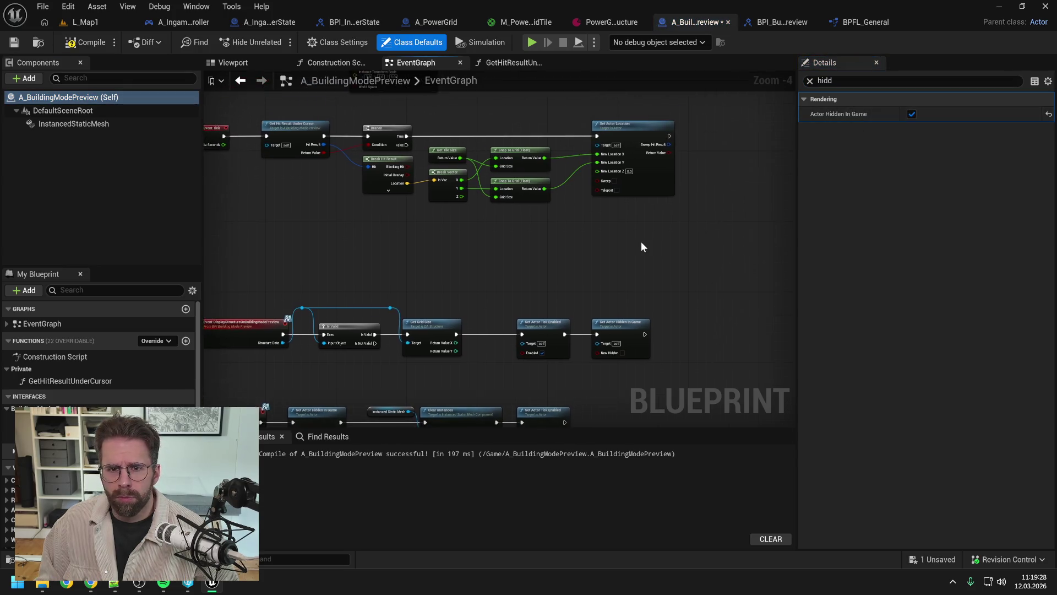
click(92, 21)
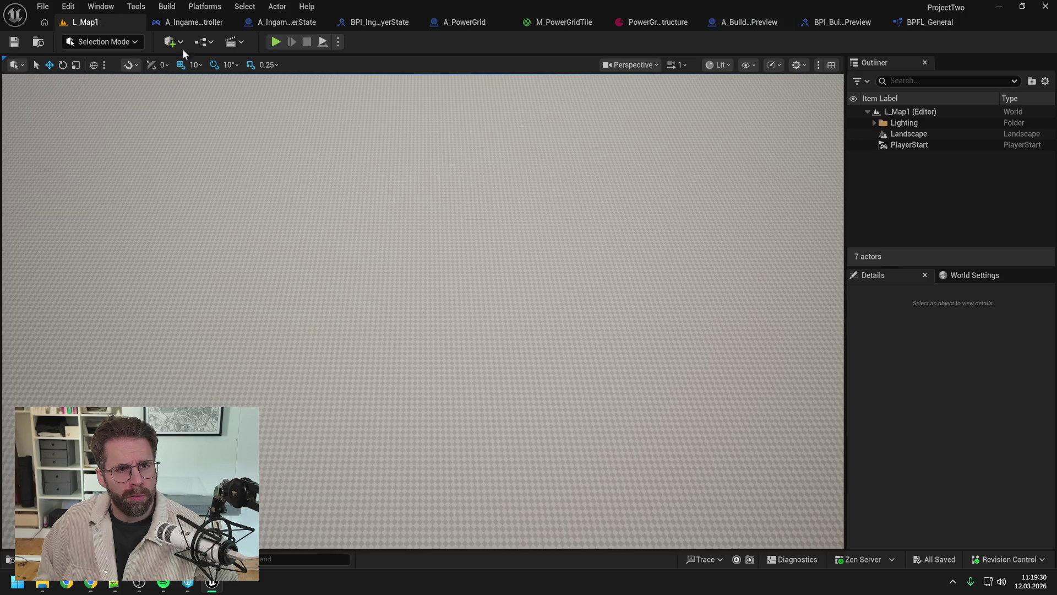
Play-test toggling building mode on, off and on again with B, then stop and open A_PowerGrid.
click(275, 42)
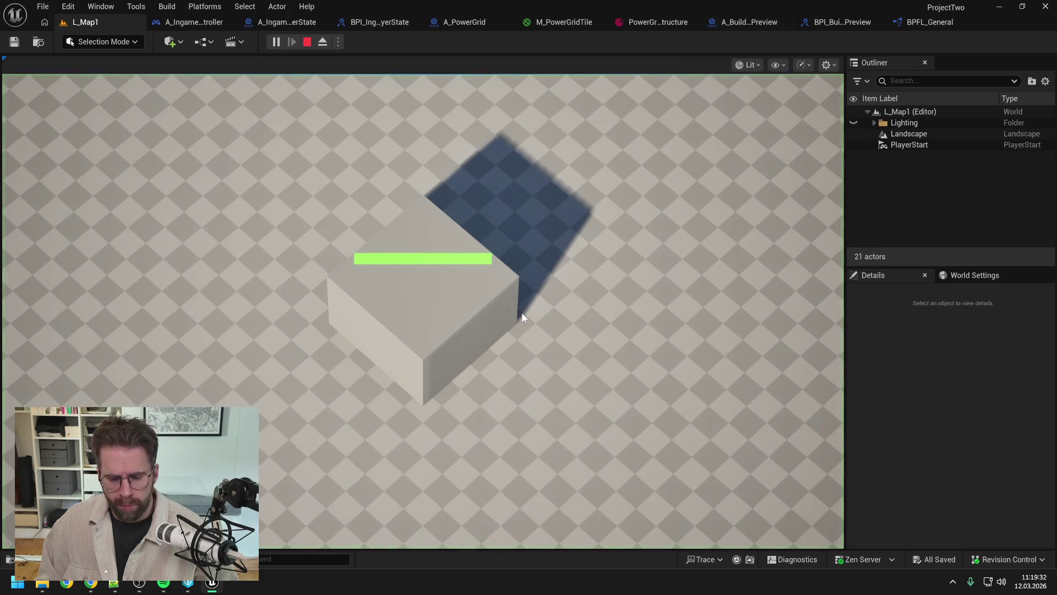
key(b)
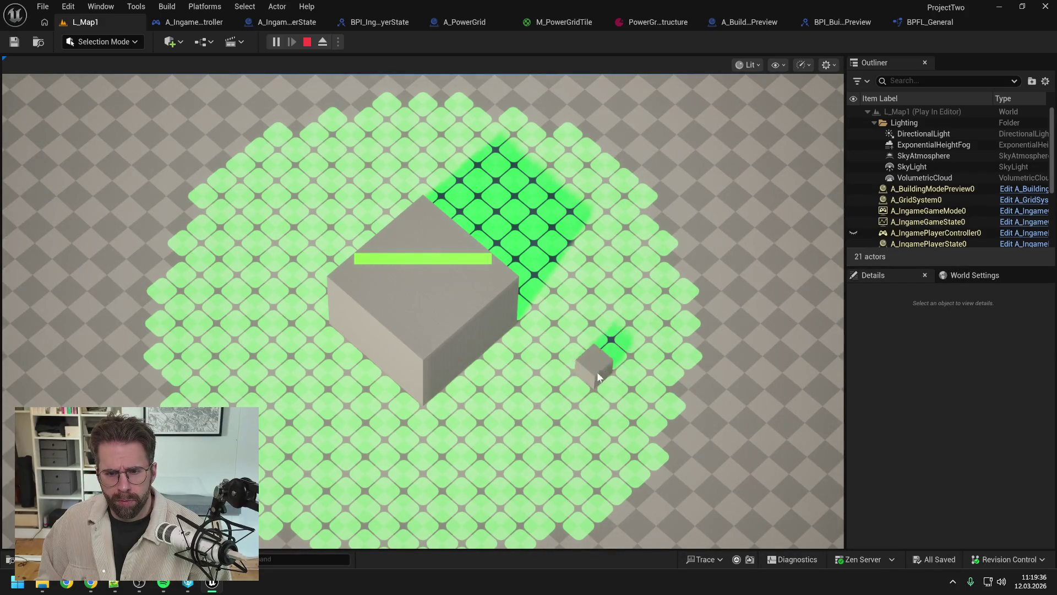
key(b)
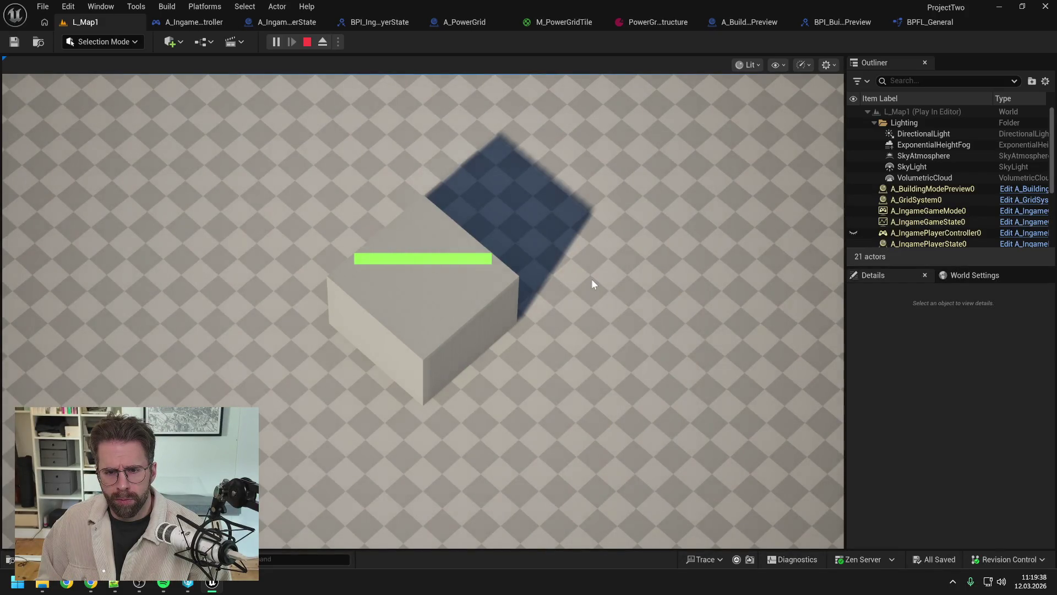
key(b)
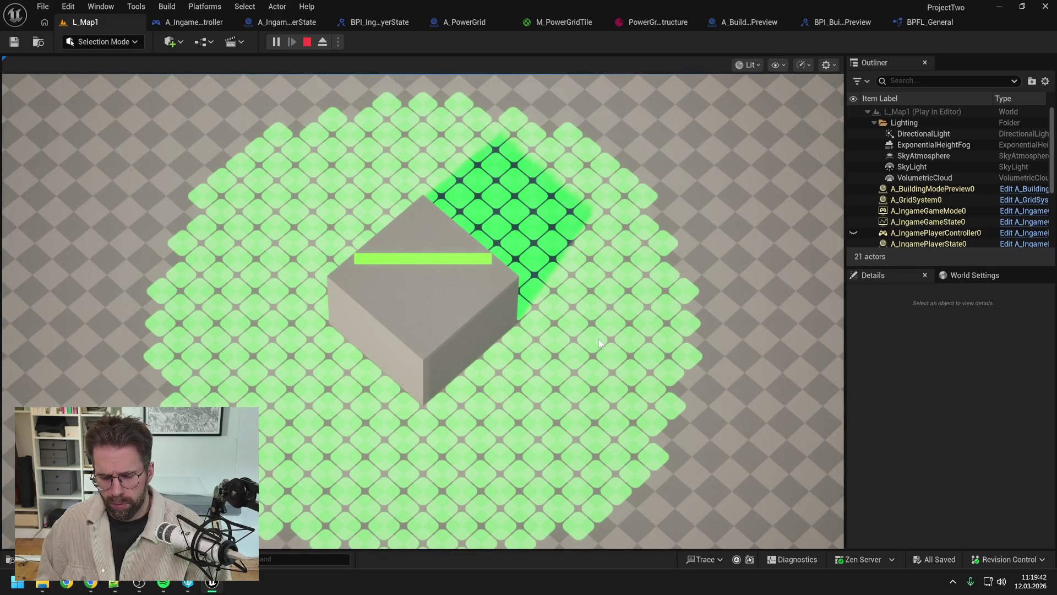
key(Escape)
click(507, 21)
Move Set Actor Hidden In Game between Get Grid Size and Set Actor Tick Enabled, then save.
click(267, 23)
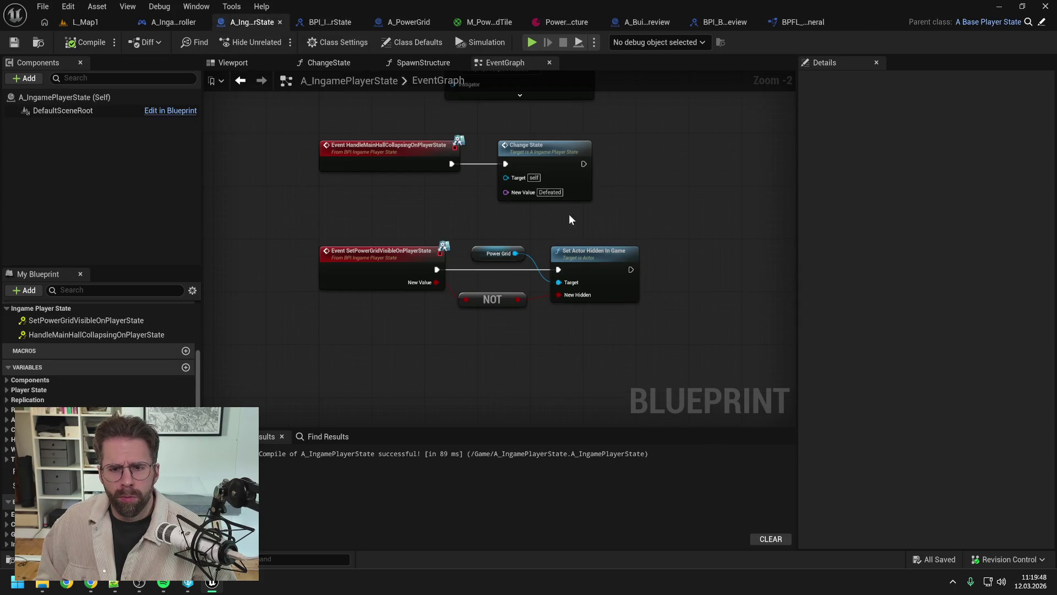
click(654, 23)
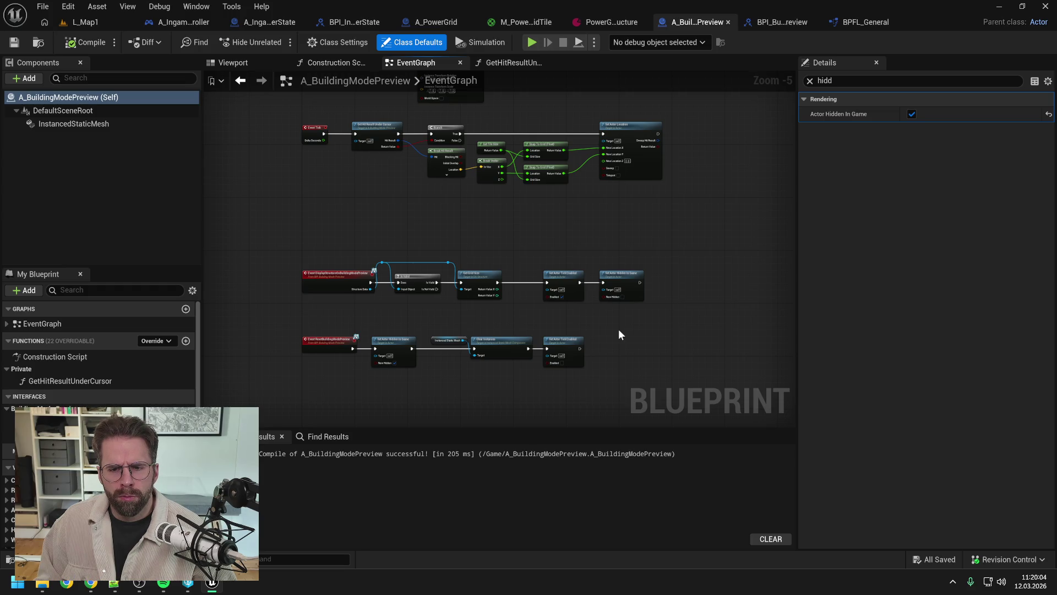
mouse_move(621, 278)
mouse_down()
mouse_move(529, 262)
mouse_move(593, 281)
mouse_up()
mouse_move(537, 263)
mouse_down()
mouse_move(543, 279)
mouse_move(517, 282)
mouse_move(577, 282)
mouse_up()
click(562, 320)
key(ctrl+s)
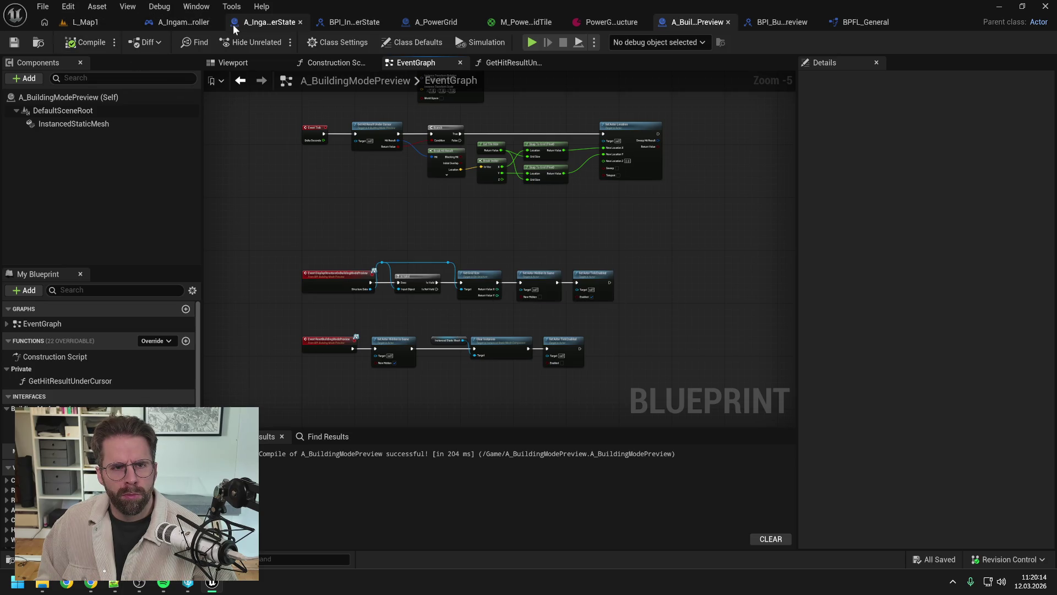
click(172, 22)
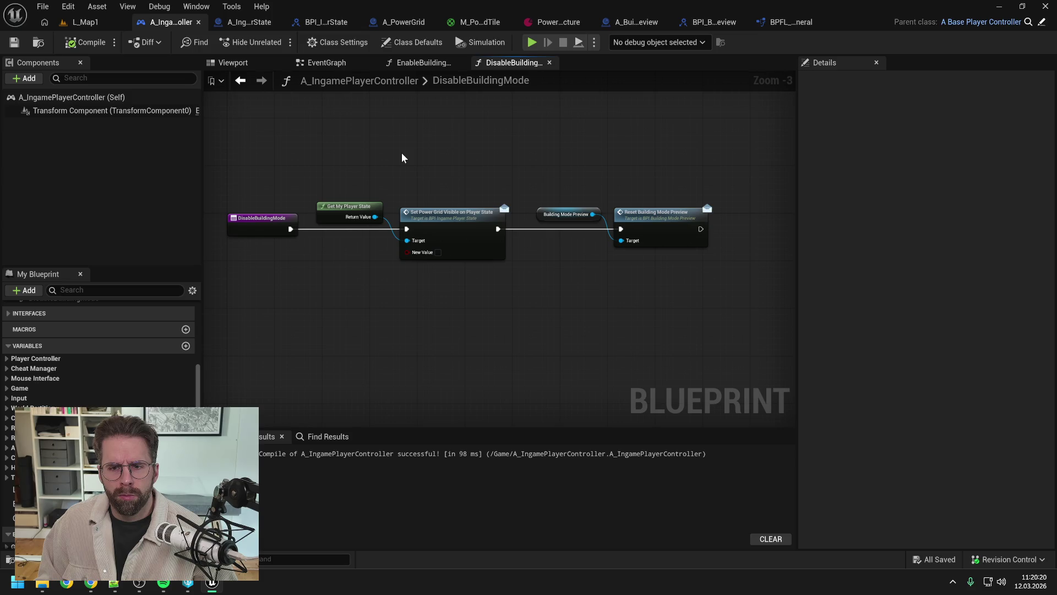
Review the player controller's EnableBuildingMode function, then go back to L_Map1.
click(429, 62)
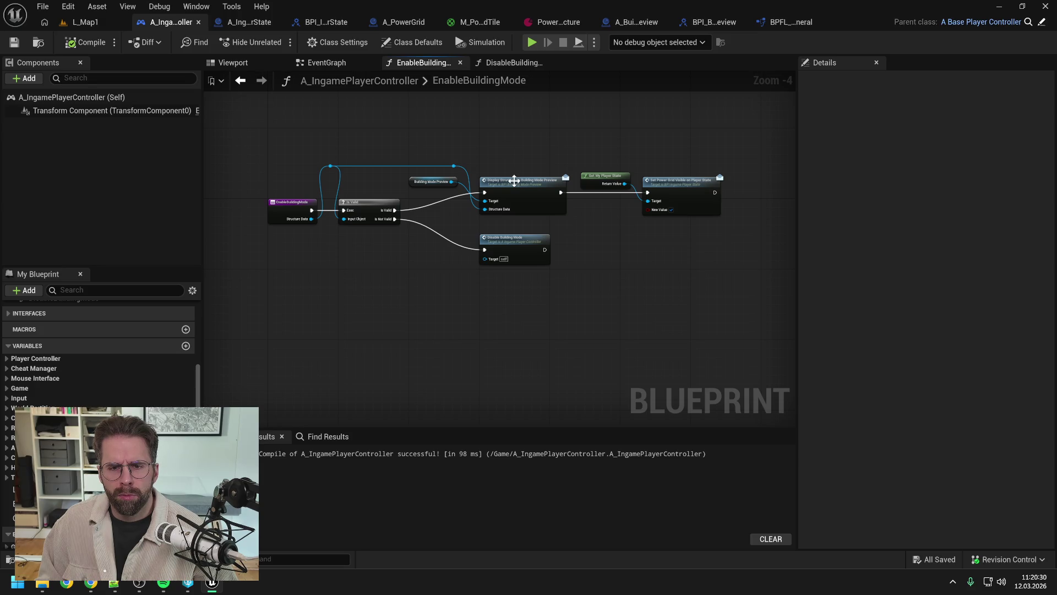
click(86, 22)
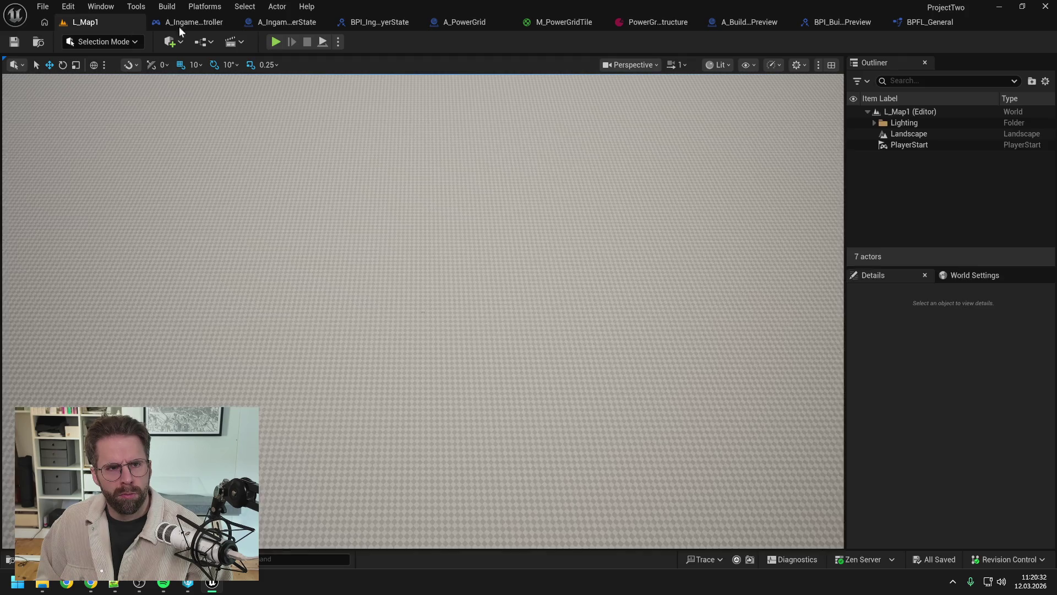
Play-test L_Map1, toggling building mode on and off with B past the breakpoint.
click(276, 43)
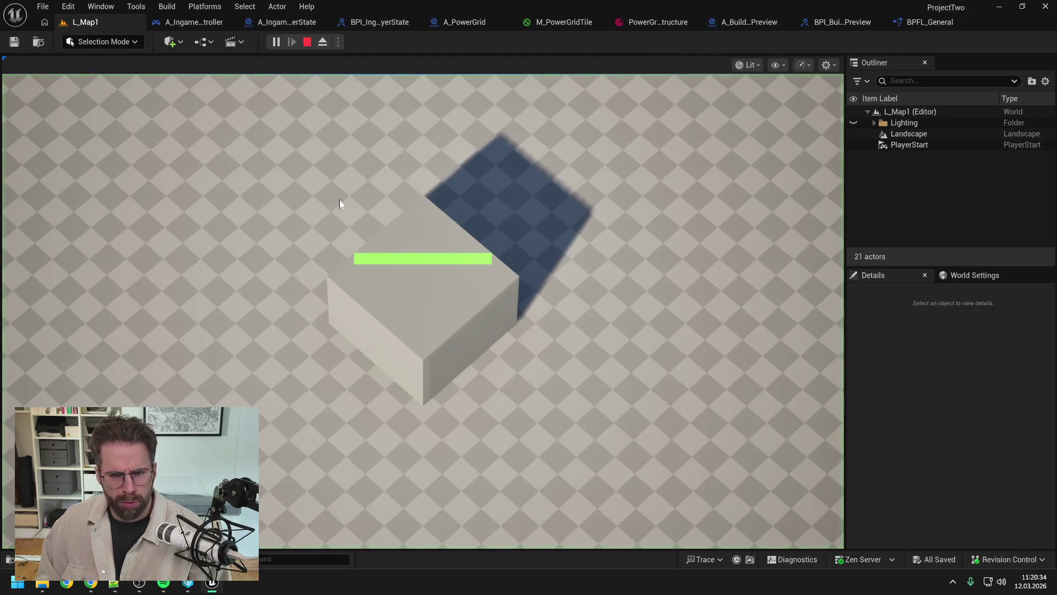
key(b)
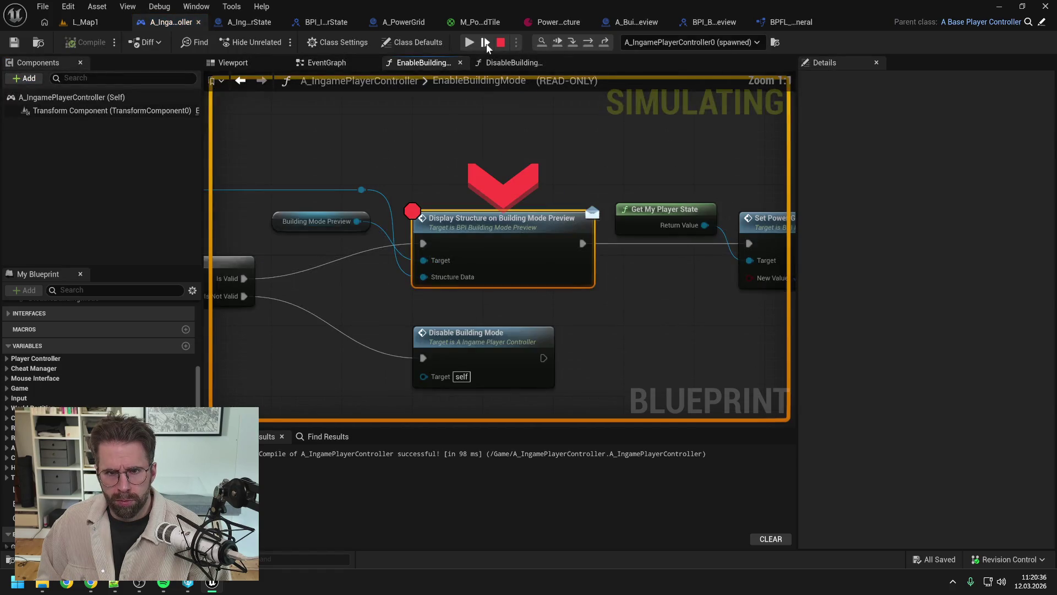
click(487, 43)
click(500, 100)
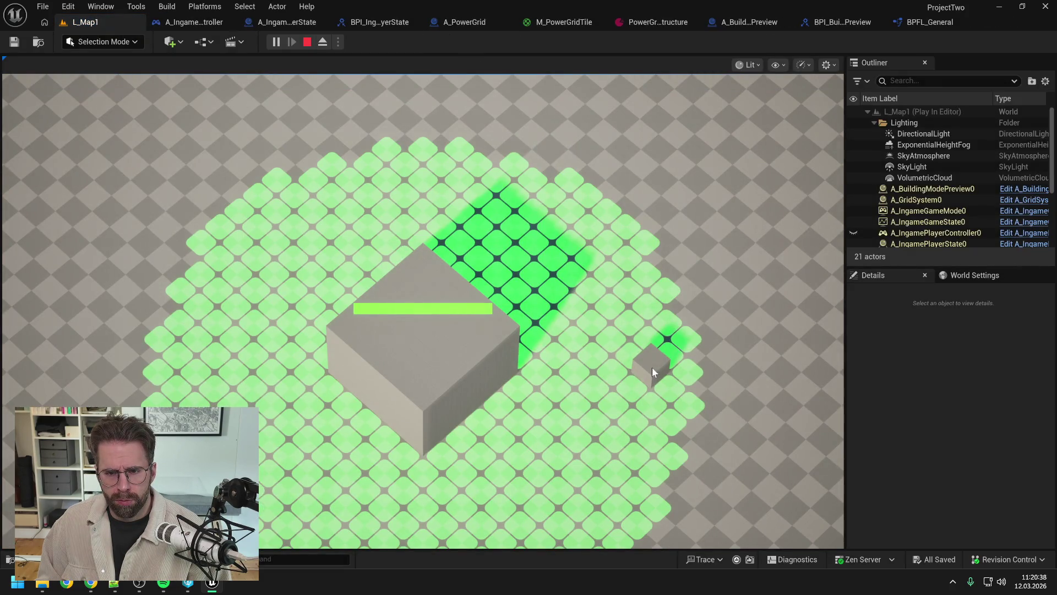
key(b)
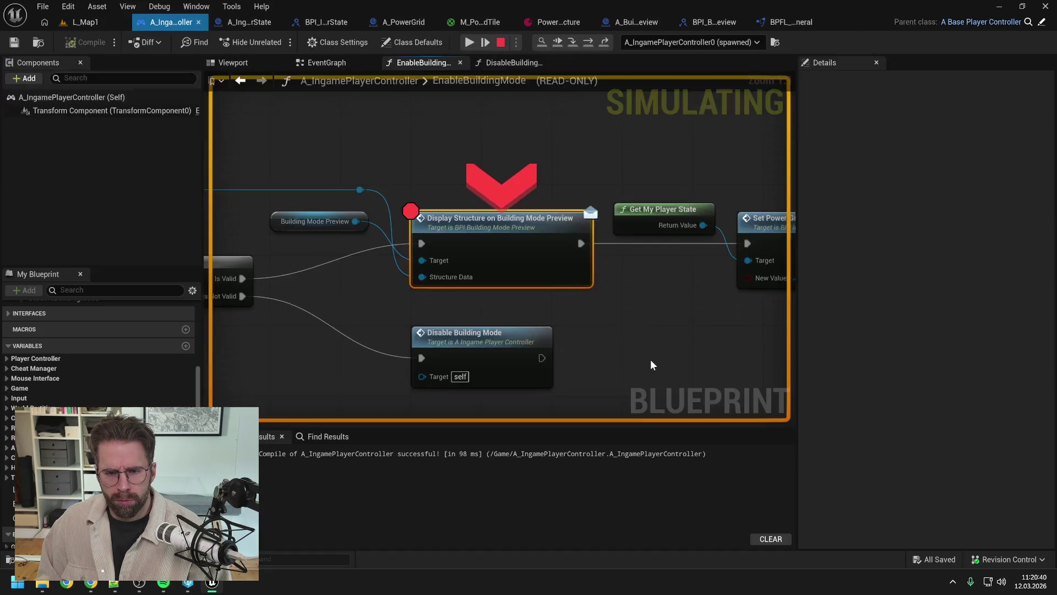
scroll(639, 332, down, 2)
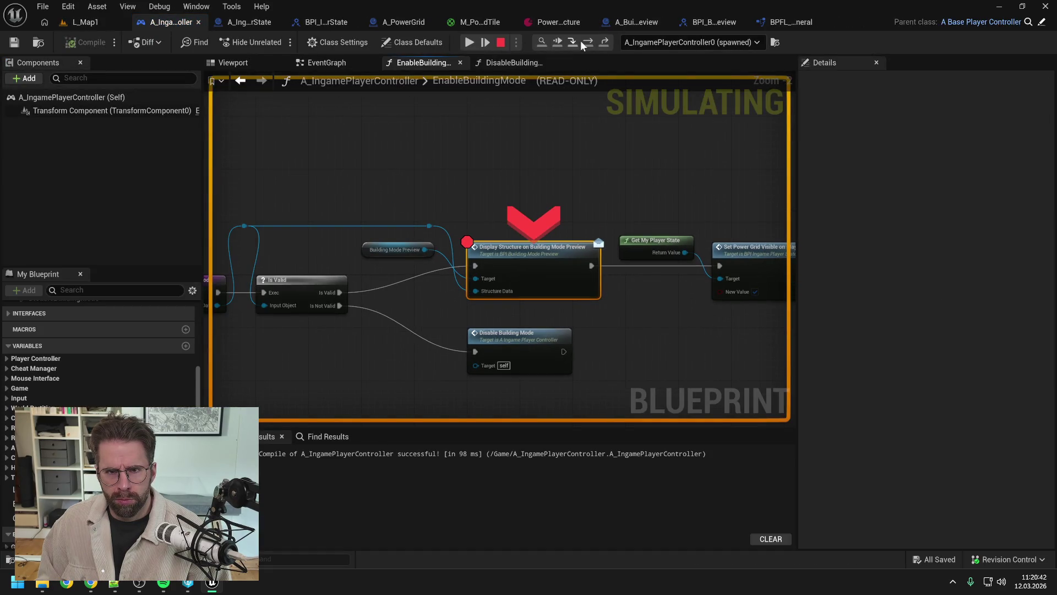
Step through the preview's display event from Is Valid to Set Actor Tick Enabled, then stop.
click(571, 41)
click(571, 40)
mouse_move(368, 263)
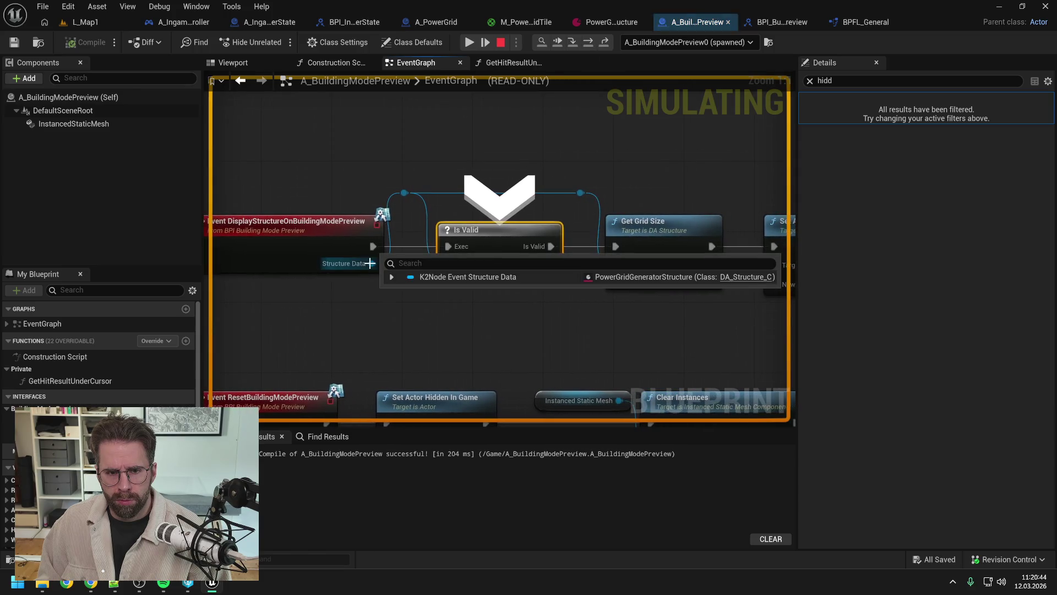
click(589, 42)
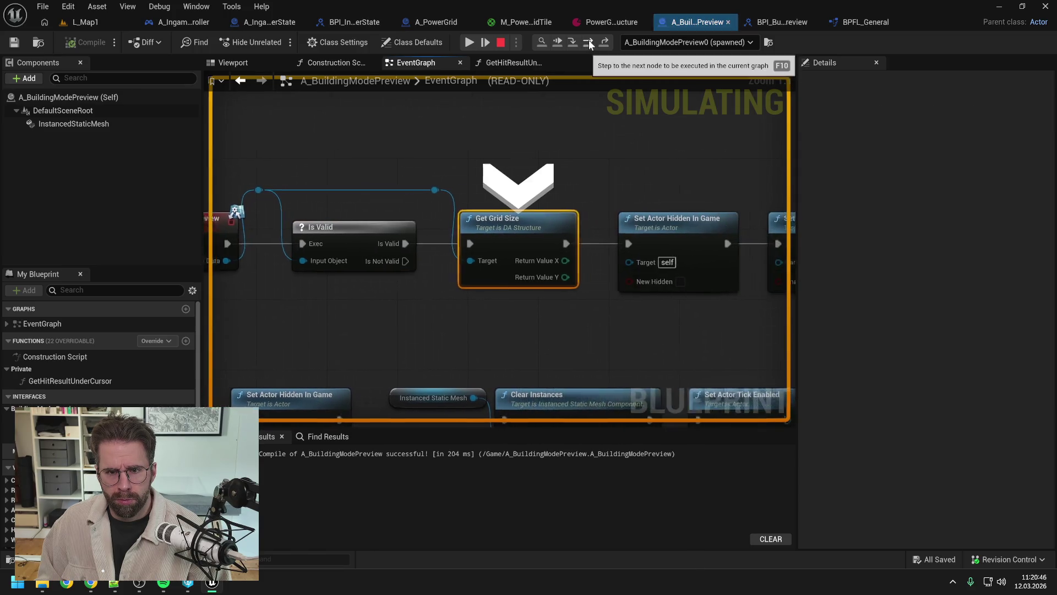
click(588, 43)
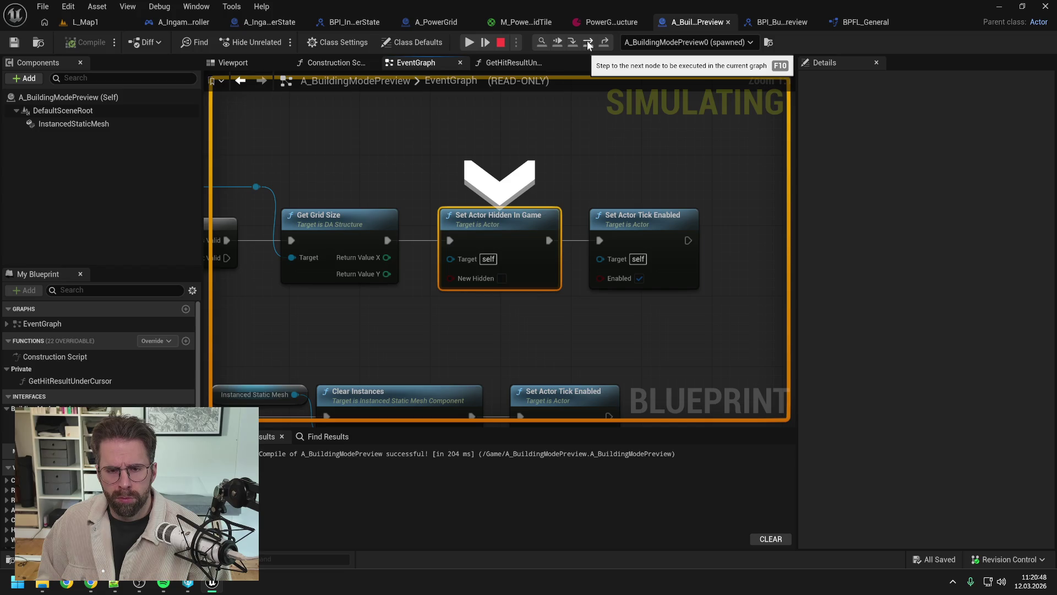
click(588, 43)
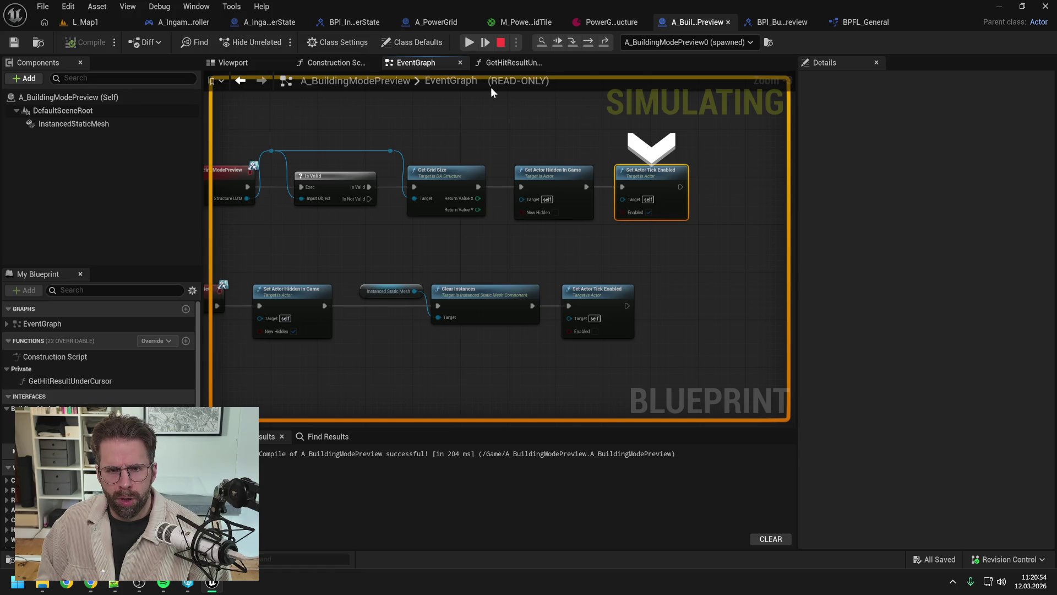
key(Escape)
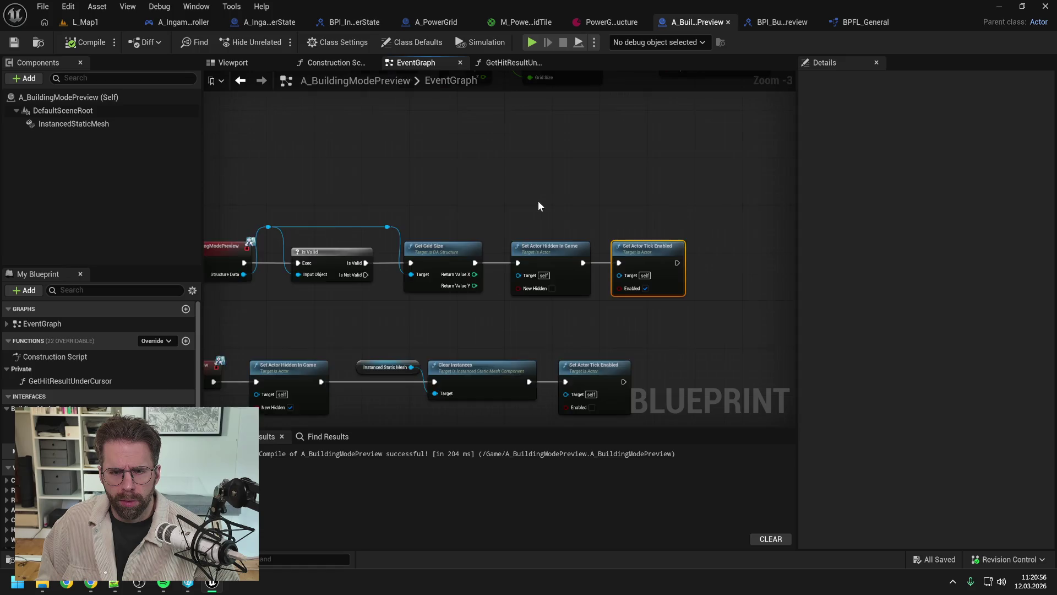
Reconnect Clear Instances' execution output to Set Actor Tick Enabled, compile and save.
scroll(537, 200, down, 1)
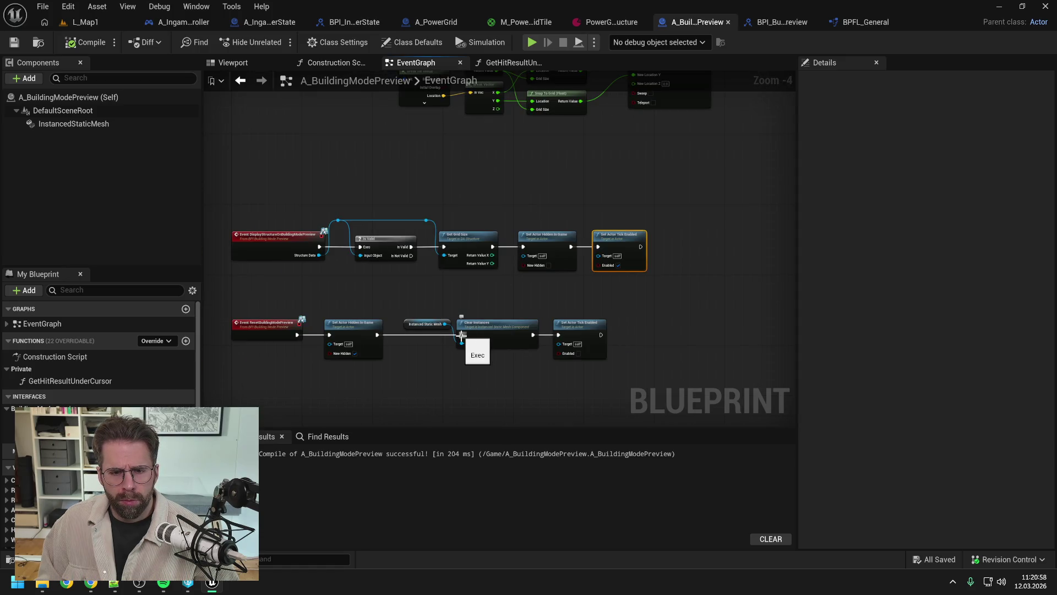
drag(533, 334, 558, 334)
click(84, 43)
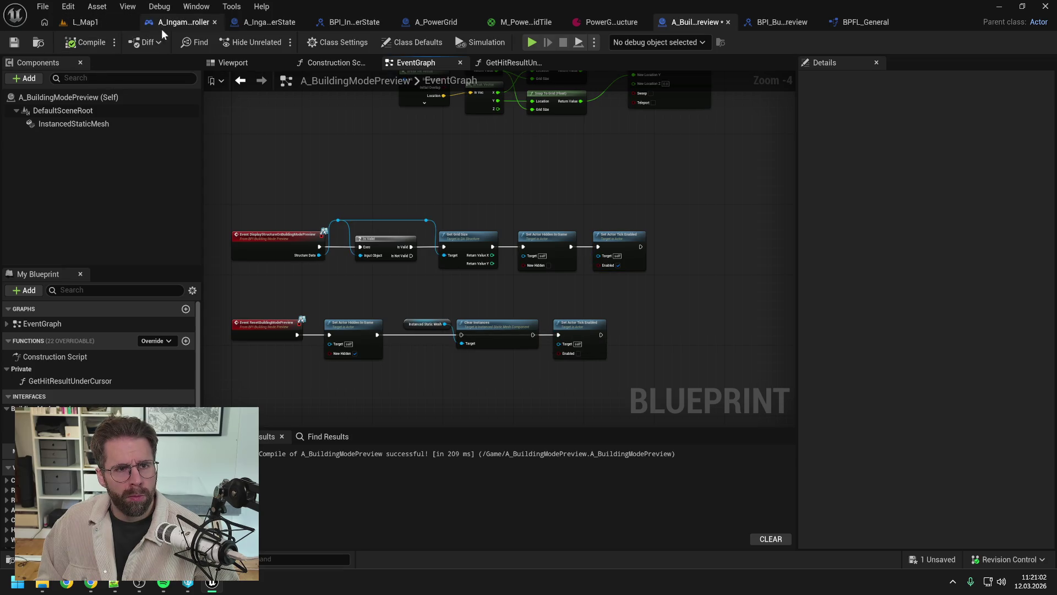
key(ctrl+s)
click(257, 24)
click(174, 27)
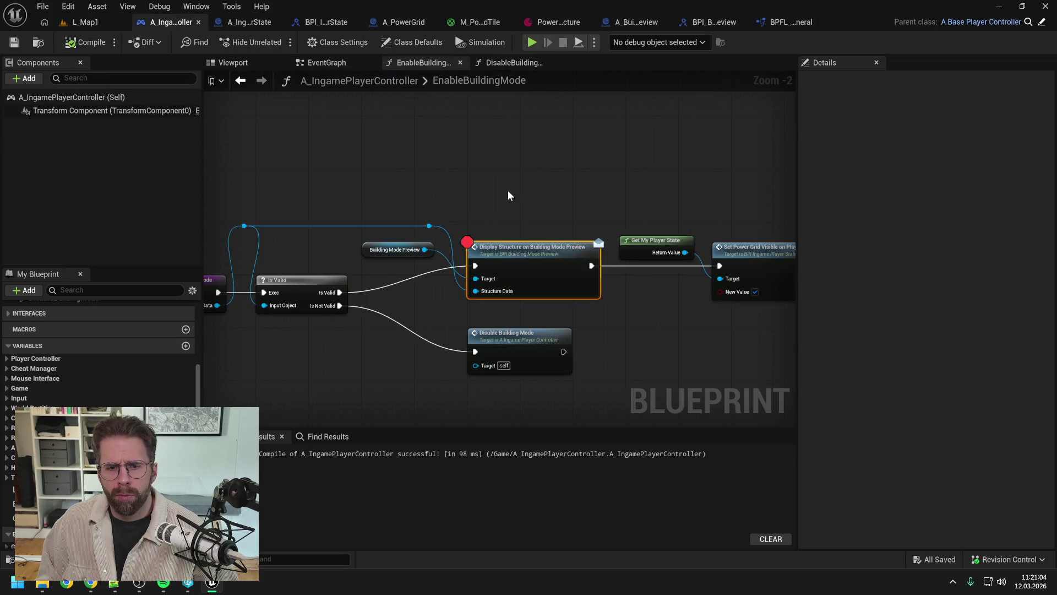
click(81, 21)
Play-test: enter building mode with B to show the grid, right-click to leave, then stop.
click(278, 41)
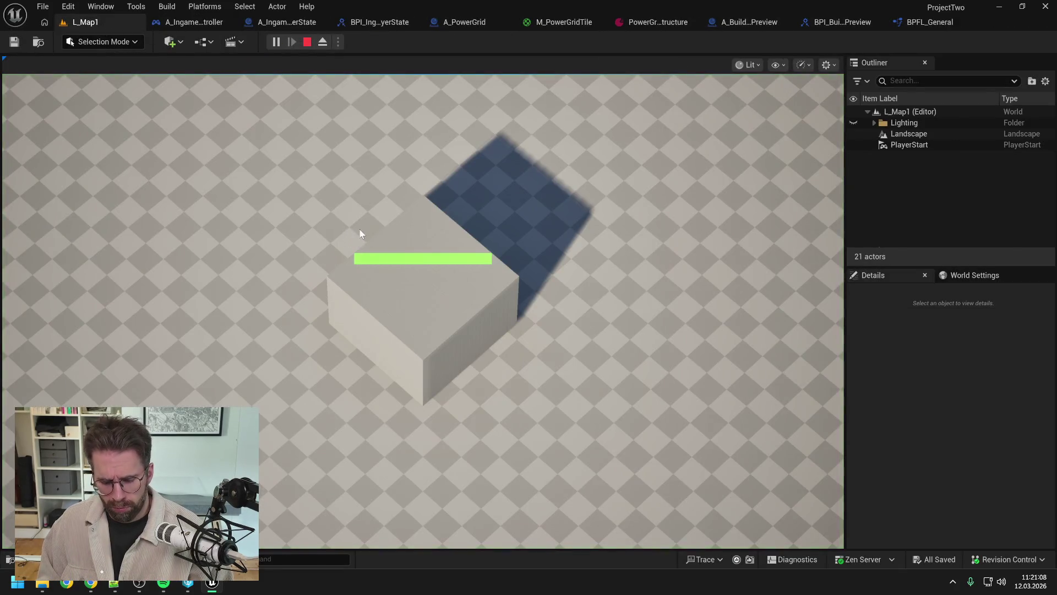
key(b)
key(b)
key(b)
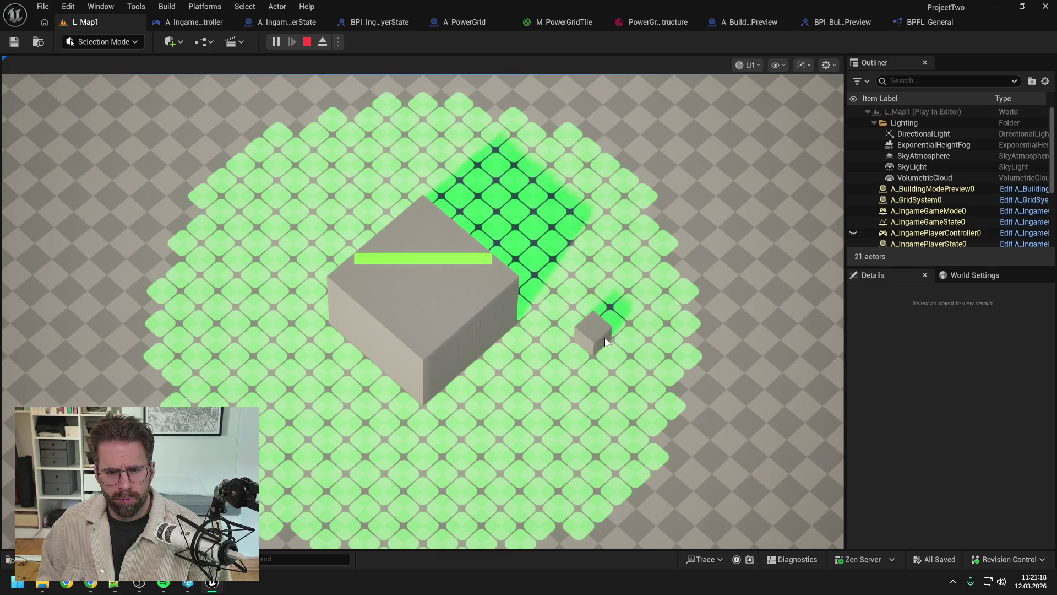
right_click(604, 341)
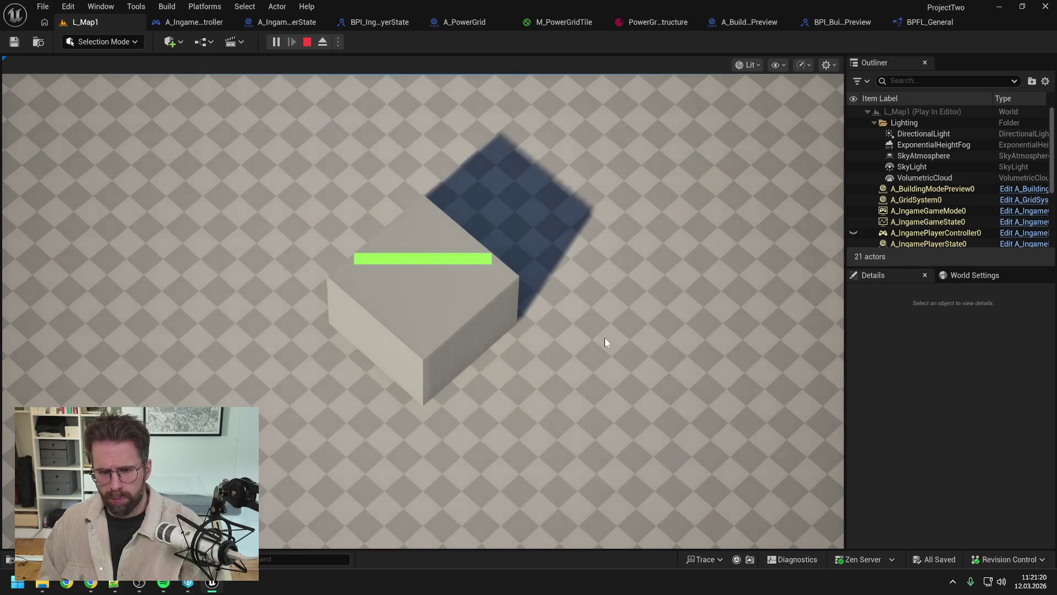
key(Escape)
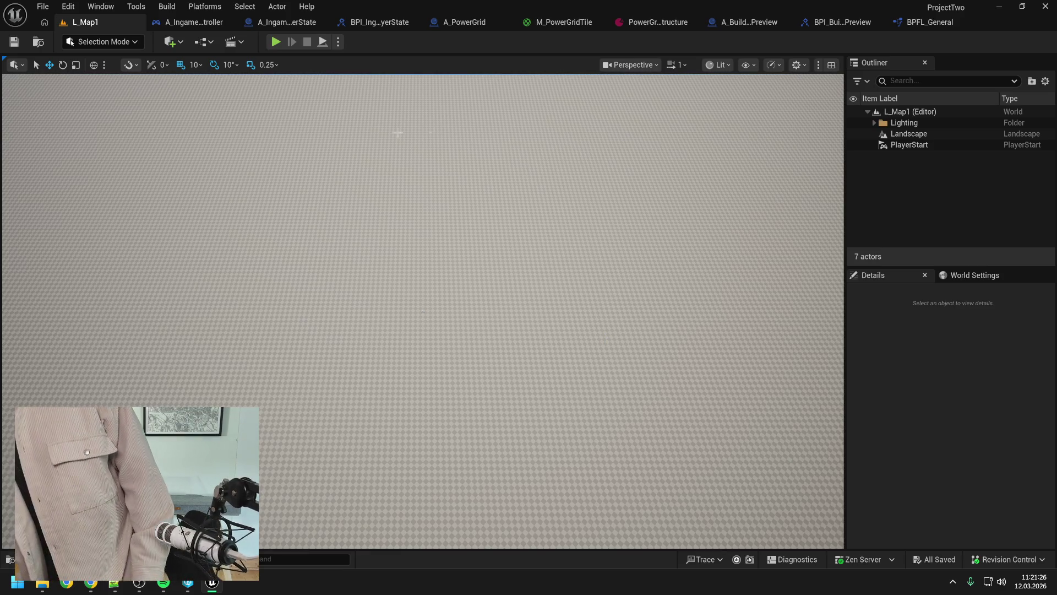
Start Play-In-Editor and press B for building mode to show the green tile grid.
click(275, 43)
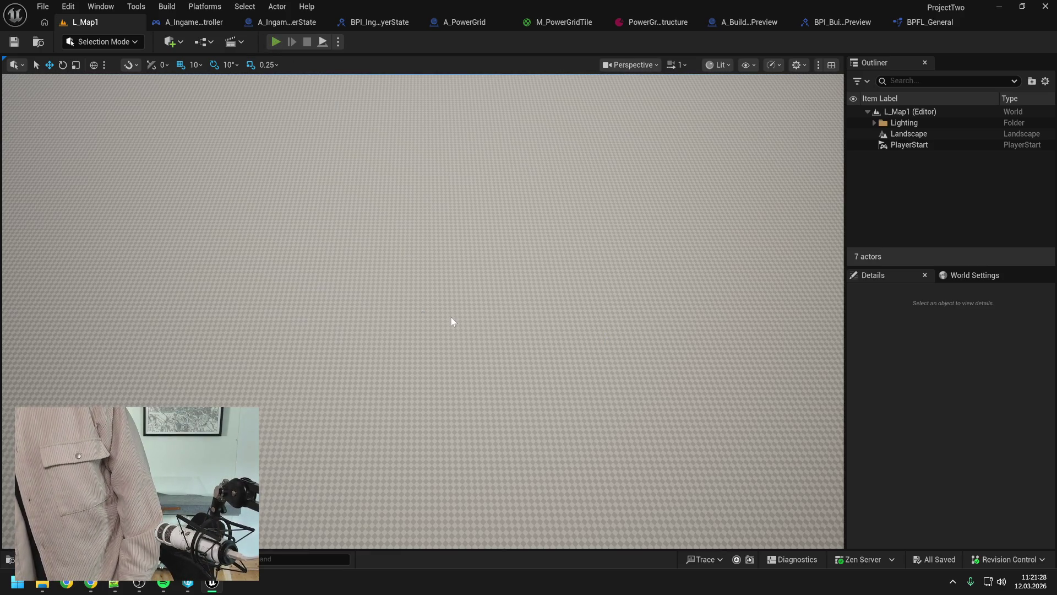
key(b)
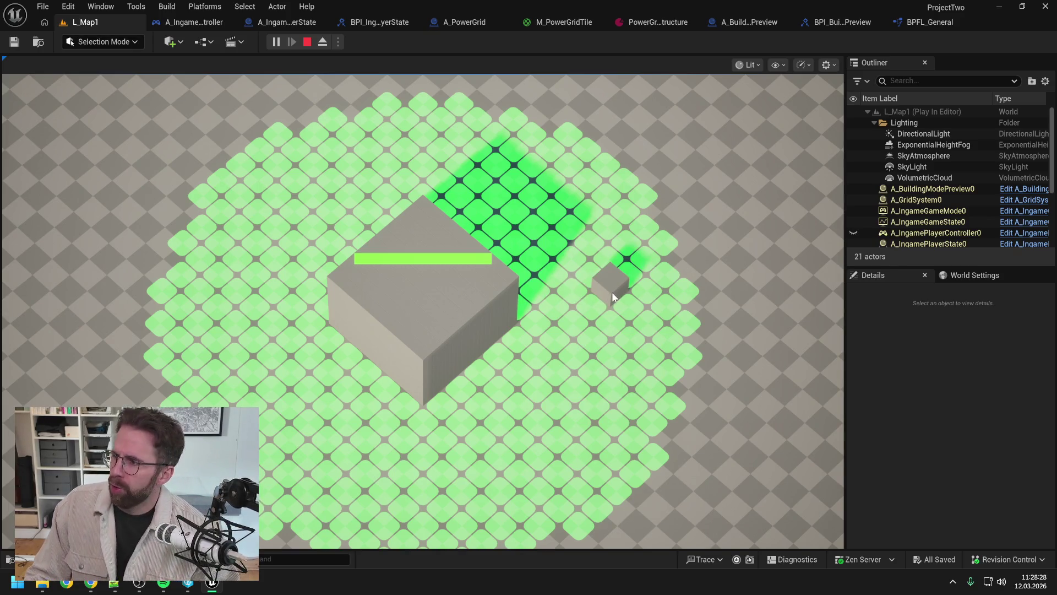
Fly the camera forward over the grid tiles, stop the session, and return to A_PowerGrid.
scroll(613, 291, up, 5)
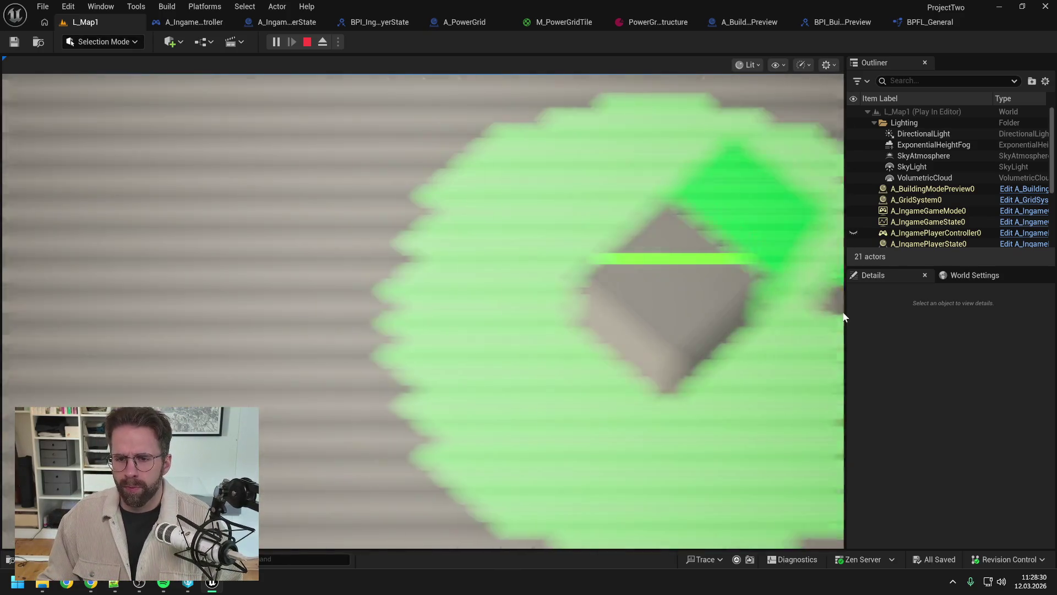
key(alt+Tab)
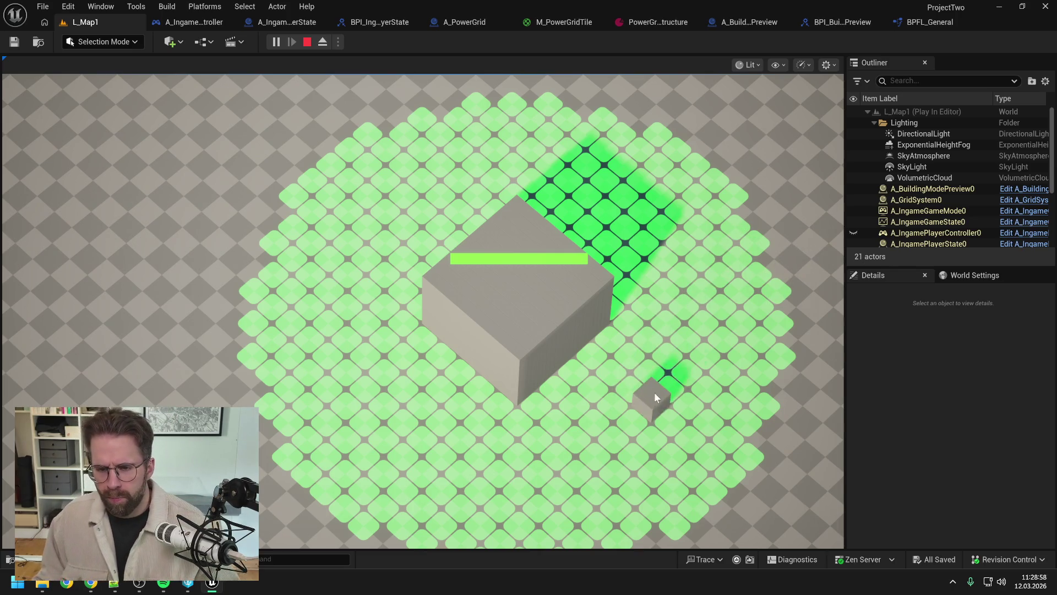
key(w)
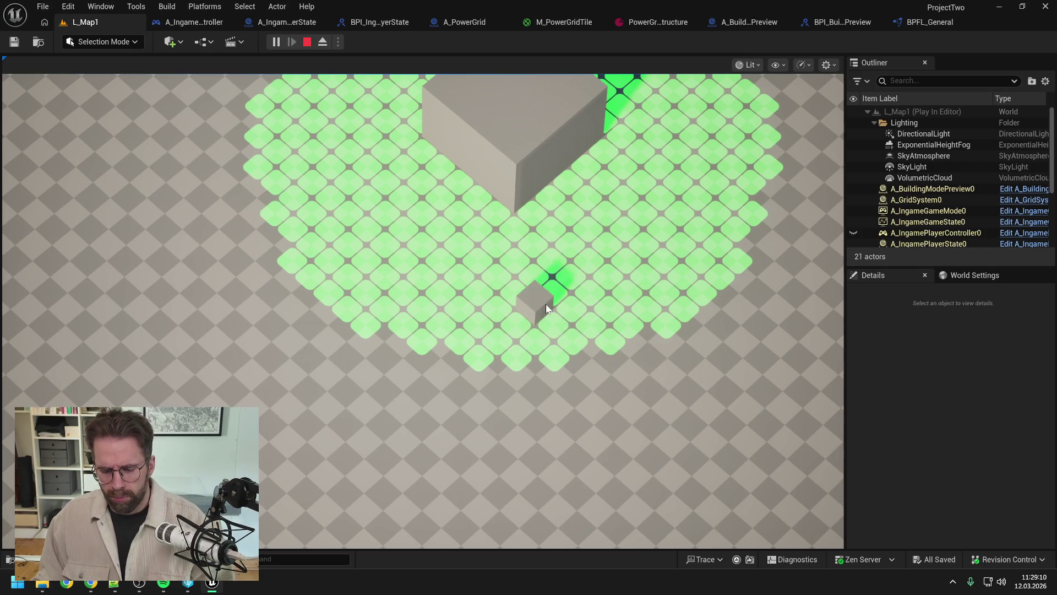
key(Escape)
click(456, 22)
Search the HierarchicalInstancedStaticMesh component's Details for 'order', finding no matching property.
click(105, 123)
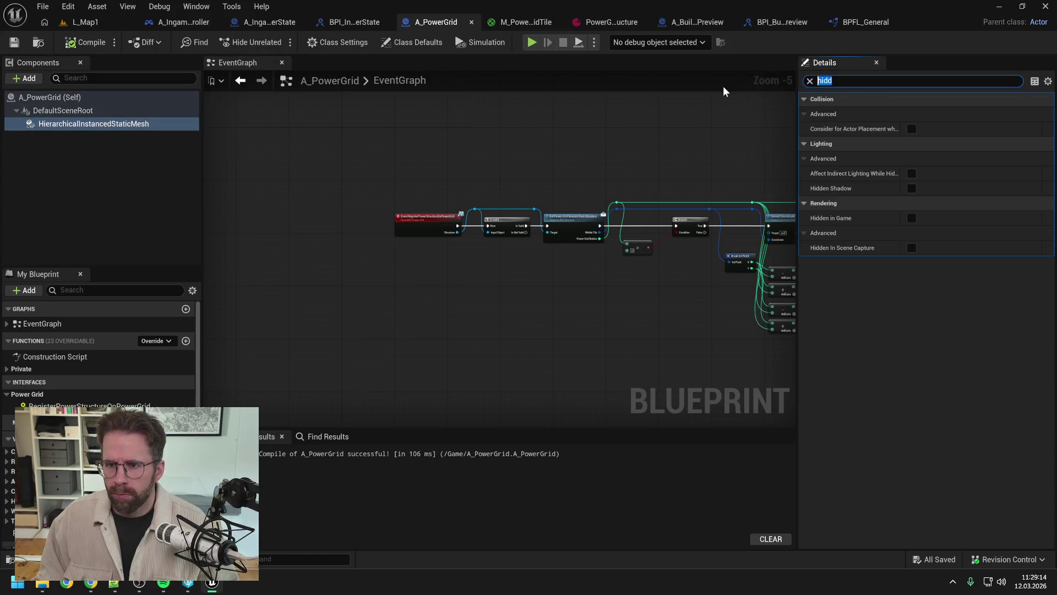
key(BackSpace)
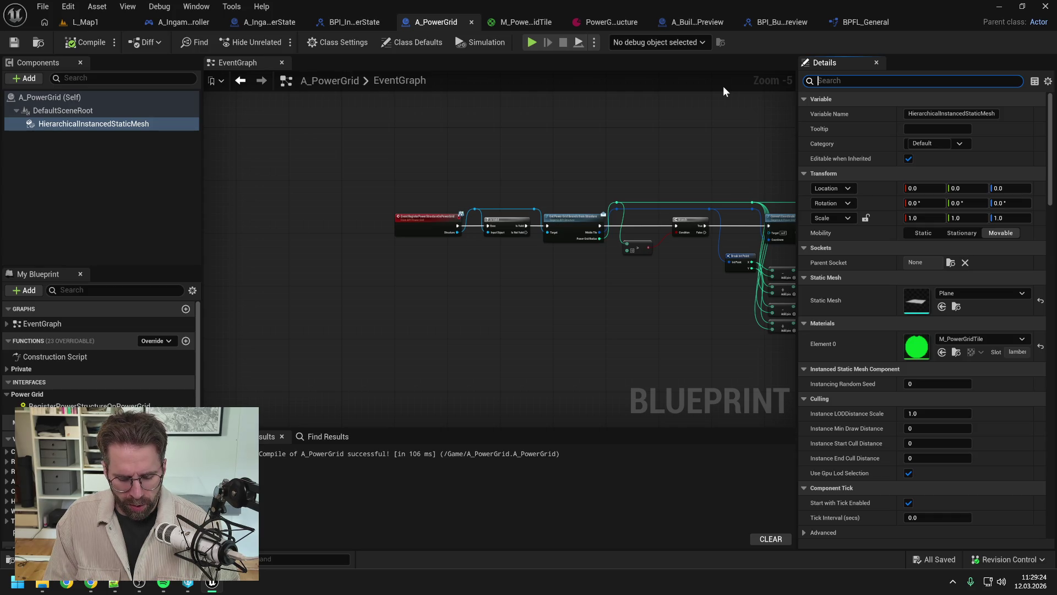
text(order)
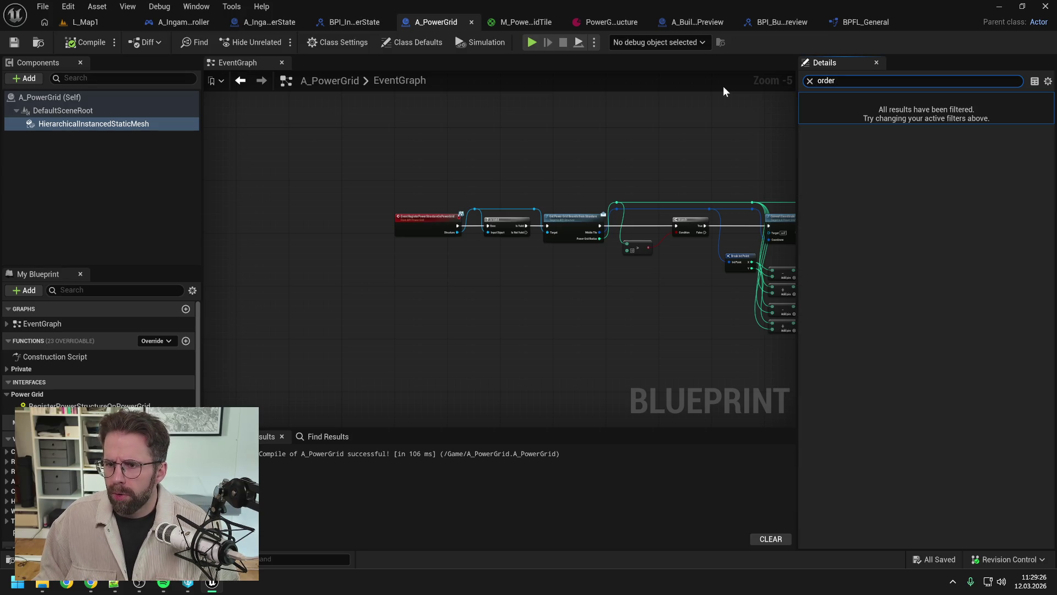
click(133, 143)
click(127, 124)
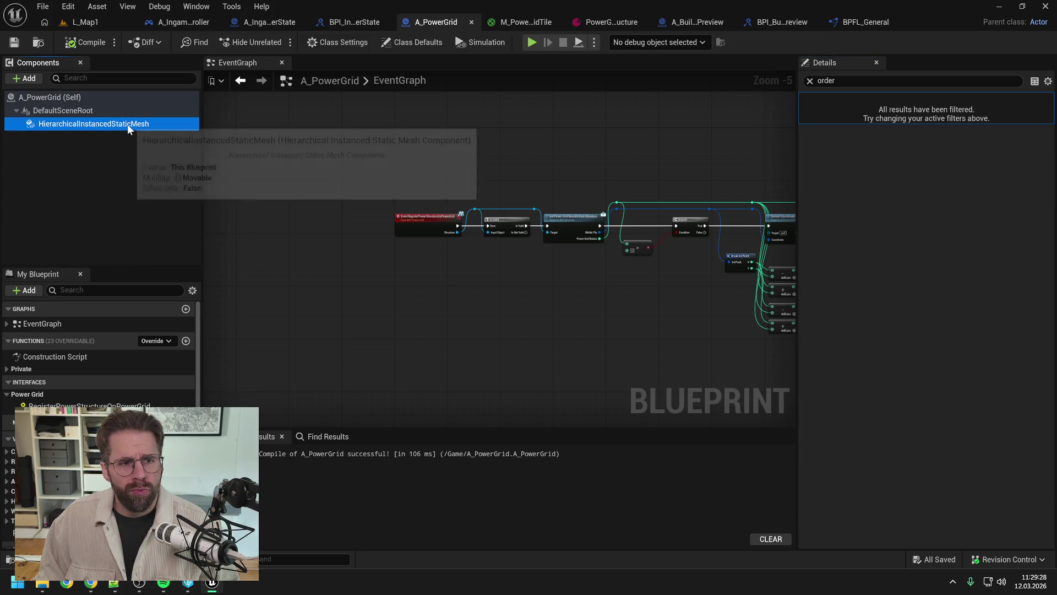